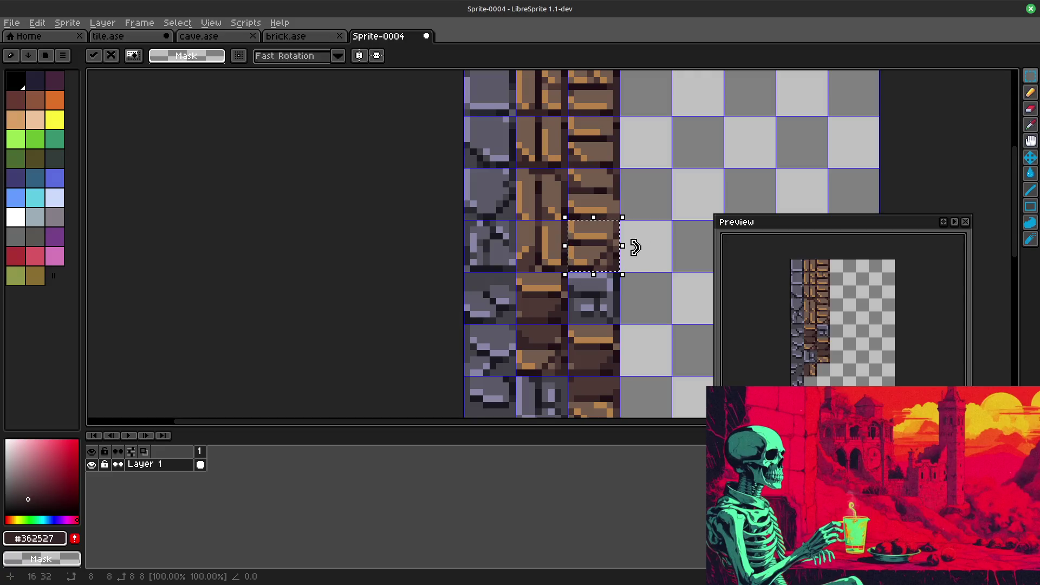
Select the middle-column plank tile, rotate it 90° clockwise and drop it in place.
left_click(675, 262)
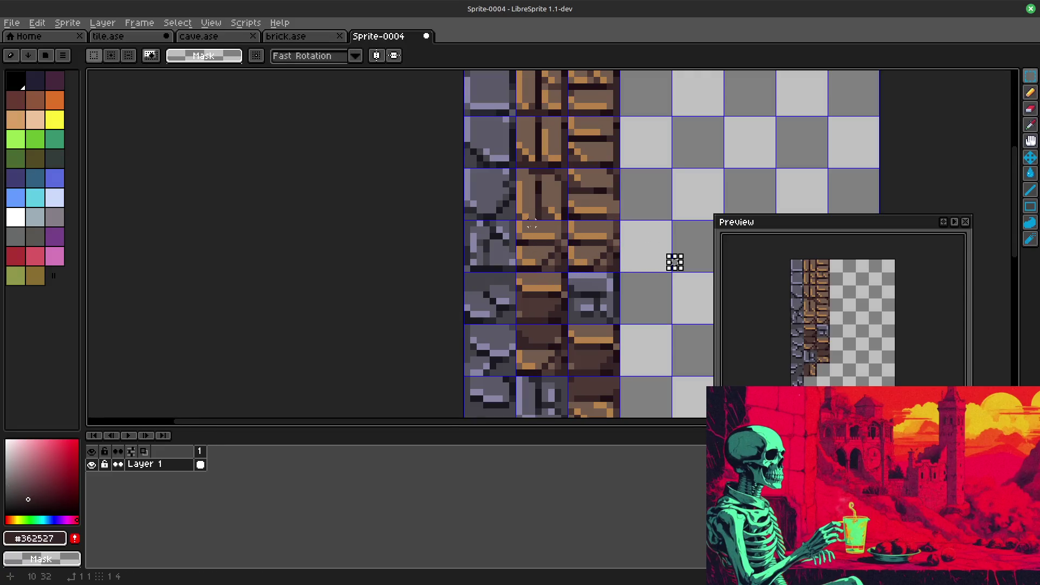
left_click_drag(518, 227, 562, 266)
left_click(36, 22)
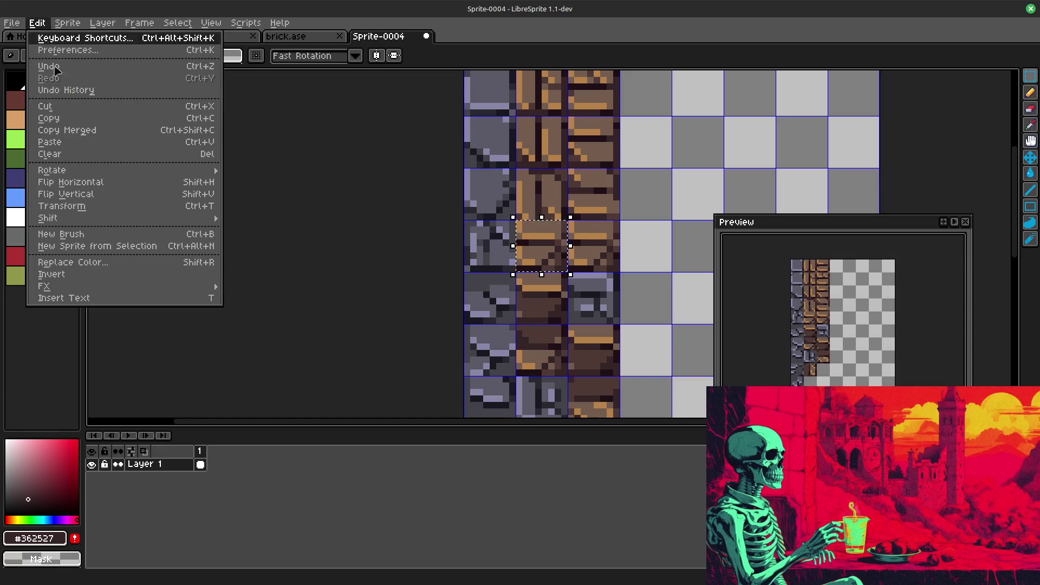
mouse_move(87, 171)
left_click(245, 184)
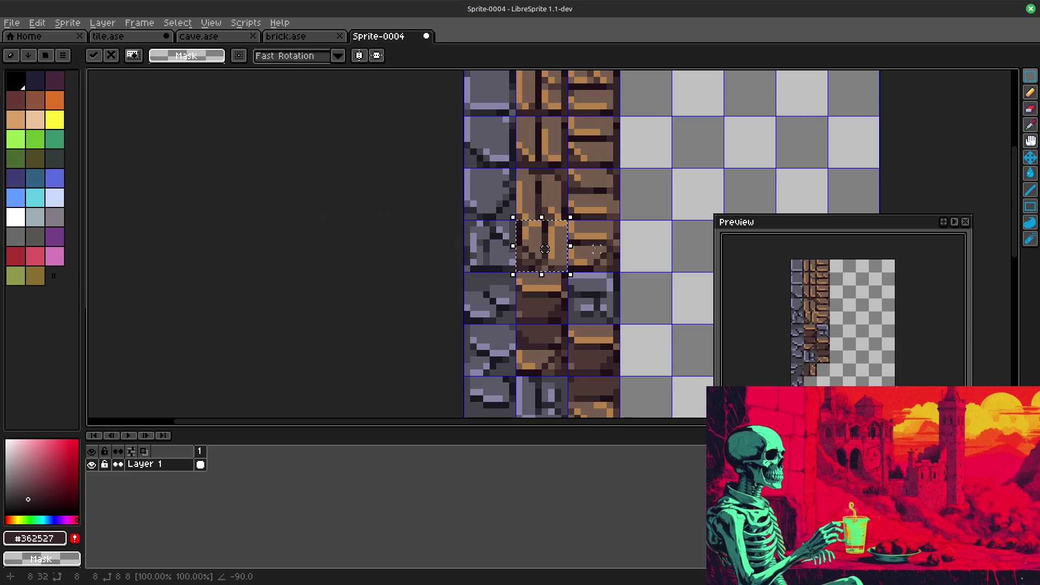
left_click(667, 288)
Start another tile selection, then clear it.
left_click_drag(522, 230, 559, 264)
key("shift")
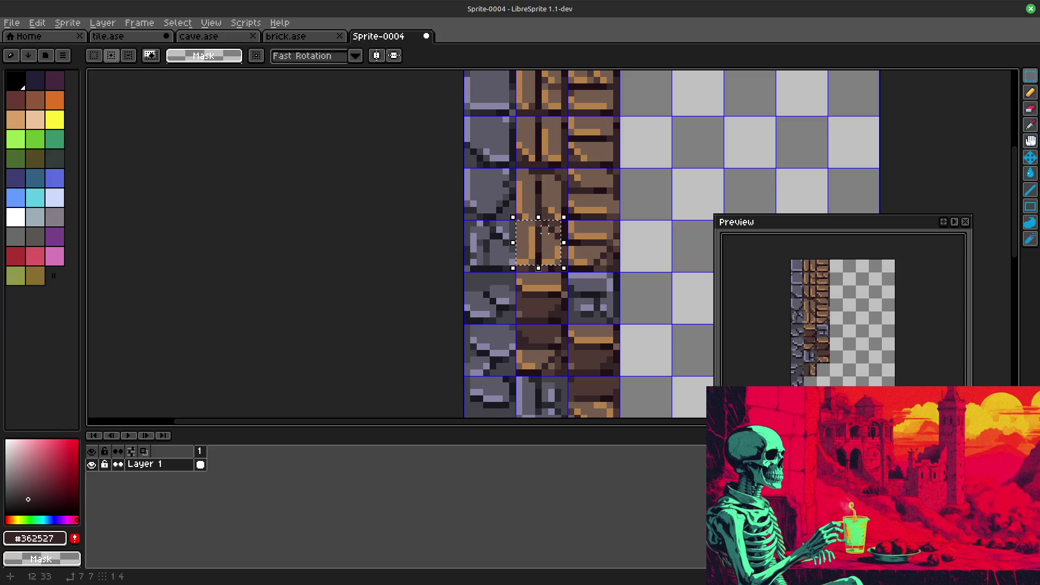
left_click(662, 289)
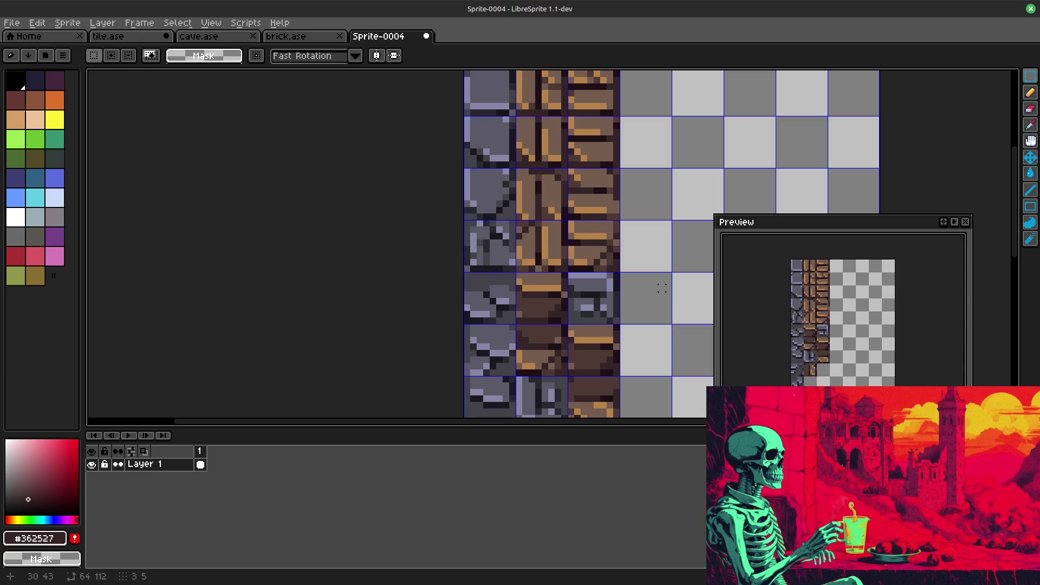
Erase the middle column's lower tiles and the leftover dark pixel strip beside them.
scroll(655, 282, "down", 2)
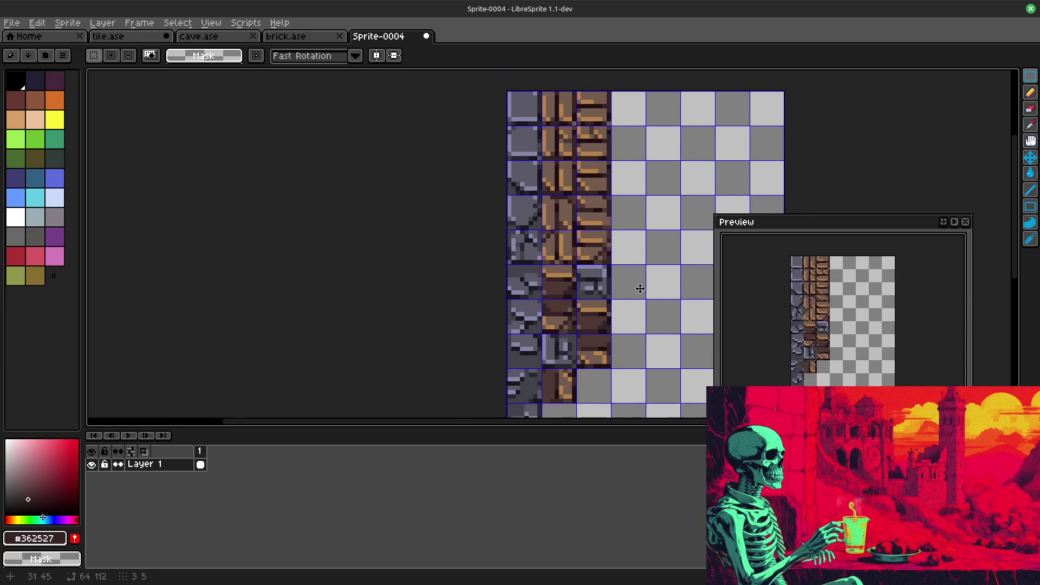
left_click_drag(633, 313, 622, 232)
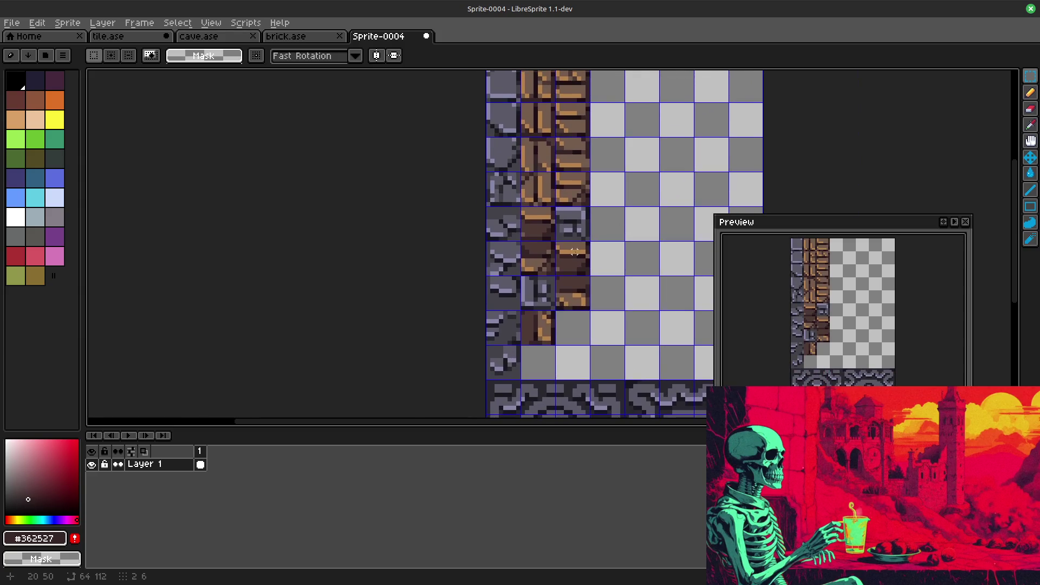
scroll(575, 252, "up", 3)
scroll(590, 262, "down", 3)
scroll(559, 222, "up", 2)
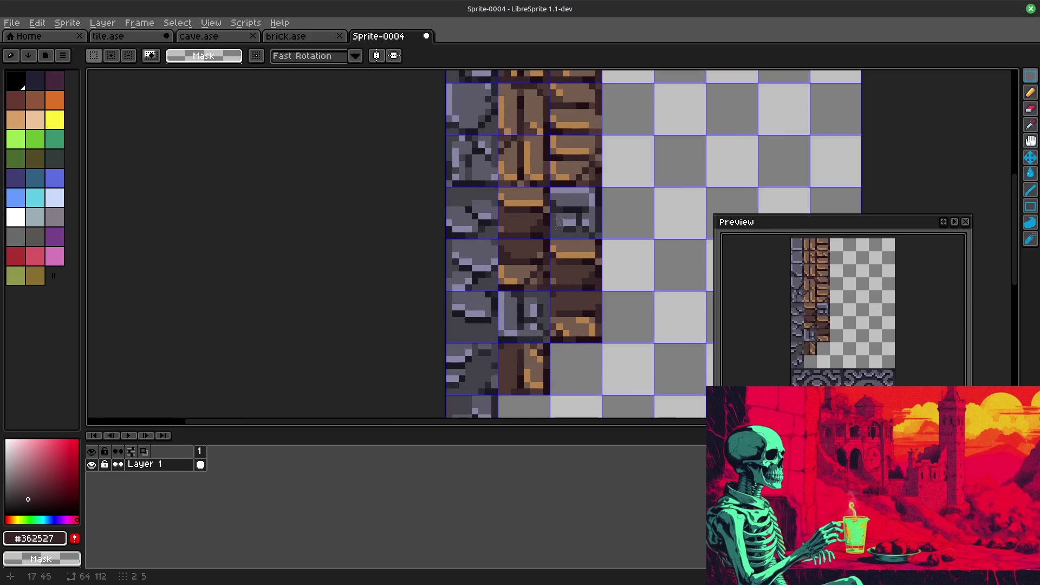
mouse_move(558, 189)
left_mouse_down()
mouse_move(592, 251)
mouse_move(596, 400)
left_mouse_up()
key("ctrl+d")
mouse_move(495, 195)
left_mouse_down()
mouse_move(529, 283)
mouse_move(541, 390)
left_mouse_up()
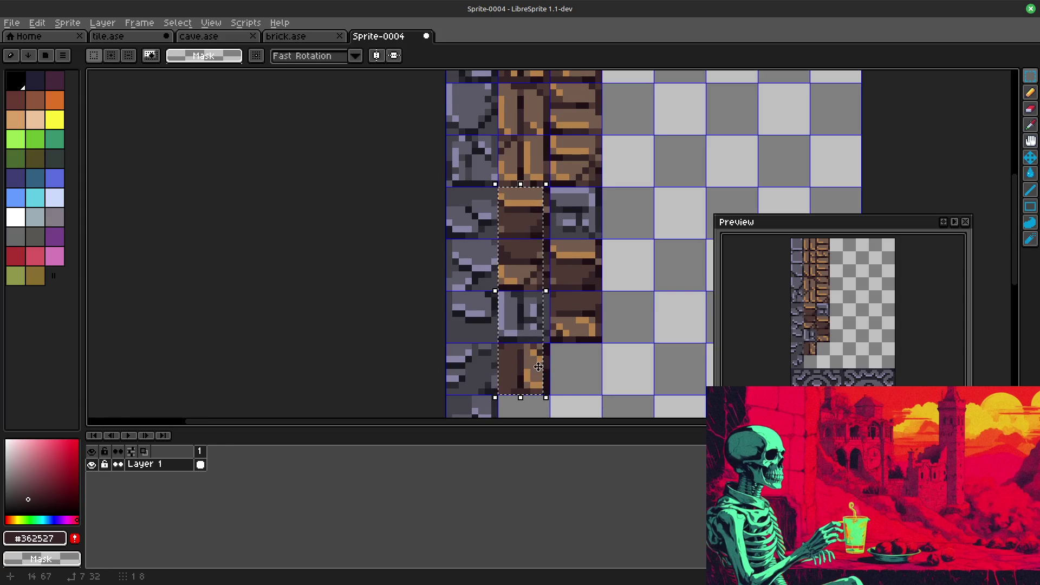
key("ctrl+x")
left_click_drag(546, 196, 547, 400)
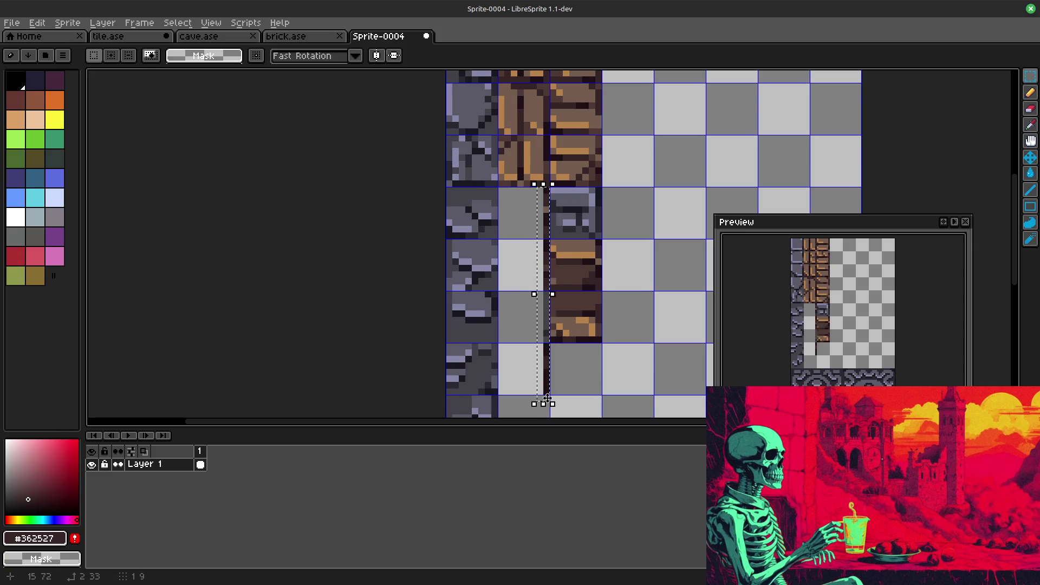
key("ctrl+x")
Move the right column's gem and plank tiles left into the middle column, then select the gem tile.
left_click_drag(553, 189, 598, 341)
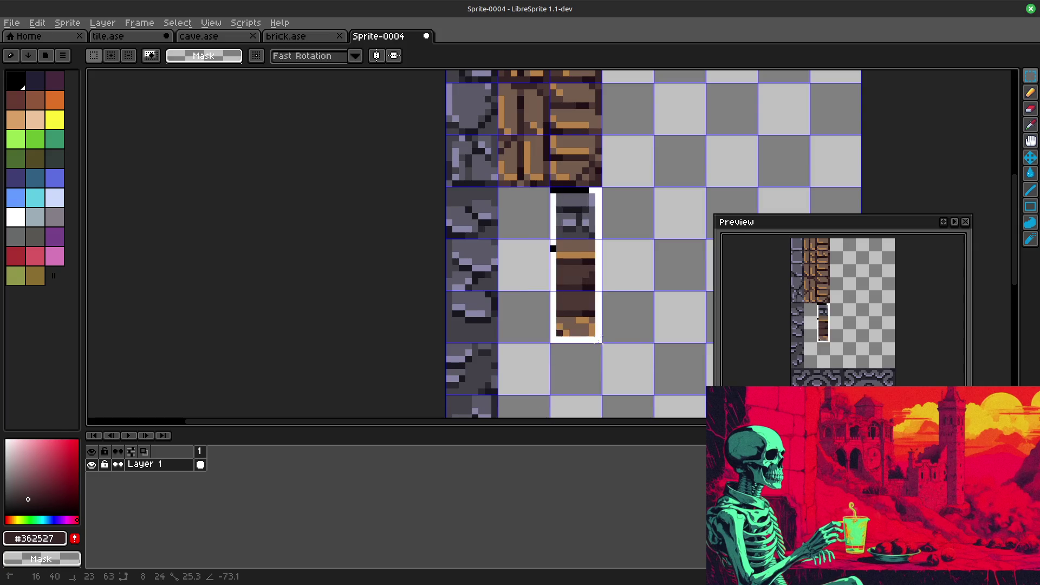
left_click(596, 339)
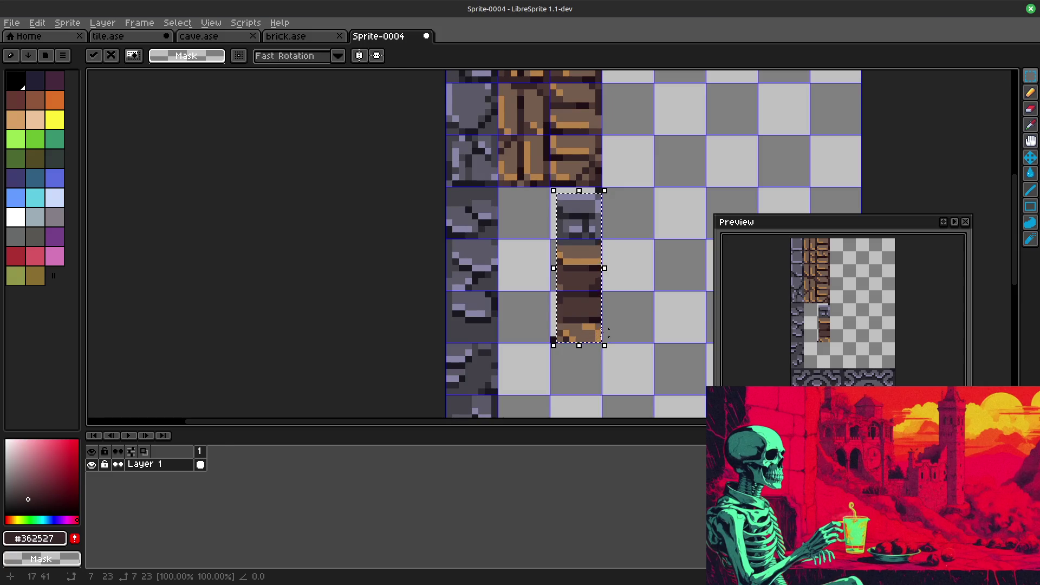
left_click(608, 333)
left_click_drag(553, 190, 599, 341)
left_click_drag(577, 257, 522, 256)
left_click(655, 261)
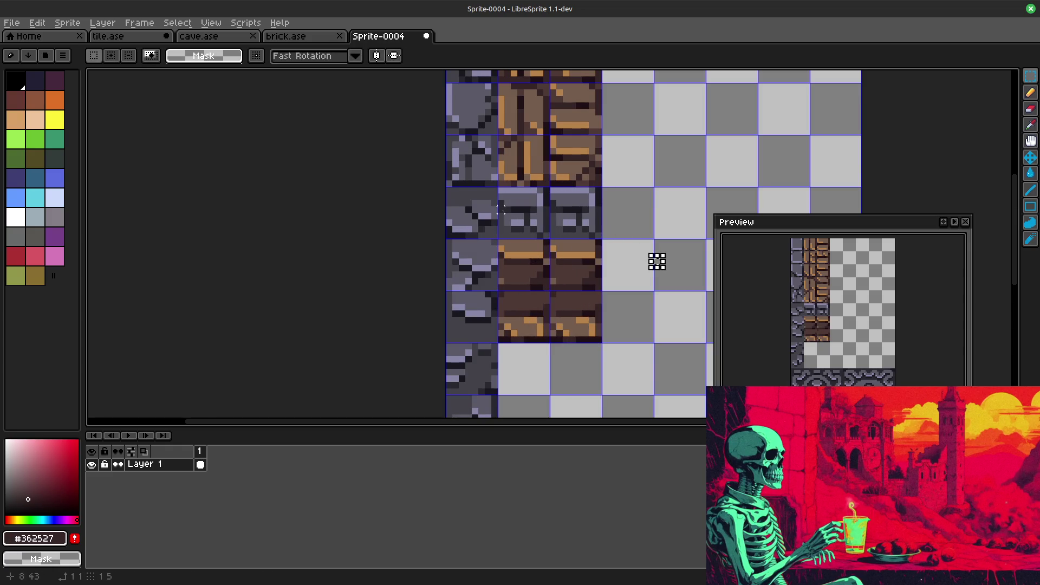
left_click_drag(500, 189, 549, 238)
Rotate the gem tile and upper plank tile 90° clockwise, mirroring the plank horizontally and vertically.
left_click(37, 23)
mouse_move(109, 170)
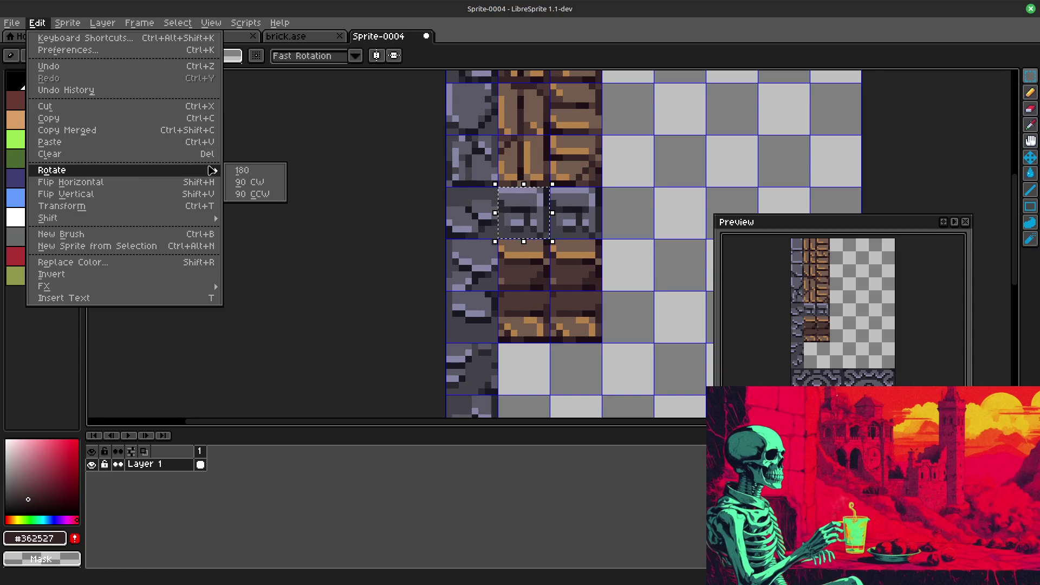
left_click(260, 184)
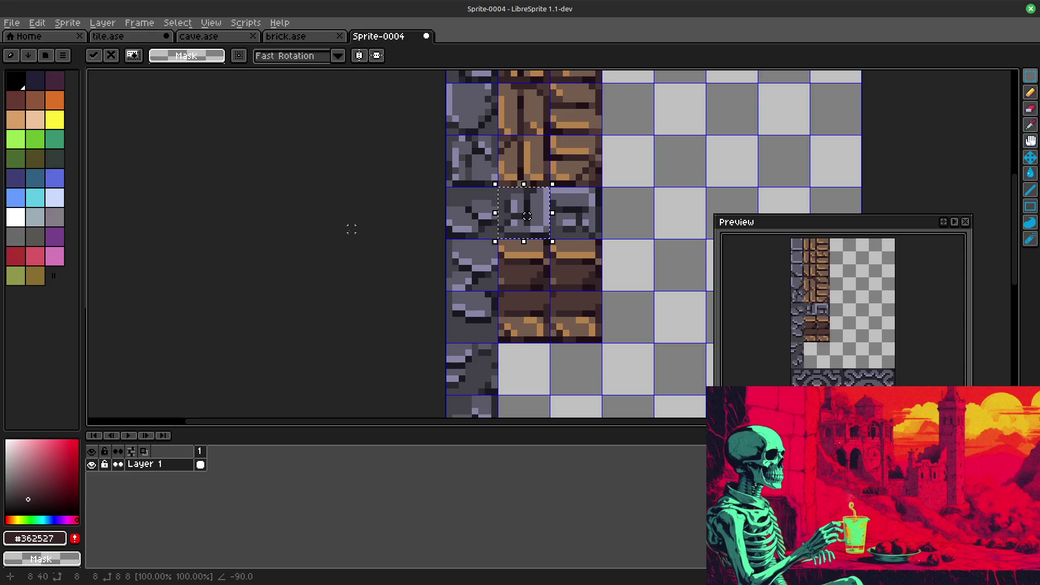
left_click_drag(499, 241, 551, 291)
left_click(39, 23)
mouse_move(90, 171)
left_click(260, 183)
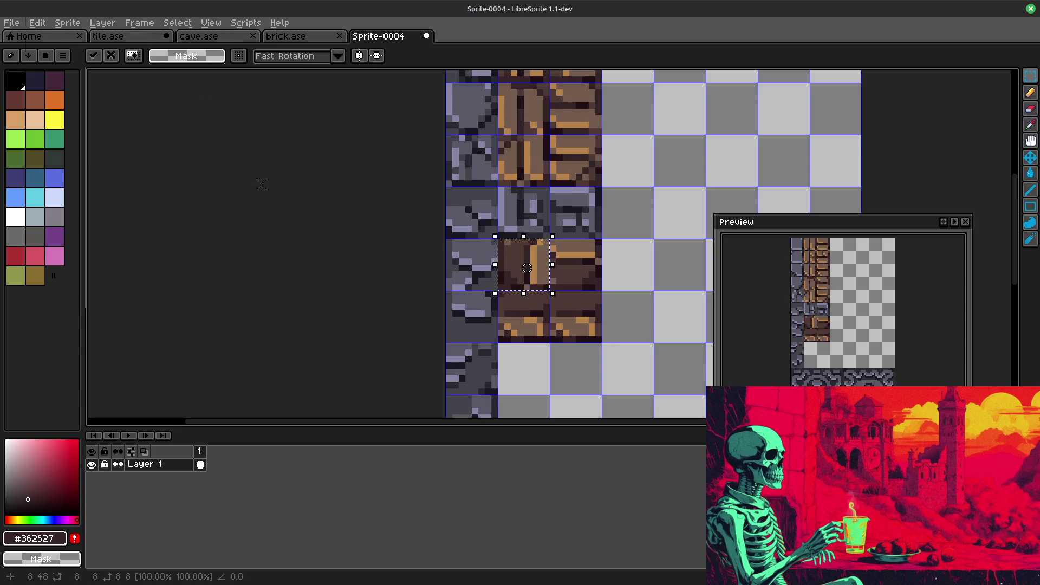
key("shift+h")
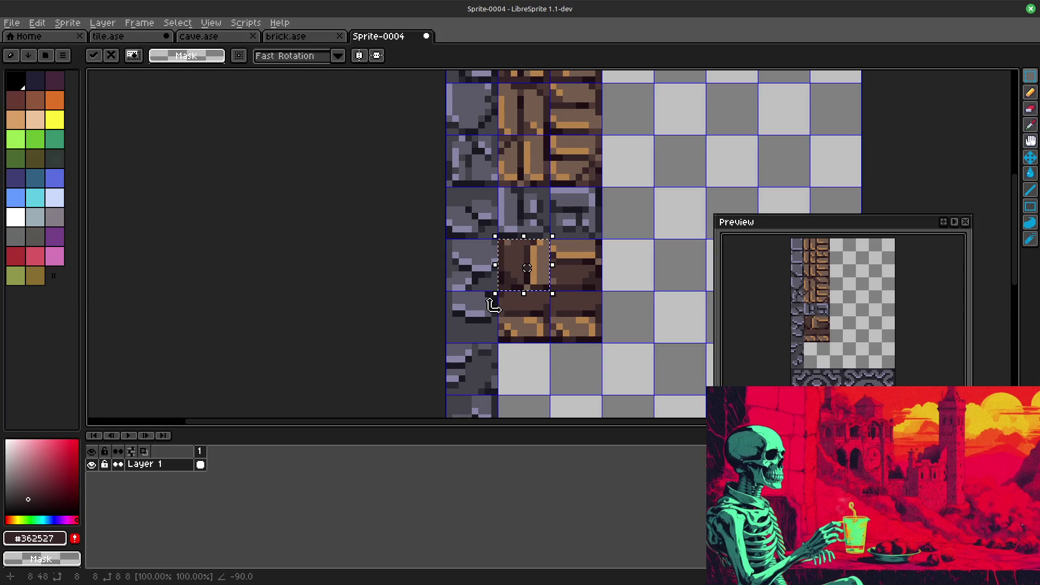
key("shift+v")
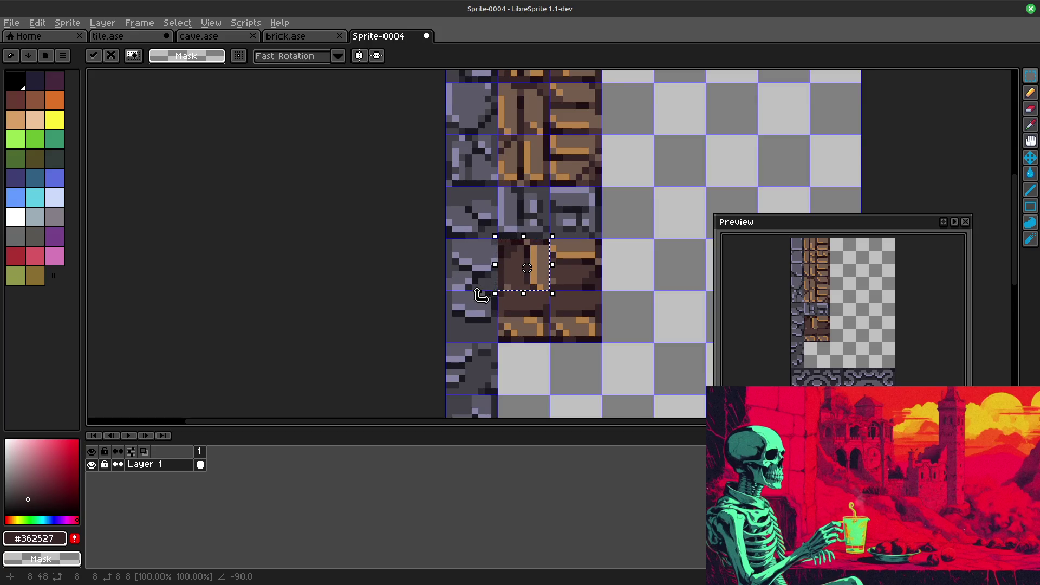
key("Return")
Rotate the lower plank tile 90° clockwise and drop it in place.
left_click_drag(520, 310, 542, 336)
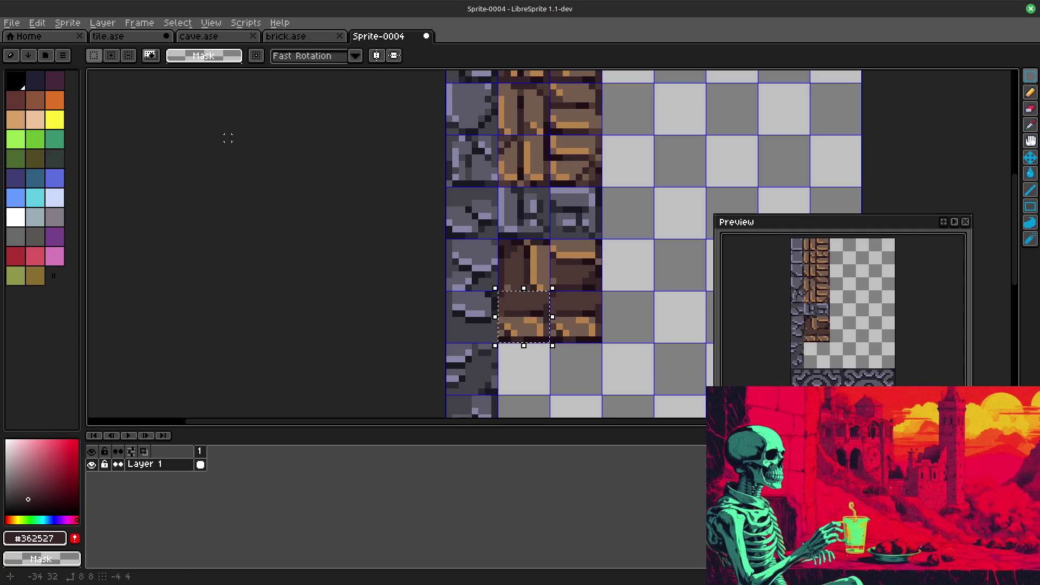
left_click(37, 22)
mouse_move(173, 172)
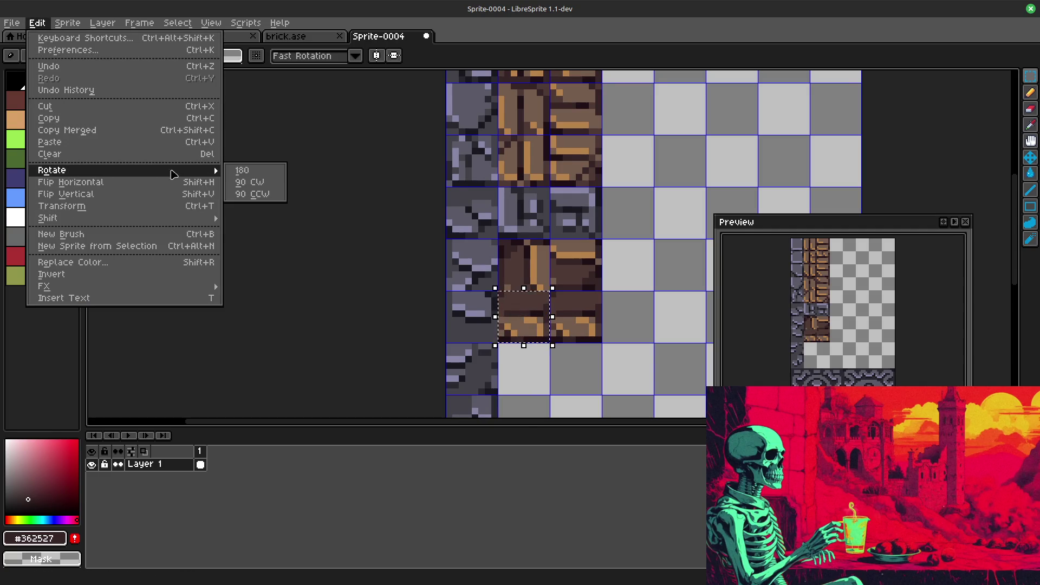
left_click(254, 178)
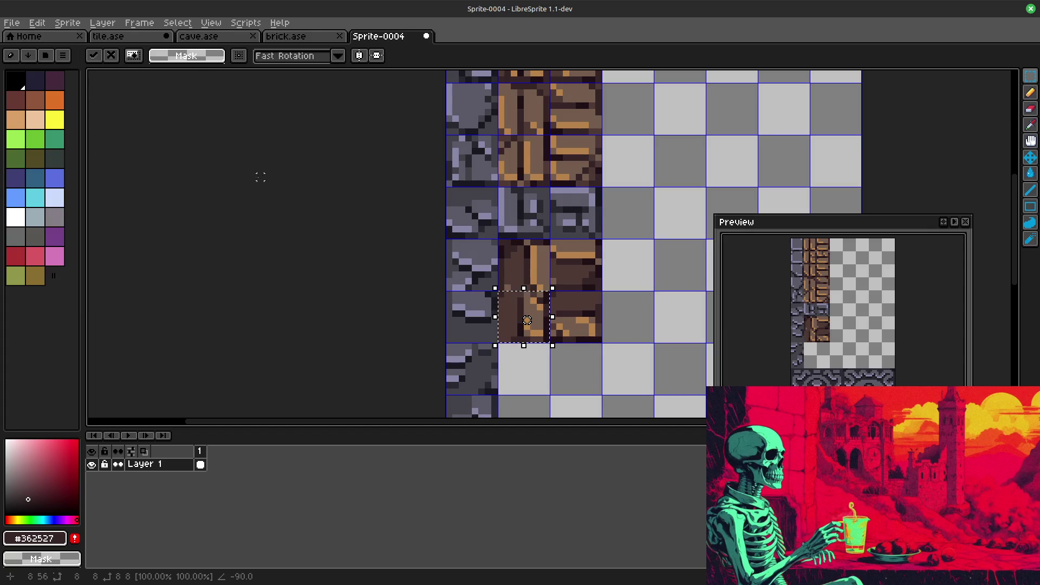
left_click(650, 254)
left_click_drag(650, 255, 624, 236)
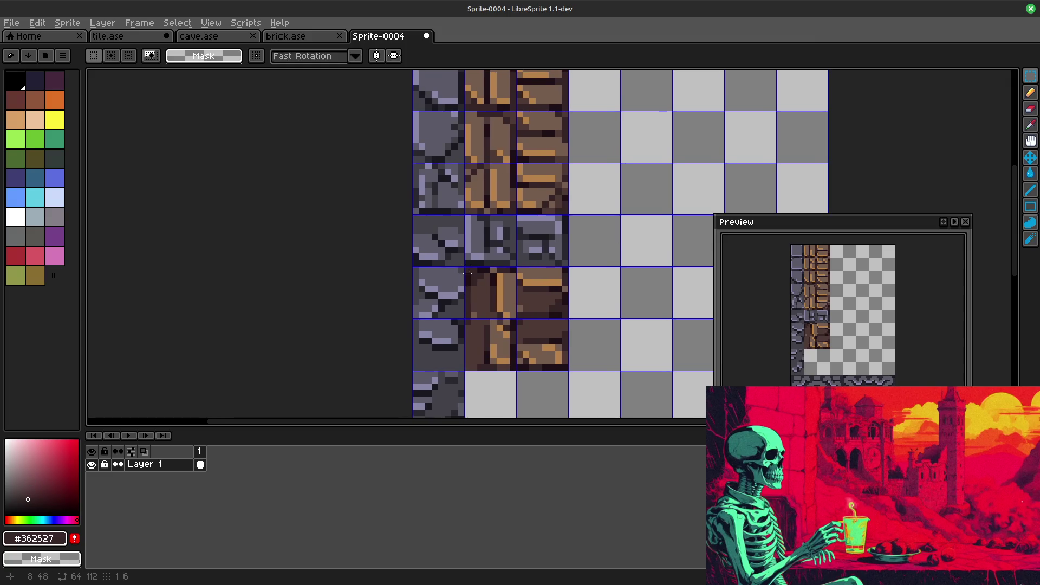
Move a block of the plank tile's pixels into an empty cell.
left_click_drag(468, 270, 494, 318)
left_click(481, 296)
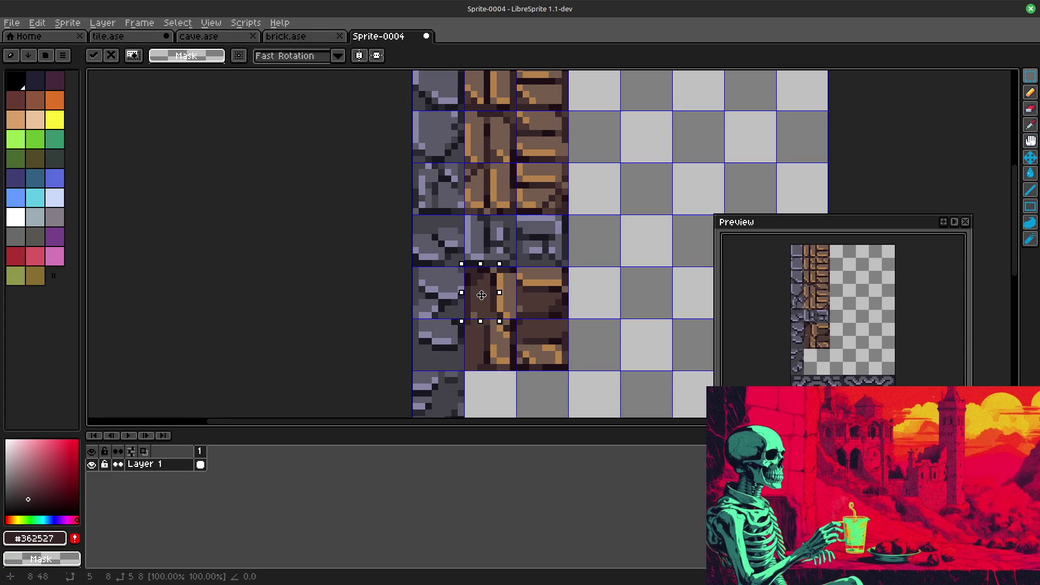
left_click_drag(483, 295, 610, 292)
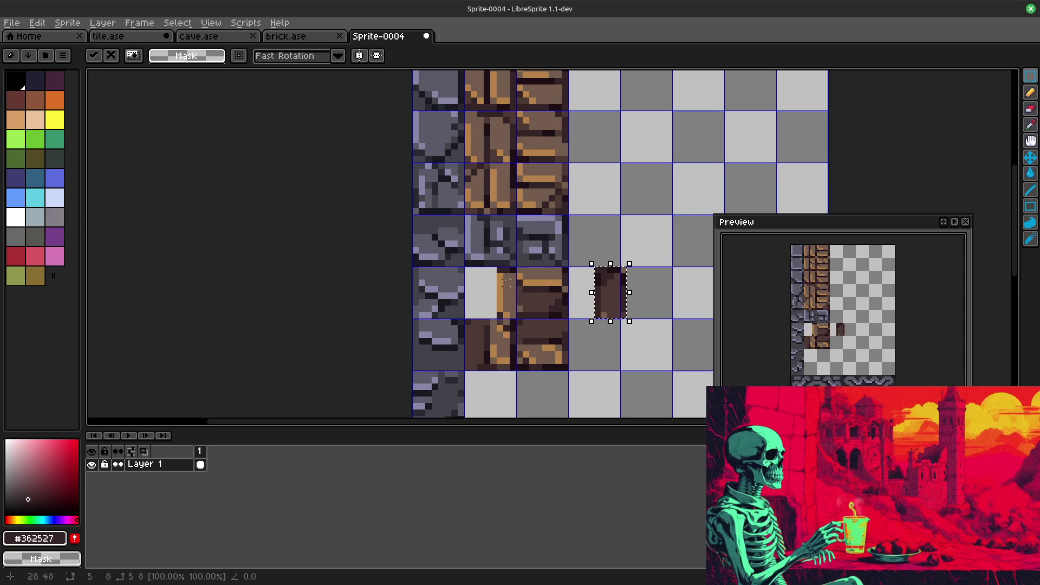
left_click(482, 271)
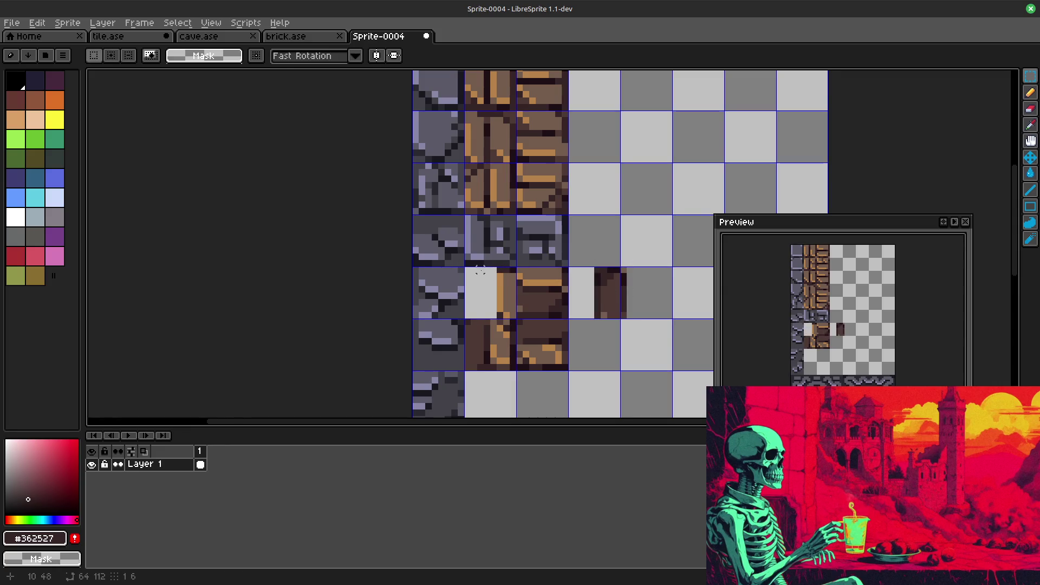
Shift the dark plank strip into the gap so the upper plank tile is whole.
mouse_move(506, 264)
left_mouse_down()
mouse_move(495, 320)
mouse_move(477, 321)
mouse_move(470, 293)
left_mouse_up()
left_click(489, 294)
left_click(598, 271)
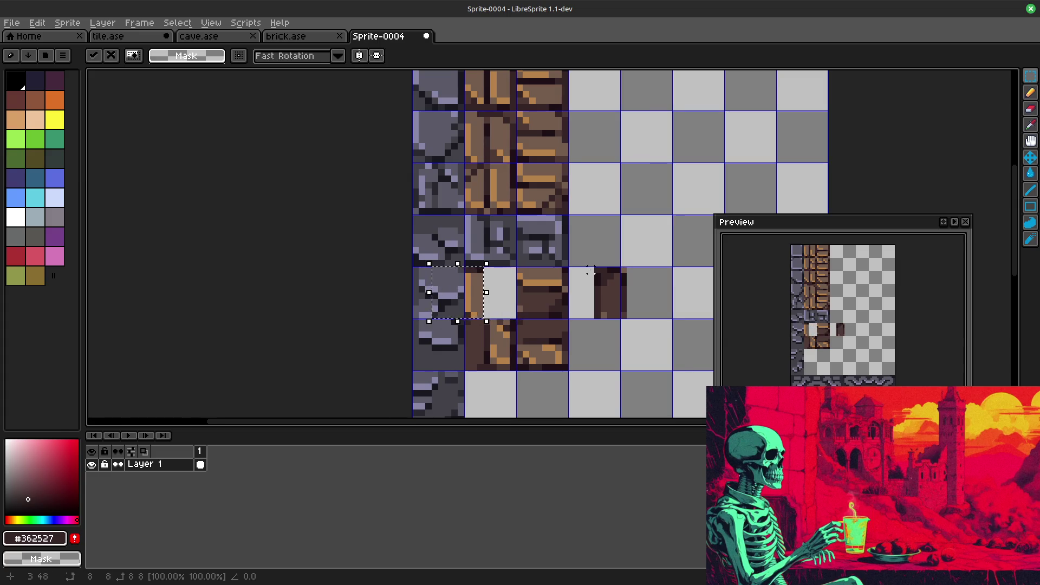
mouse_move(599, 271)
left_mouse_down()
mouse_move(627, 319)
mouse_move(500, 293)
left_mouse_up()
left_click(649, 302)
scroll(650, 302, "down", 2)
left_click_drag(627, 238, 480, 250)
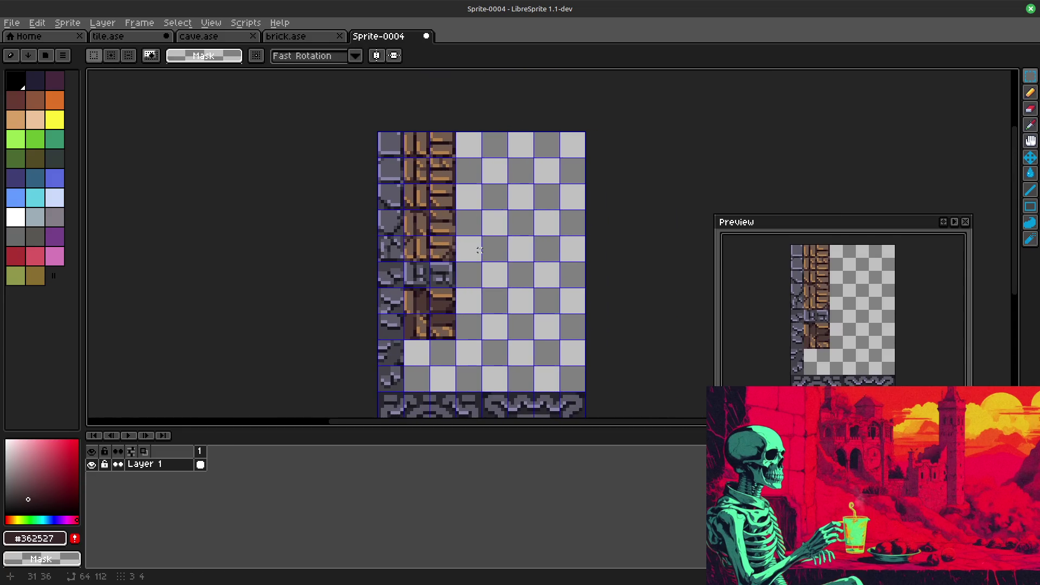
left_click(512, 230)
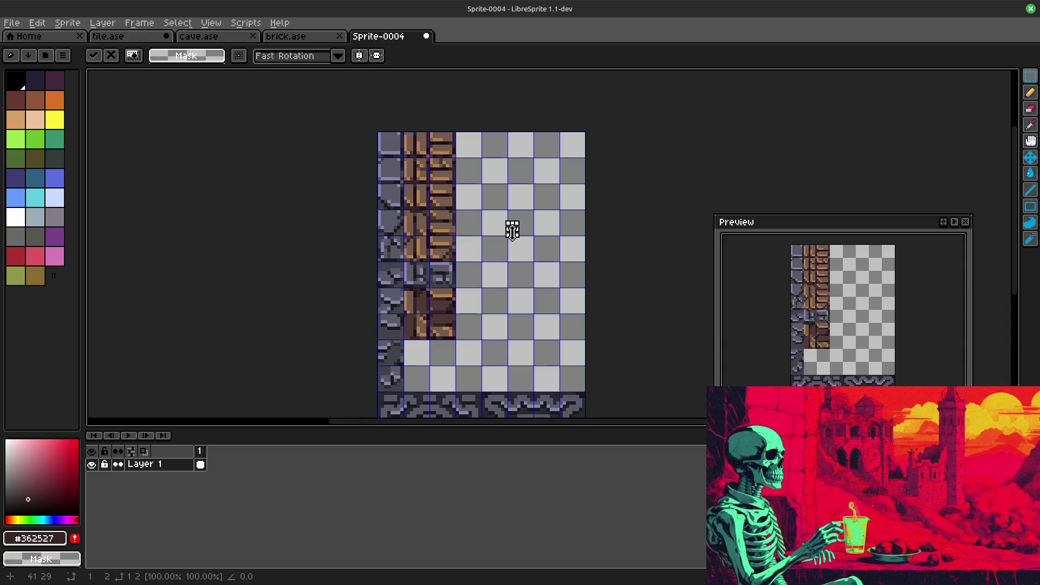
scroll(531, 290, "up", 3)
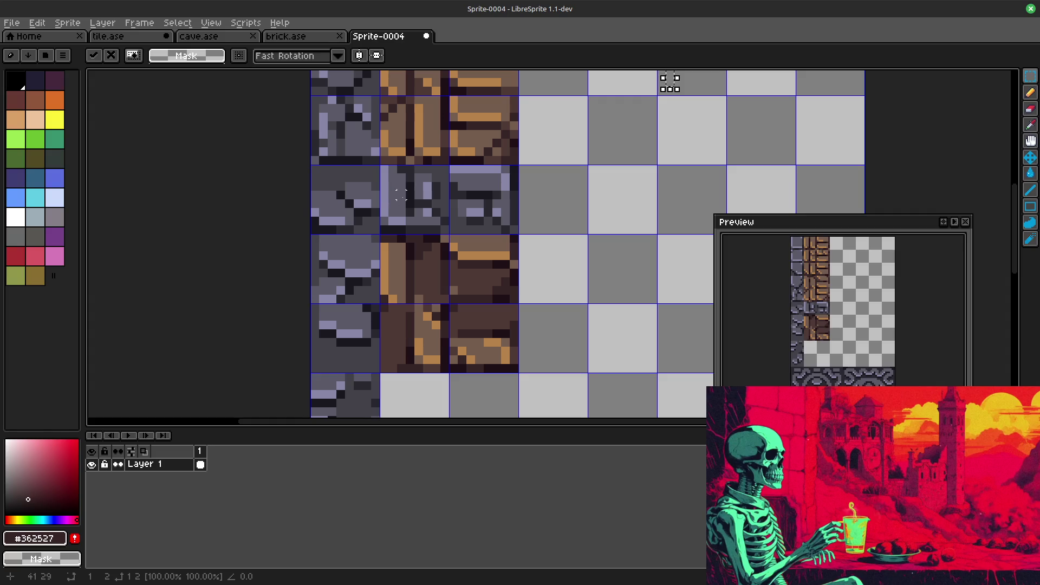
scroll(621, 228, "down", 3)
scroll(616, 329, "up", 4)
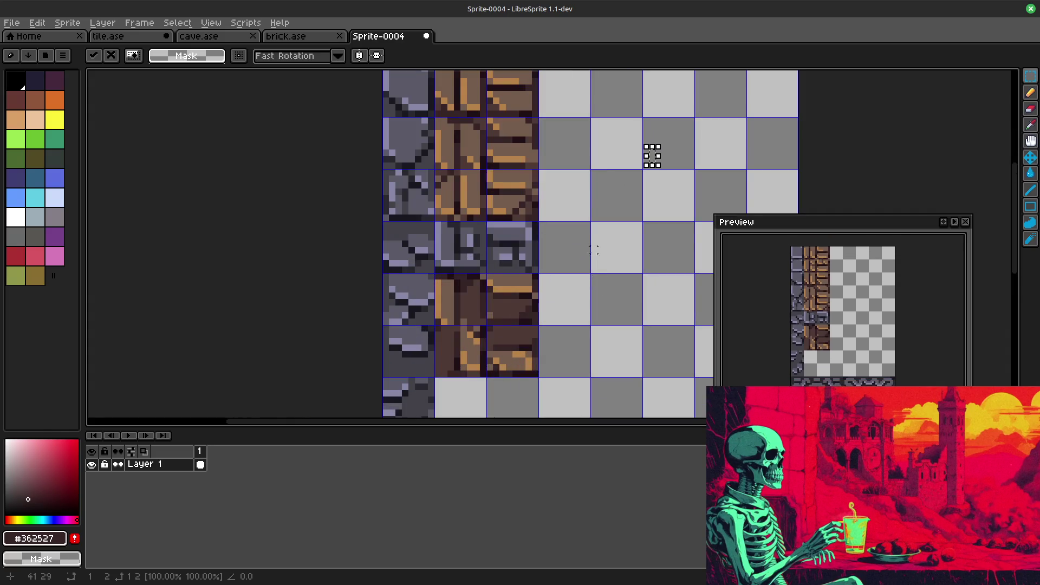
key("shift+r")
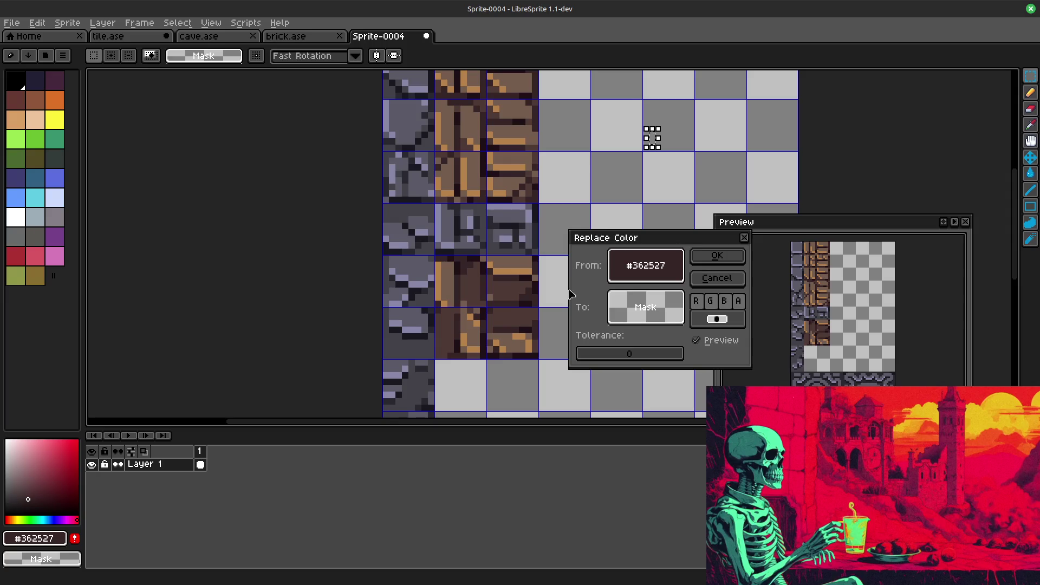
left_click(493, 278)
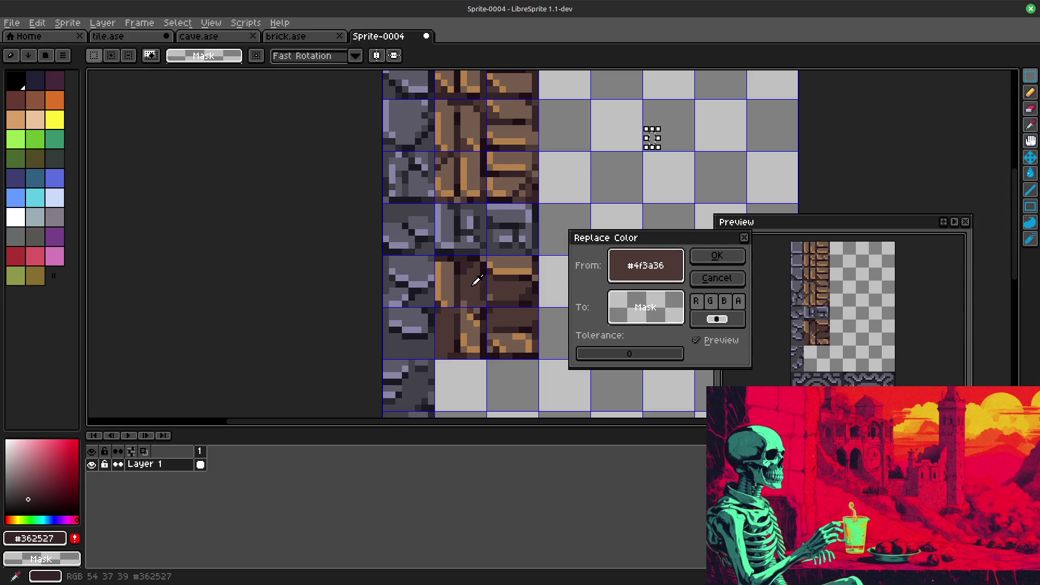
right_click(505, 294)
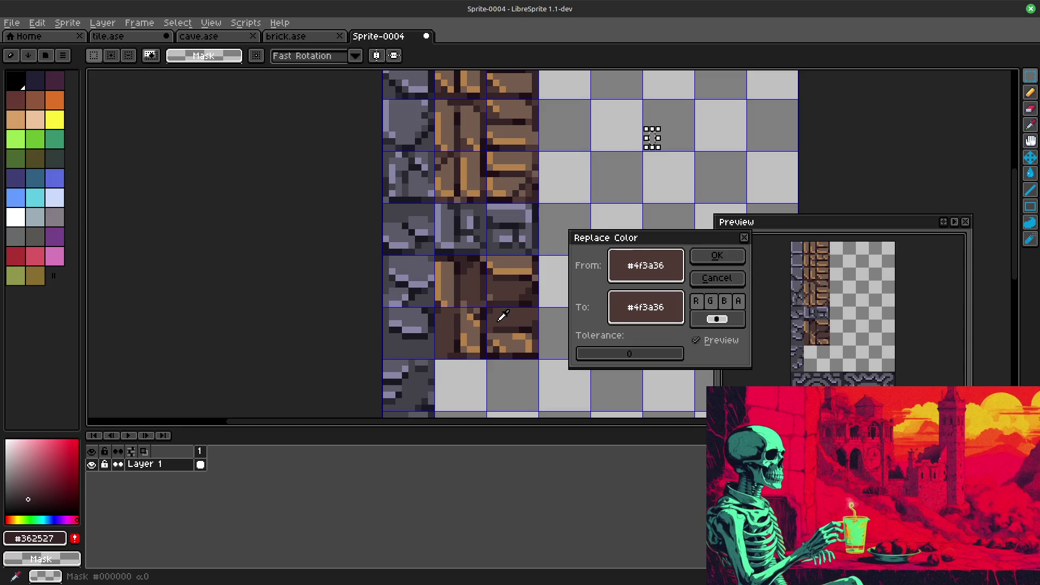
left_click(648, 307)
left_click(757, 363)
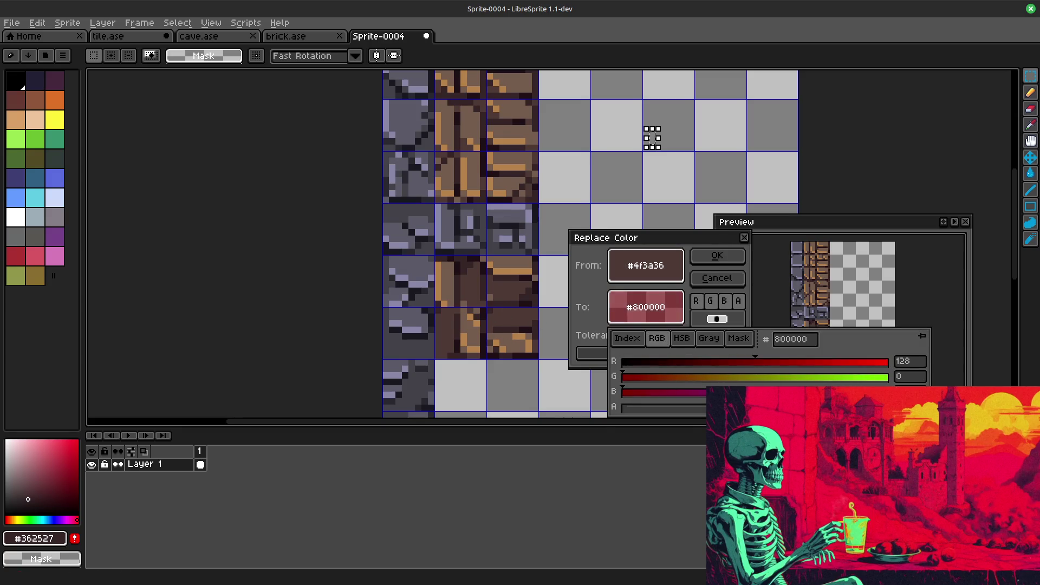
left_click(886, 362)
left_click(590, 302)
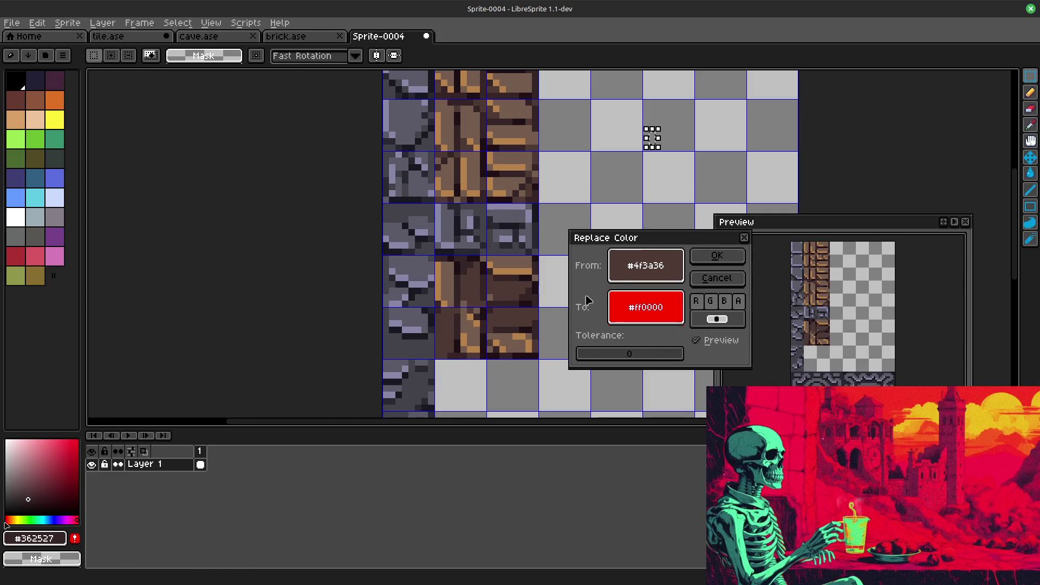
left_click(699, 340)
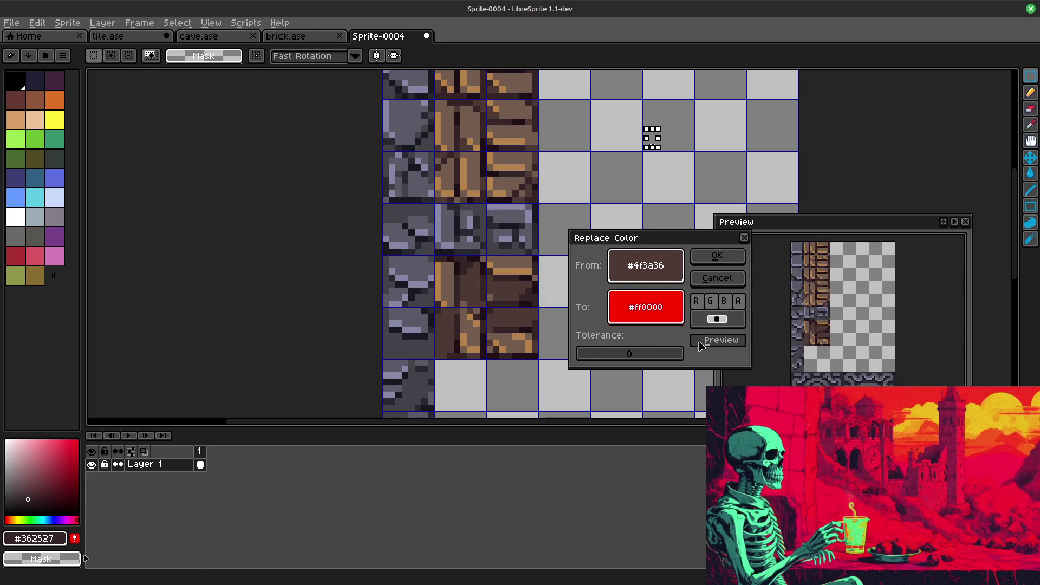
left_click(513, 268)
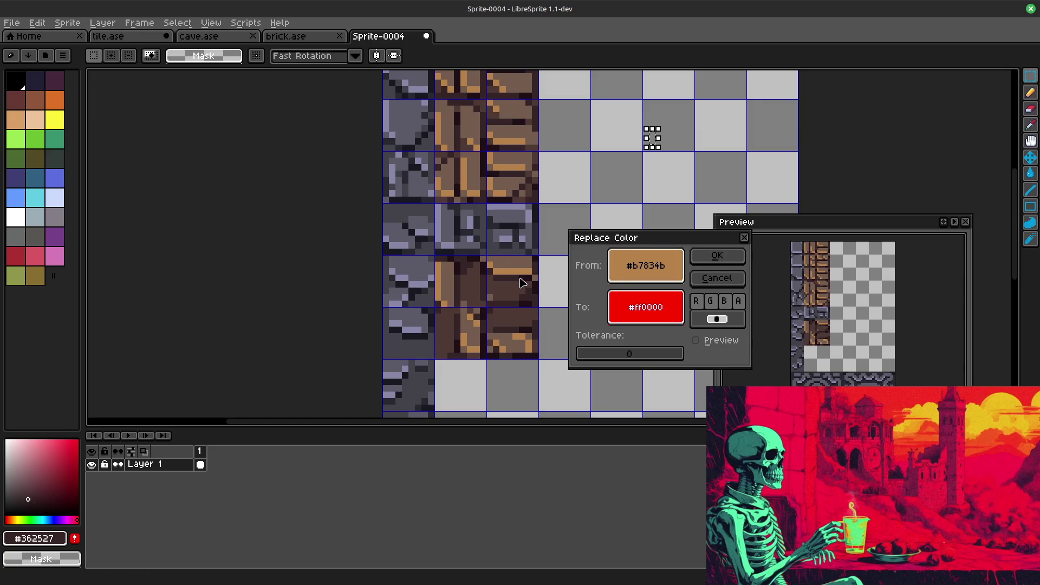
left_click(415, 258)
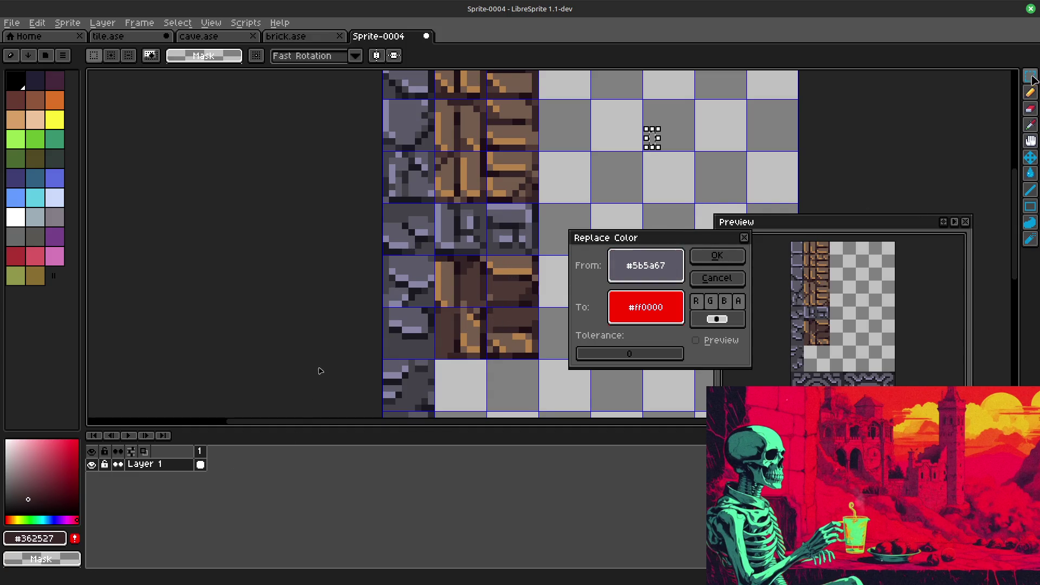
left_click(744, 238)
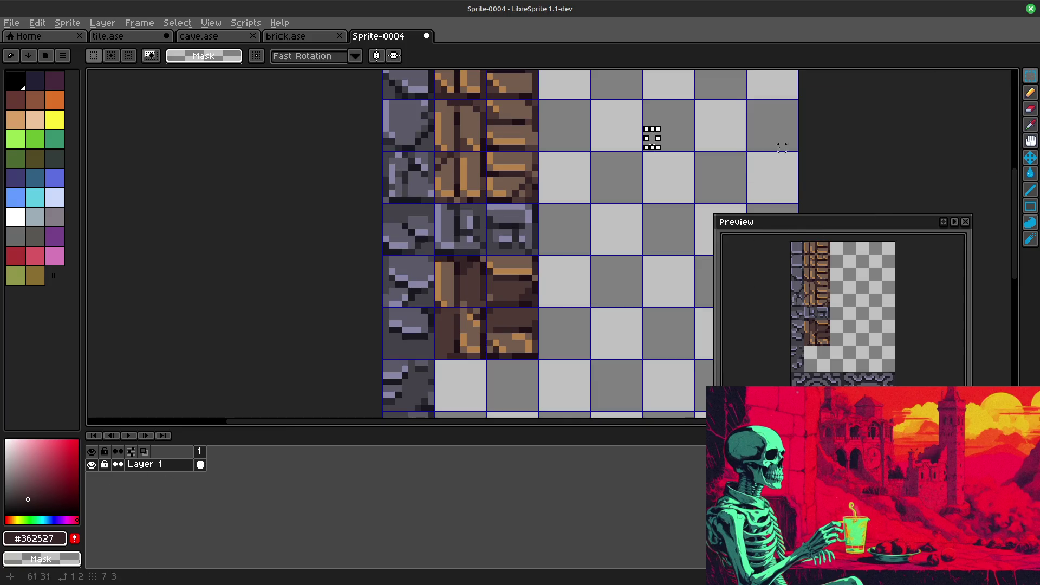
Use Replace Color to change dark brown #4f3a36 to pure red #ff0000.
key("shift+r")
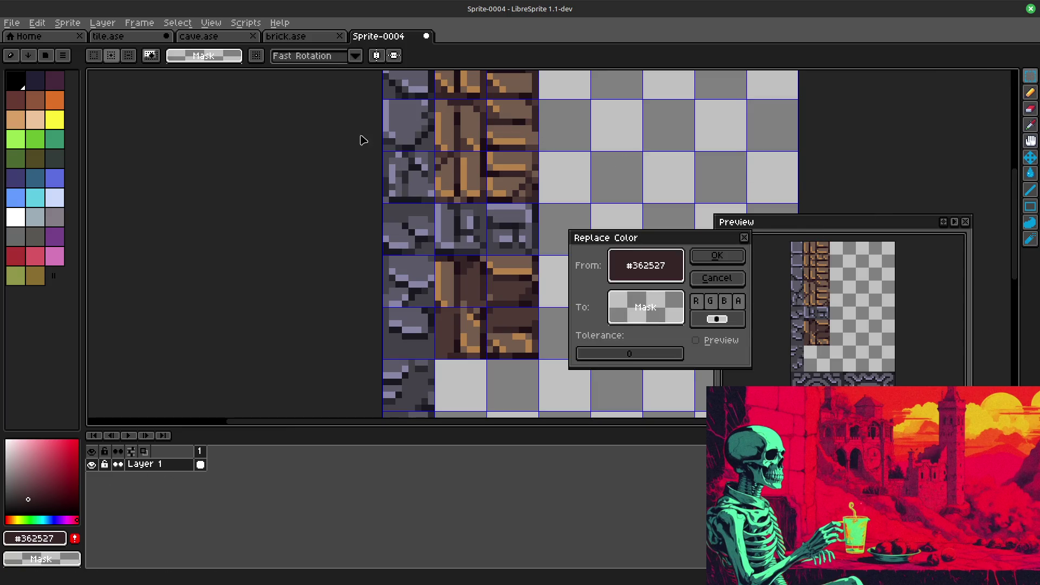
left_click(517, 274)
left_click(645, 308)
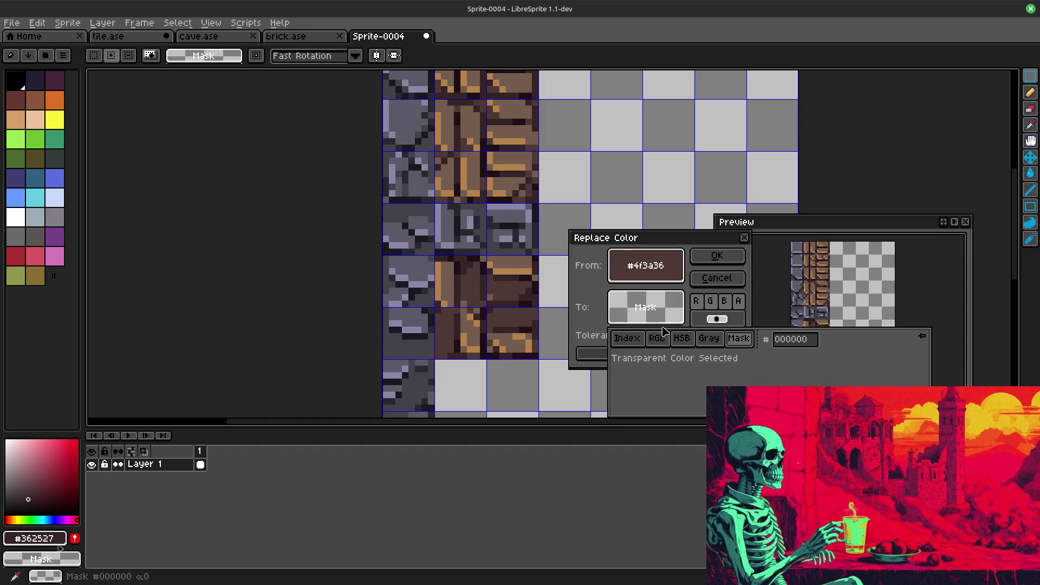
left_click(657, 339)
left_click(801, 362)
left_click_drag(843, 367, 890, 363)
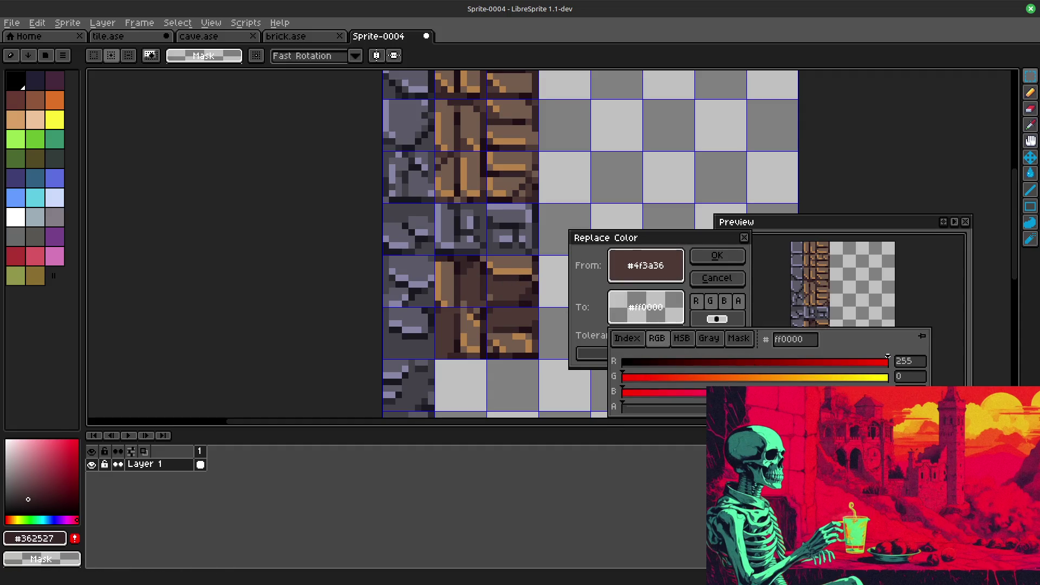
left_click(534, 276)
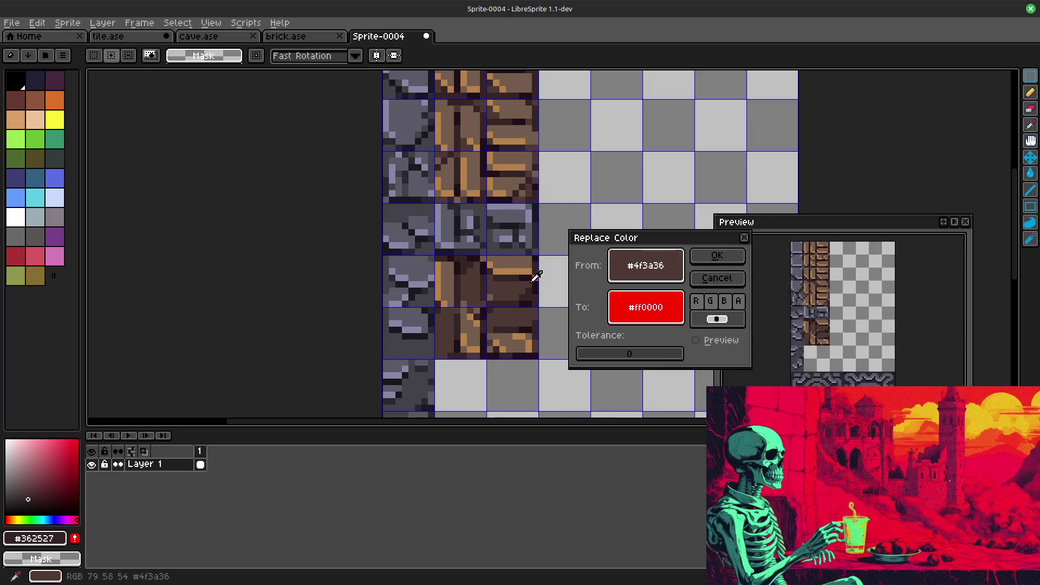
left_click(699, 253)
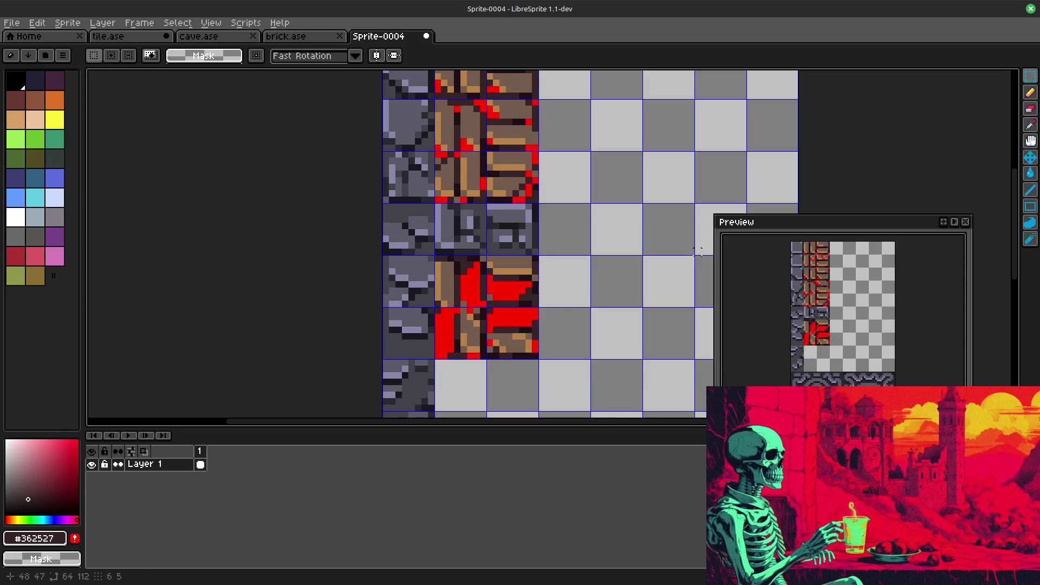
scroll(587, 284, "down", 3)
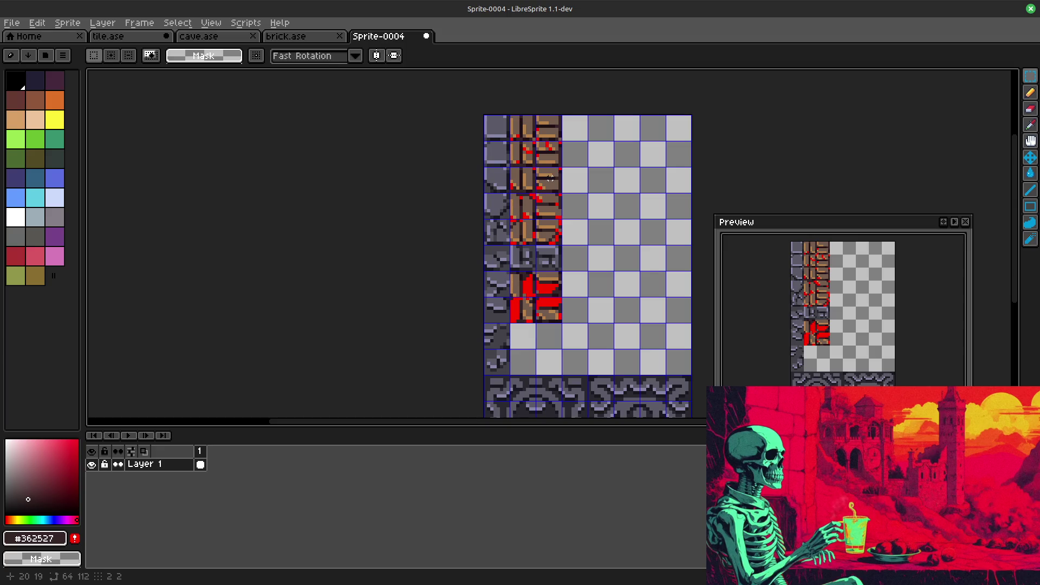
Undo the red recolour and replace brown #4f3a36 with grey #424248.
key("ctrl+z")
scroll(592, 284, "up", 3)
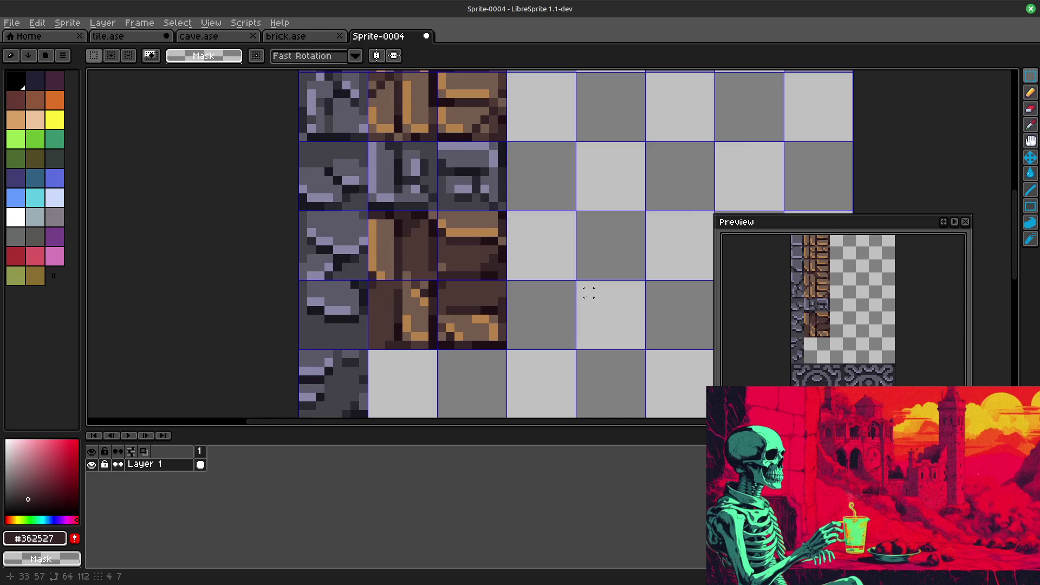
key("shift+r")
left_click(487, 290)
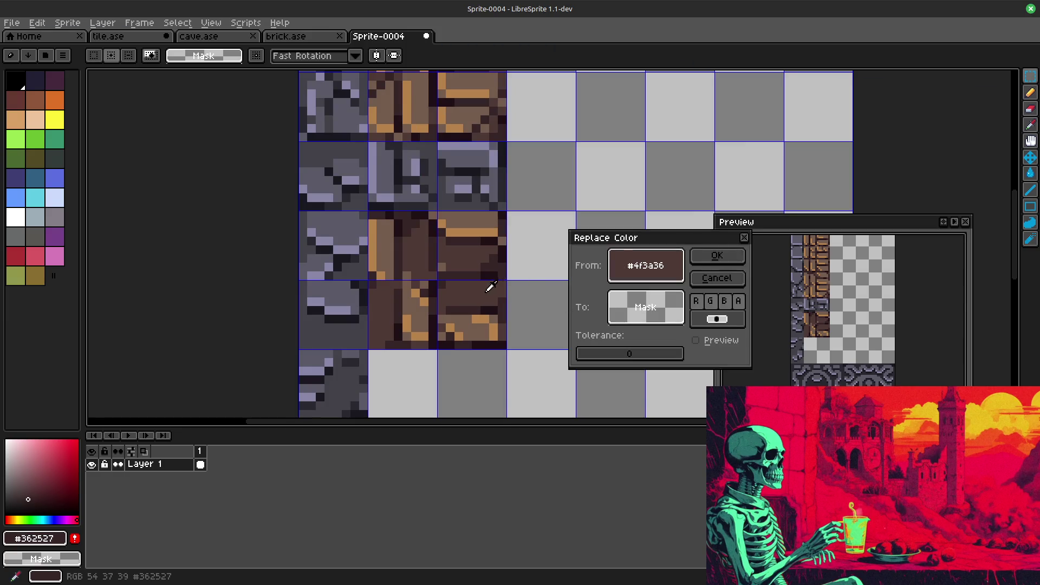
right_click(376, 308)
right_click(327, 333)
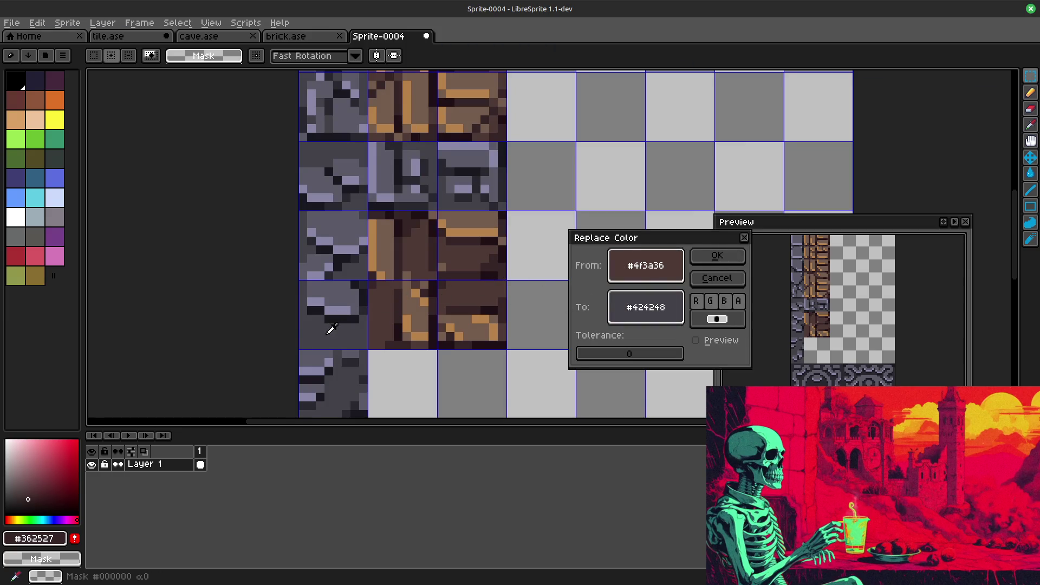
left_click(717, 256)
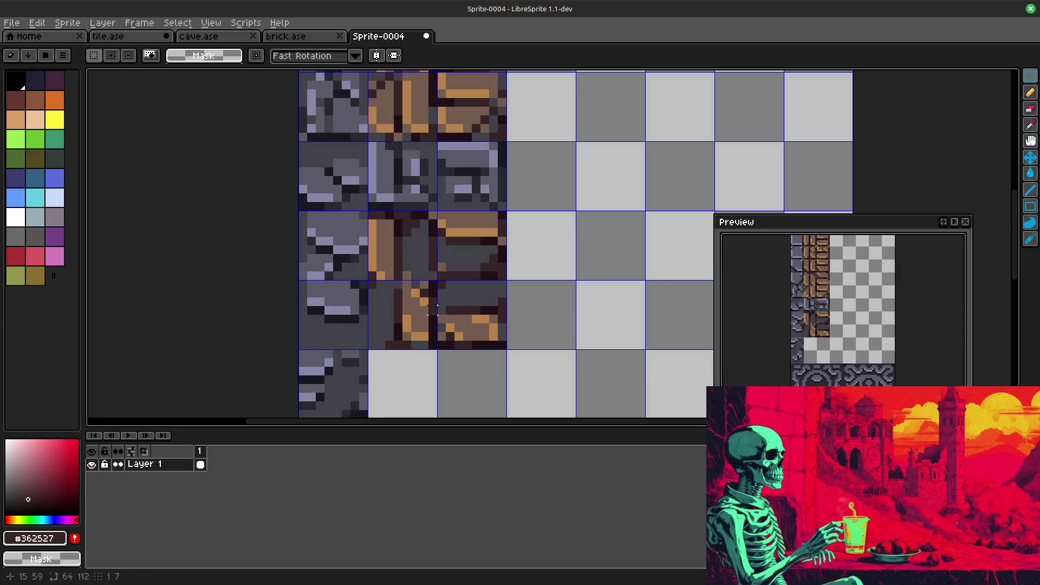
Replace #362527 with #292830 and the #1f1117 outlines with #191820.
key("shift+r")
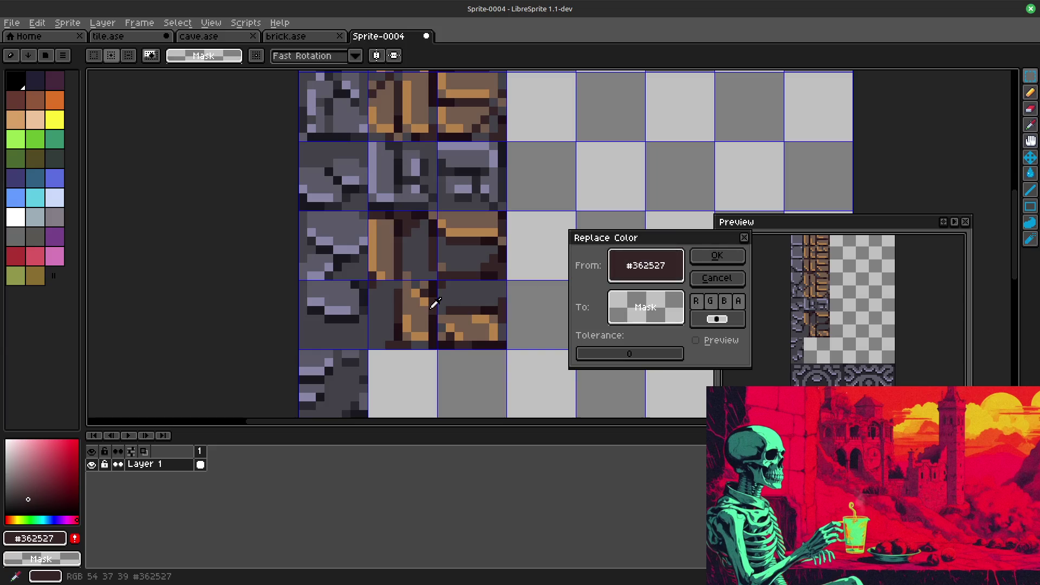
right_click(393, 320)
right_click(364, 309)
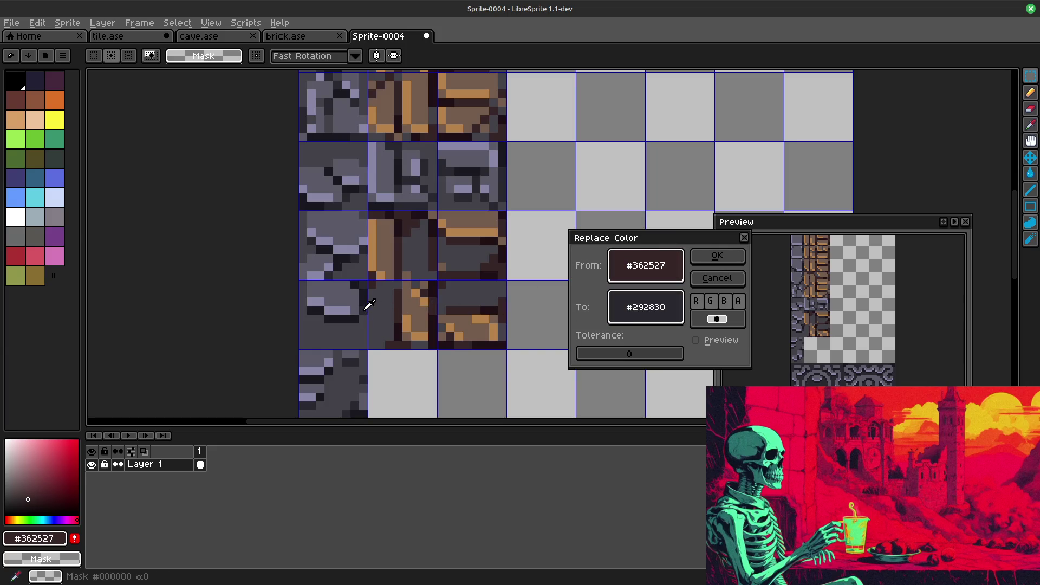
left_click(733, 260)
key("shift+r")
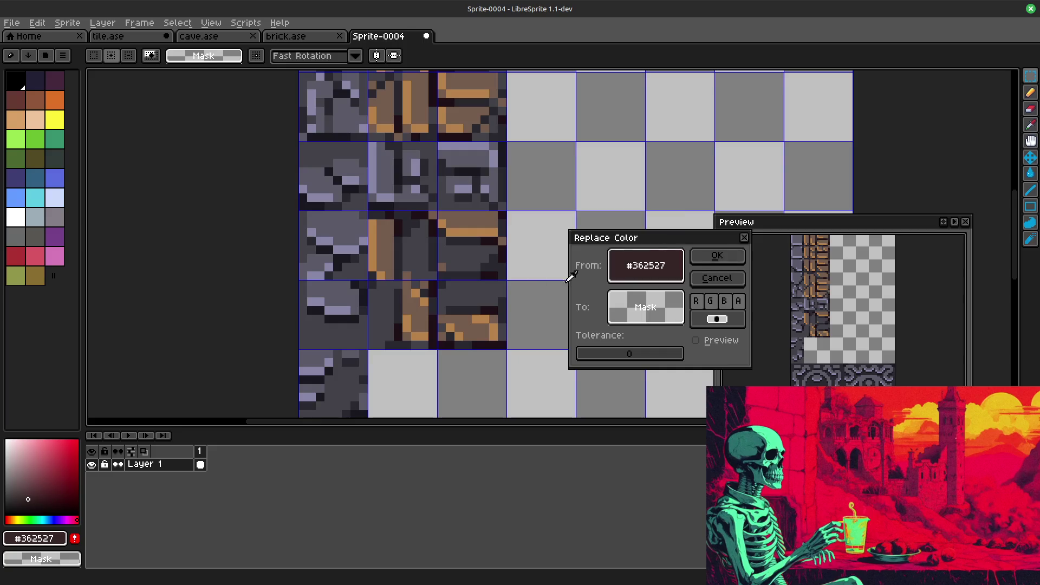
left_click(421, 318)
right_click(327, 324)
right_click(342, 311)
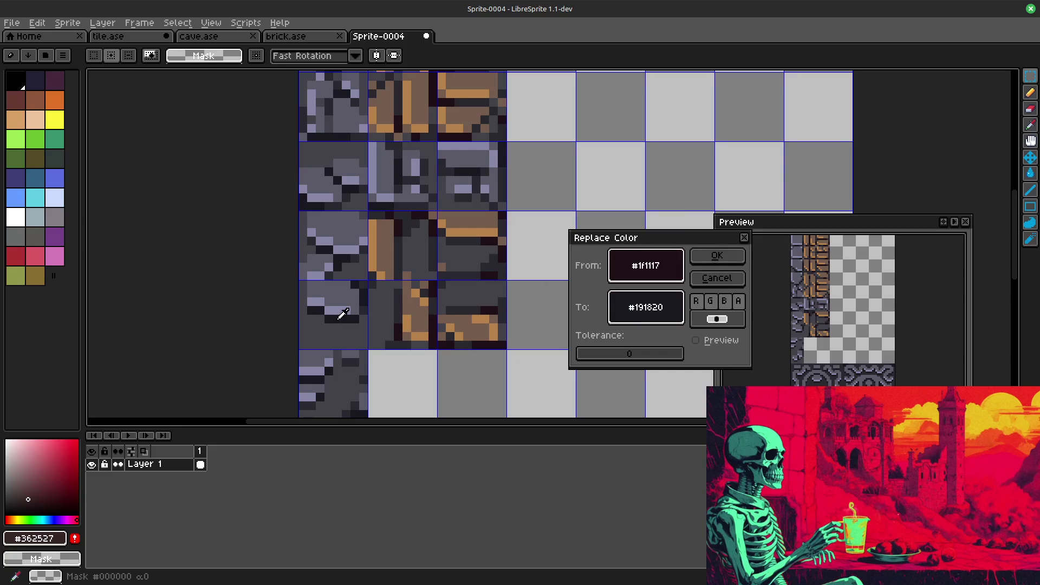
left_click(710, 257)
Turn orange #b7834b into lavender #8887a8 and mid-brown #755d4f into grey #5b5a67.
key("shift+r")
left_click(448, 294)
left_click(376, 267)
right_click(363, 250)
right_click(359, 246)
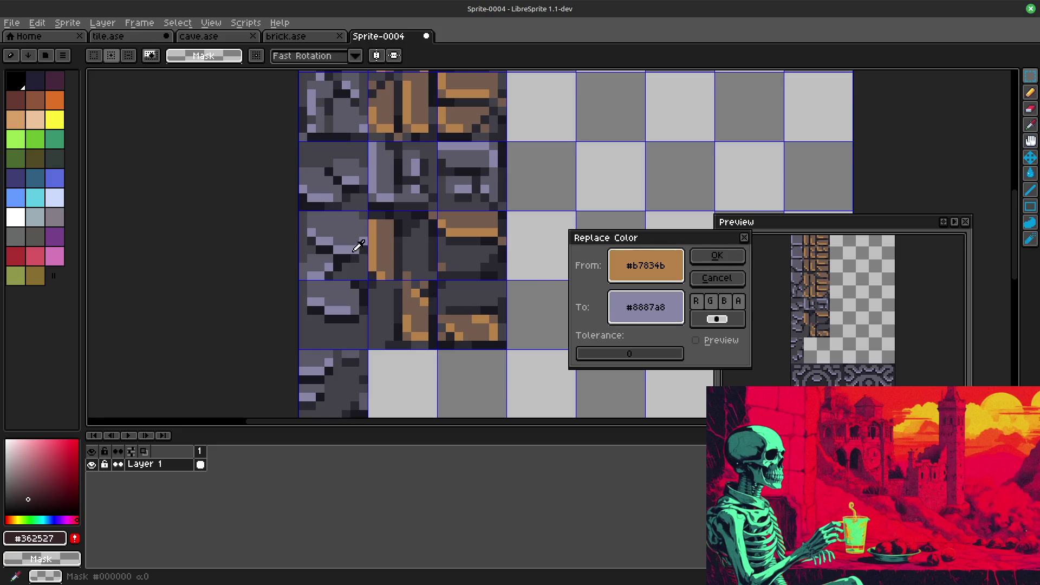
left_click(716, 256)
key("shift+r")
left_click(427, 304)
right_click(364, 228)
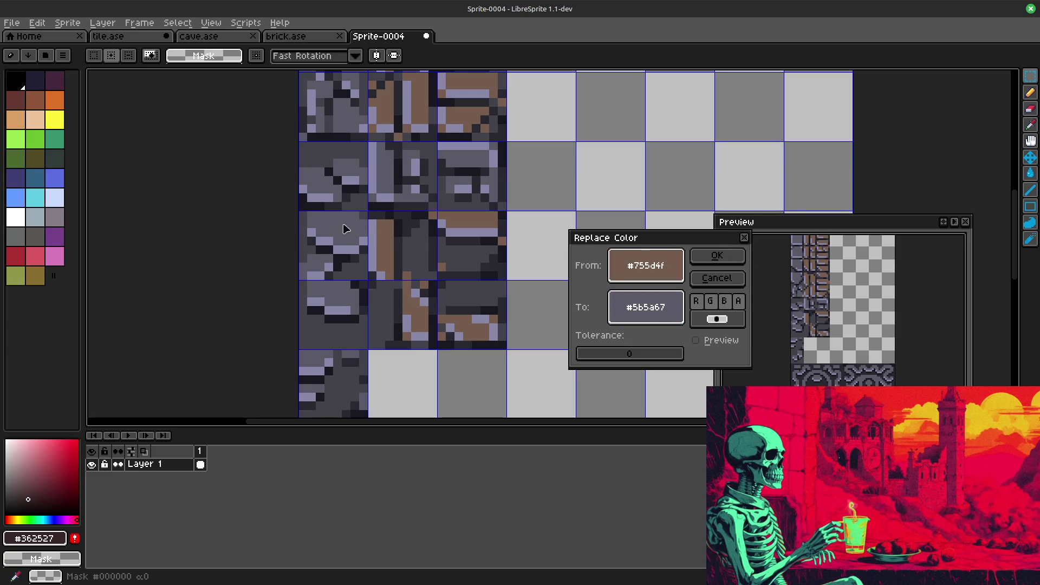
left_click(717, 256)
scroll(705, 246, "down", 5)
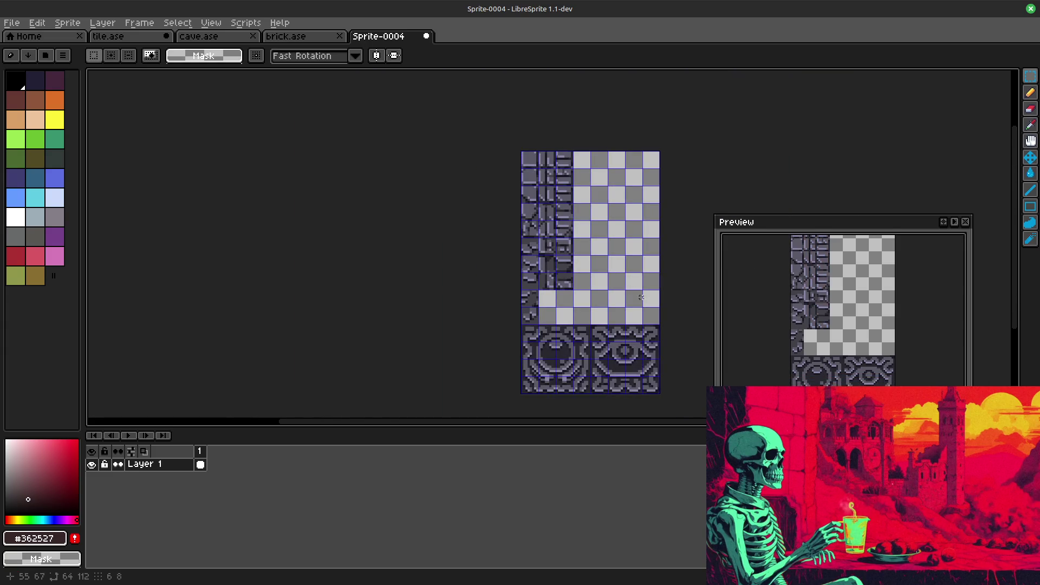
Pan and zoom over Sprite-0004's grey-violet tiles, then switch to the brick.ase sheet.
left_click_drag(641, 297, 550, 277)
scroll(553, 217, "up", 2)
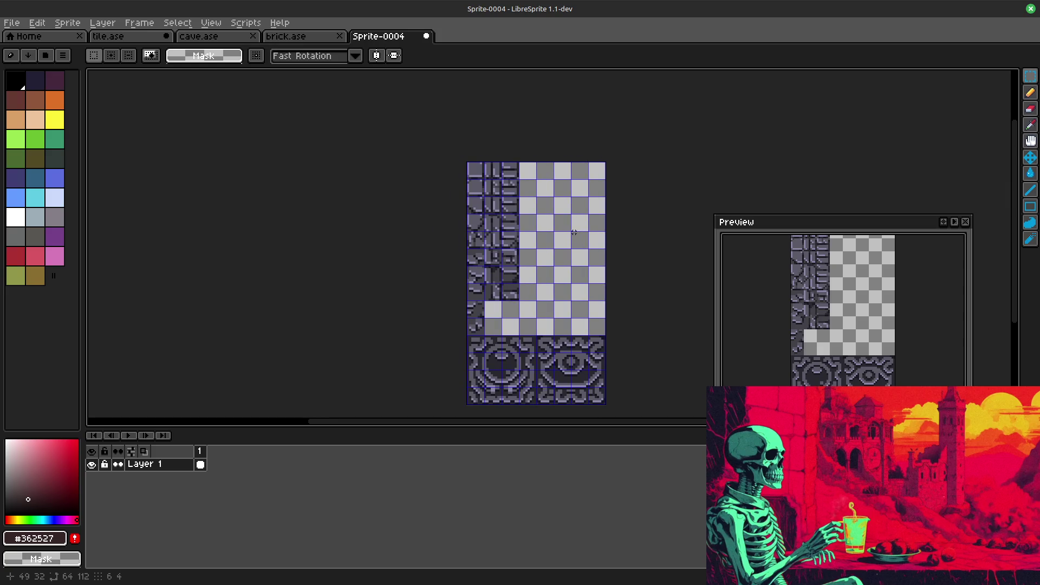
left_click_drag(578, 239, 632, 278)
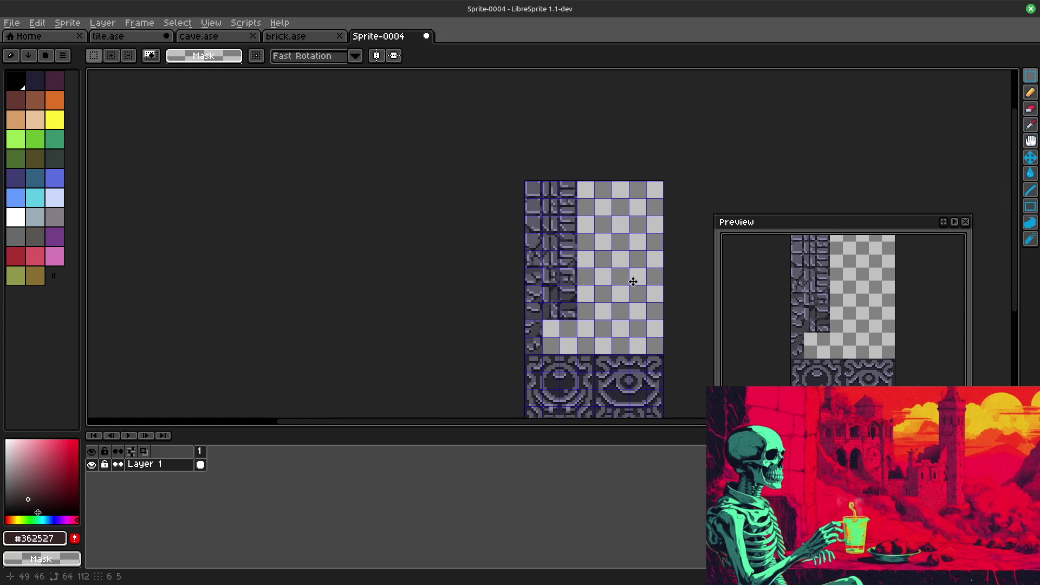
scroll(606, 272, "up", 1)
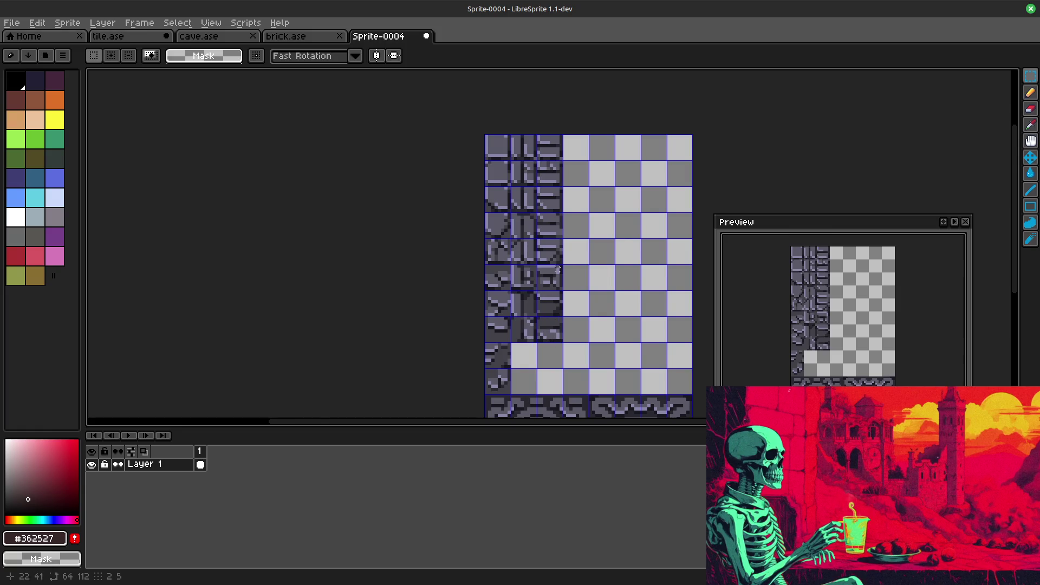
scroll(493, 194, "down", 2)
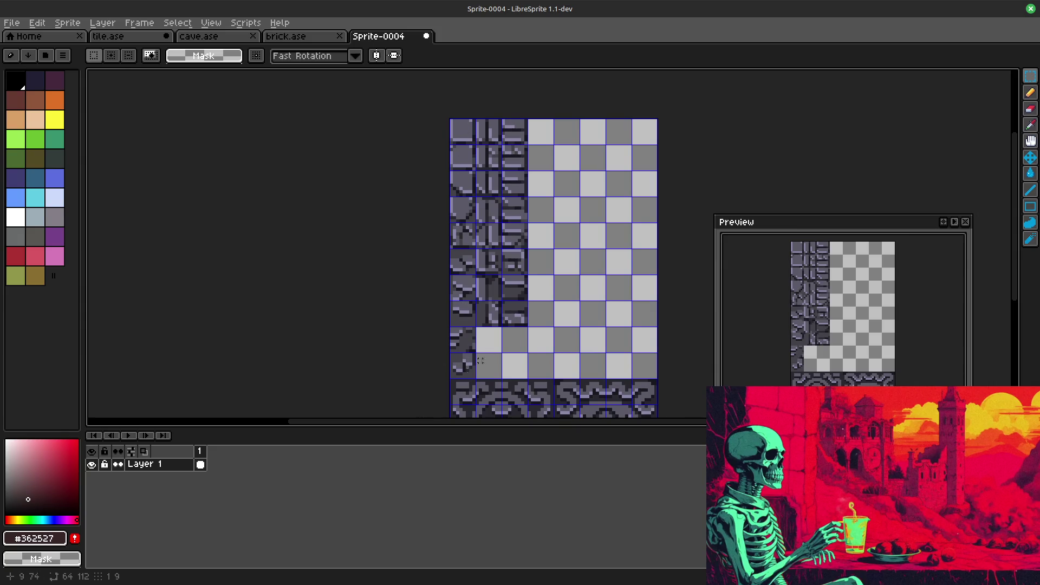
scroll(587, 335, "down", 4)
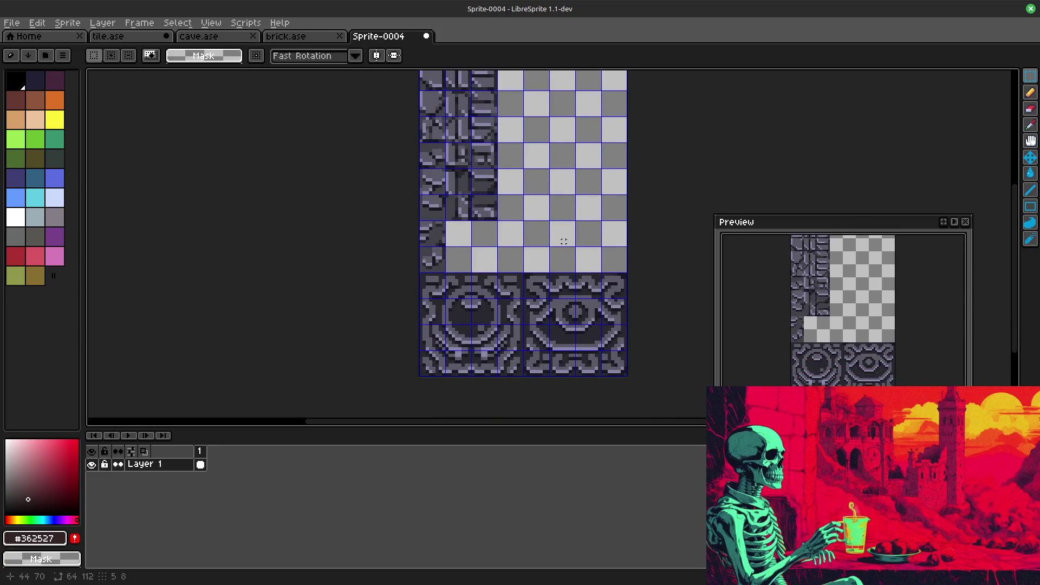
left_click(285, 41)
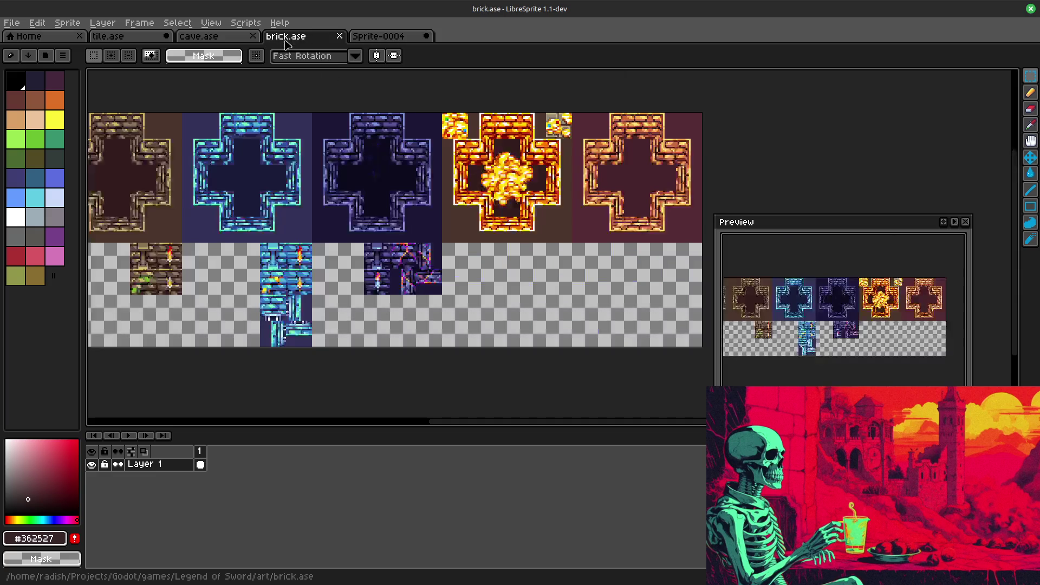
Look through the cave.ase and tile.ase sprites, then check Sprite-0004's top edge.
left_click(184, 38)
left_click(111, 36)
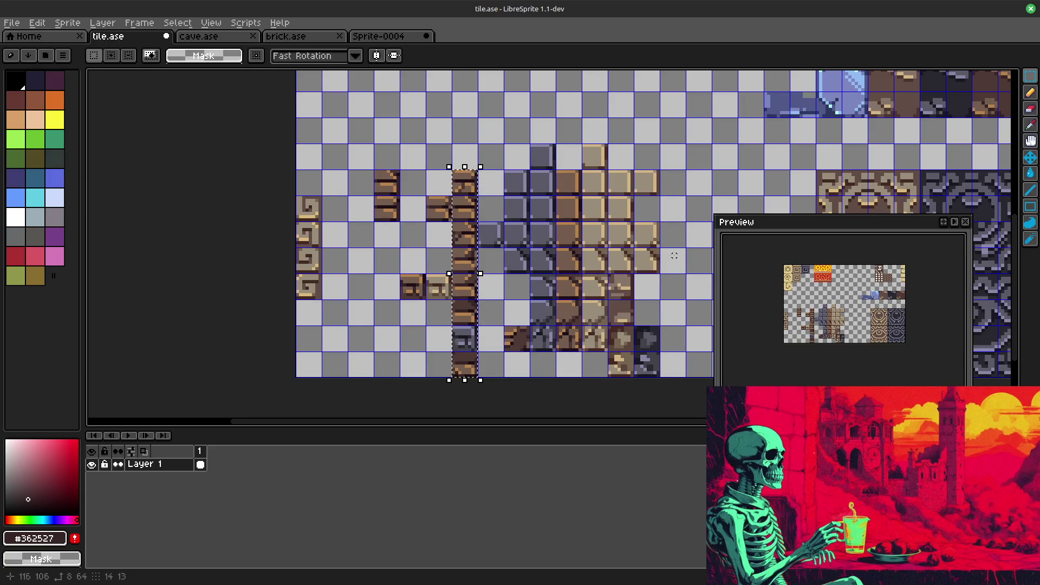
scroll(632, 187, "right", 1)
mouse_move(633, 187)
left_mouse_down()
mouse_move(465, 137)
mouse_move(484, 165)
mouse_move(479, 188)
mouse_move(305, 195)
mouse_move(382, 326)
mouse_move(224, 302)
mouse_move(219, 267)
mouse_move(415, 140)
mouse_move(302, 294)
mouse_move(300, 335)
left_mouse_up()
left_click_drag(299, 334, 298, 335)
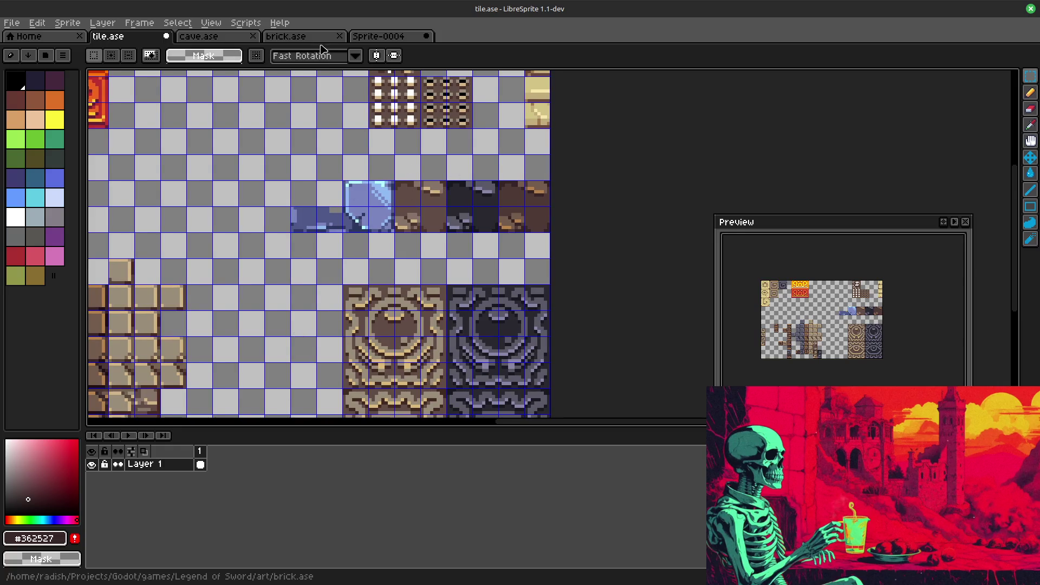
left_click(380, 36)
left_click_drag(553, 211, 544, 267)
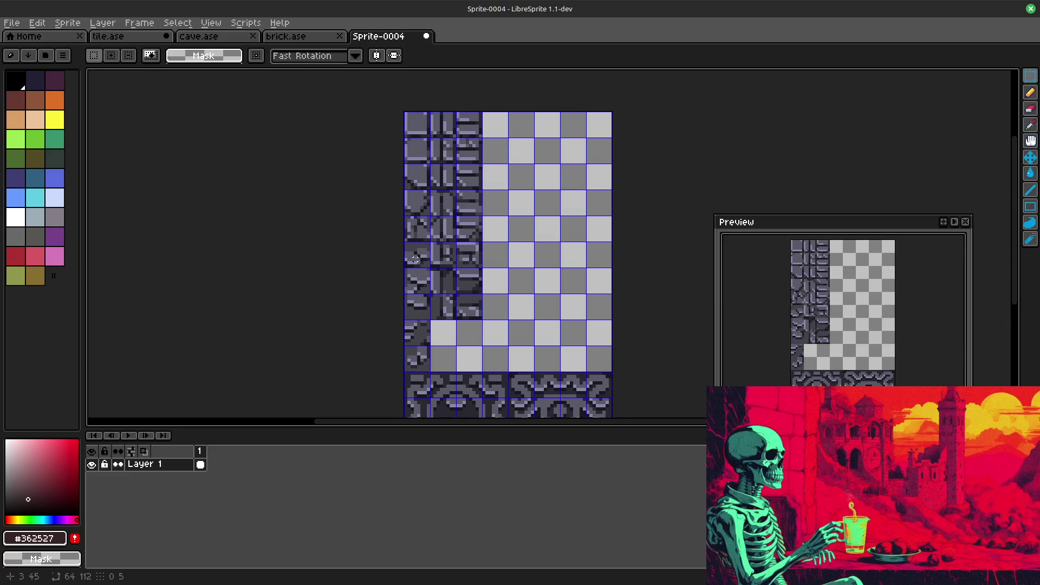
Back in tile.ase, pan to the left edge and select the four tan glyph tiles.
left_click(109, 36)
mouse_move(364, 220)
left_mouse_down()
mouse_move(418, 239)
mouse_move(448, 230)
left_mouse_up()
mouse_move(522, 266)
left_mouse_down()
mouse_move(595, 267)
mouse_move(499, 194)
left_mouse_up()
mouse_move(391, 143)
left_mouse_down()
mouse_move(272, 271)
mouse_move(377, 314)
mouse_move(529, 144)
mouse_move(686, 212)
mouse_move(596, 225)
mouse_move(516, 328)
mouse_move(301, 166)
mouse_move(397, 213)
mouse_move(435, 208)
left_mouse_up()
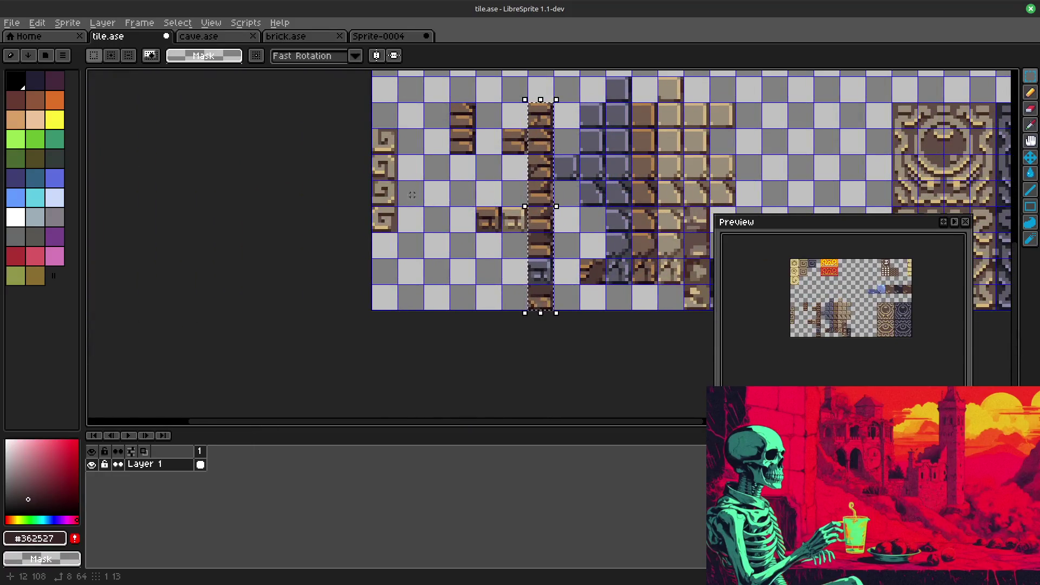
scroll(412, 194, "up", 1)
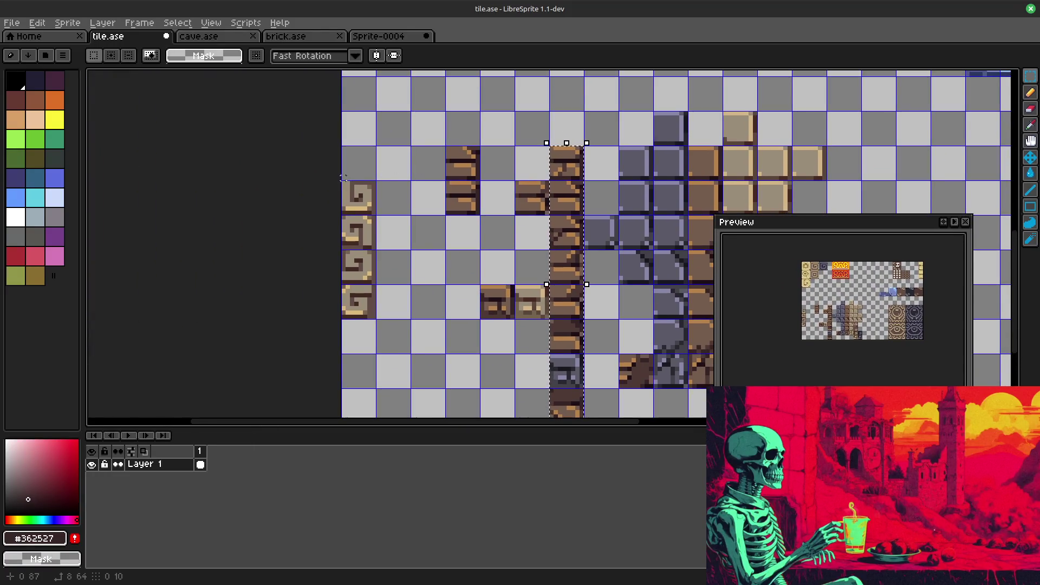
left_click_drag(344, 179, 375, 310)
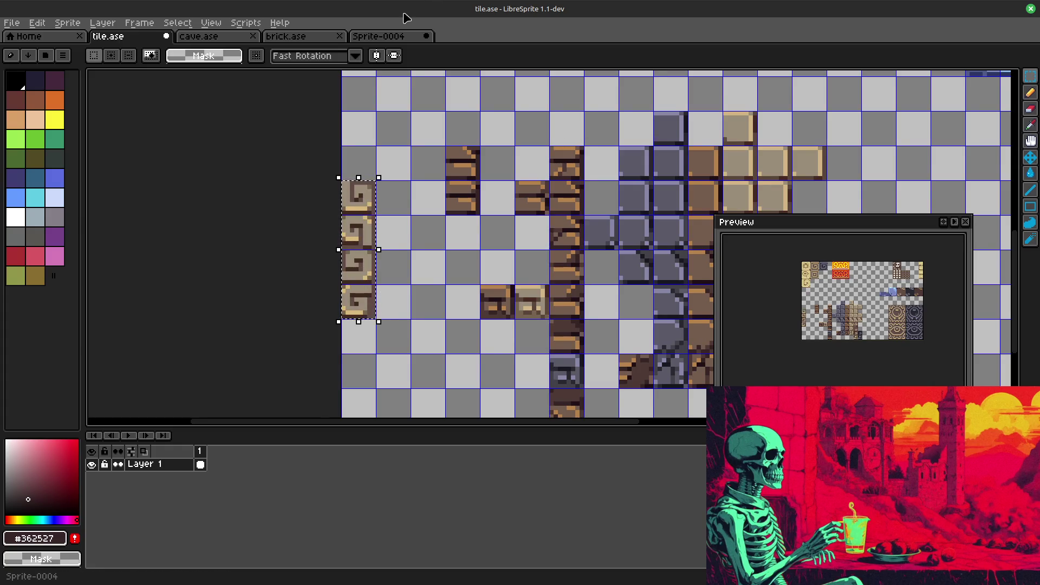
Paste the tan glyph tiles at the top of Sprite-0004's fourth column, plus a second copy lower down.
left_click(386, 39)
key("ctrl+v")
mouse_move(512, 235)
left_mouse_down()
mouse_move(507, 138)
mouse_move(497, 139)
left_mouse_up()
key("ctrl+v")
mouse_move(501, 258)
left_mouse_down()
mouse_move(483, 256)
mouse_move(588, 209)
mouse_move(532, 161)
mouse_move(508, 159)
mouse_move(546, 227)
mouse_move(545, 188)
mouse_move(553, 243)
left_mouse_up()
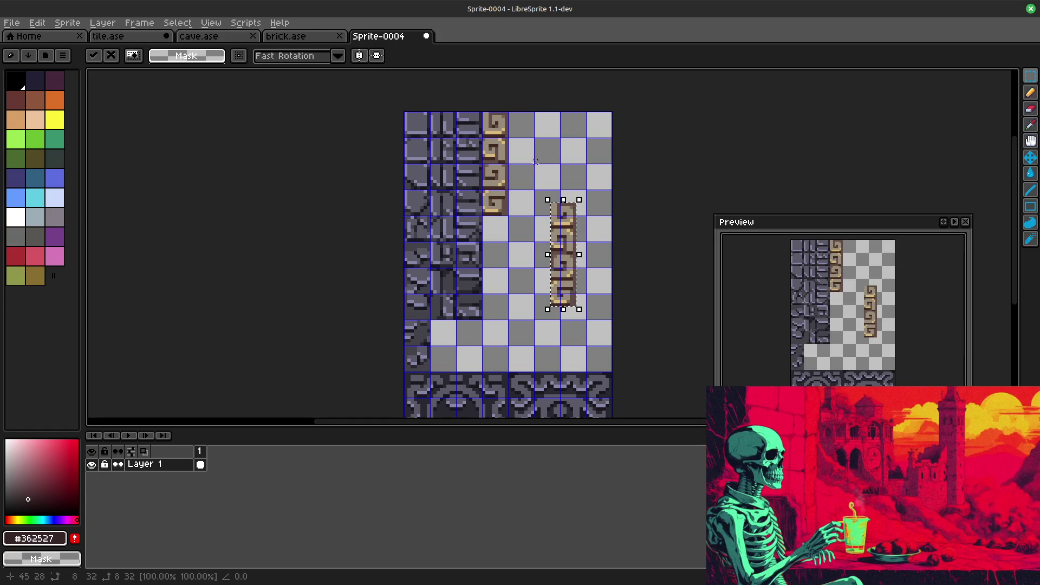
Drop the moved glyph tiles and undo the extra pasted copy.
left_click(538, 169)
key("ctrl+z")
scroll(539, 169, "up", 4)
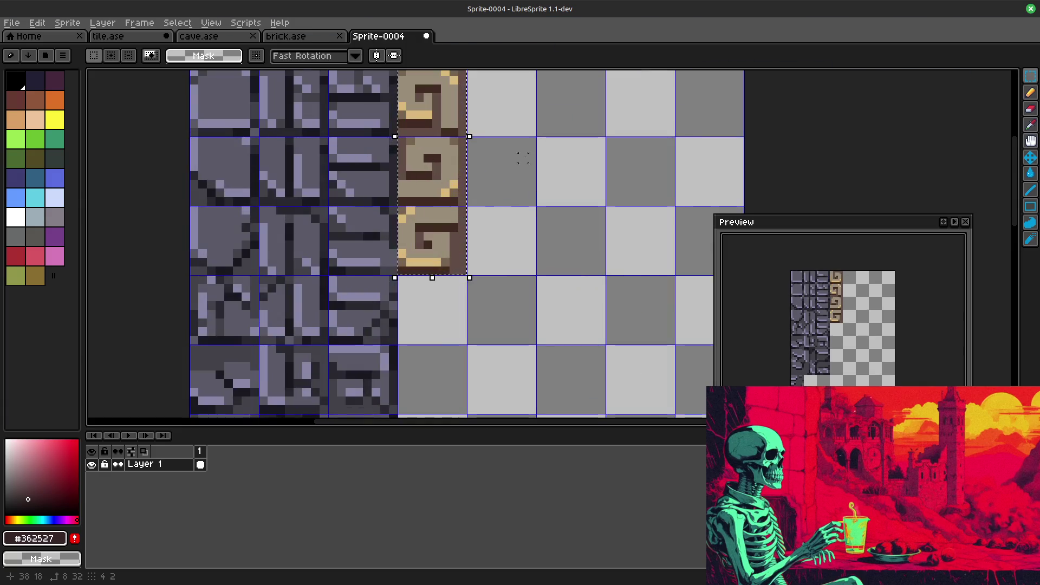
scroll(545, 157, "down", 3)
scroll(475, 225, "up", 2)
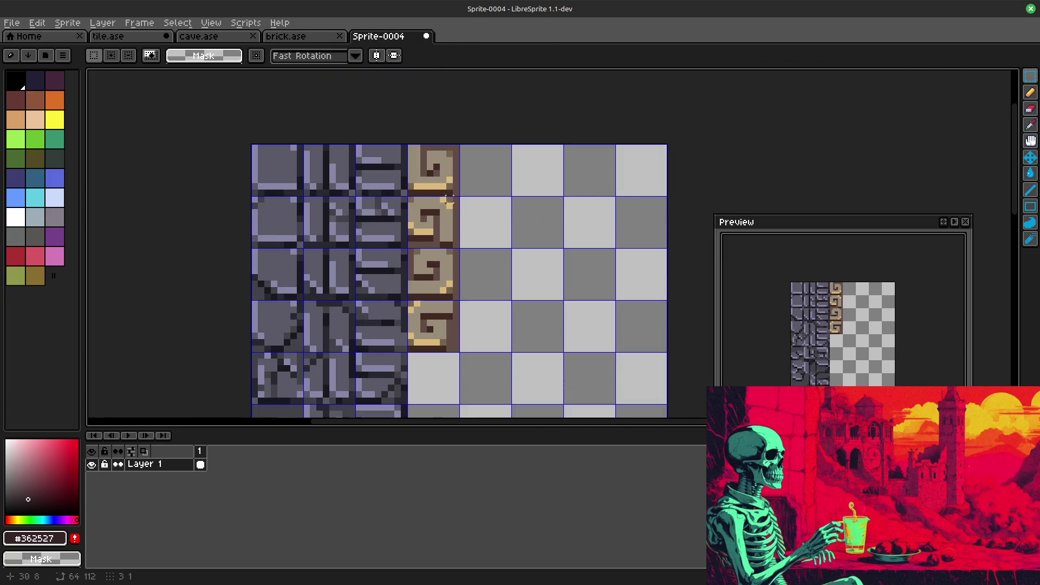
Move the second and third glyph tiles into the top row, nudging one pixel up and left.
mouse_move(411, 199)
left_mouse_down()
mouse_move(459, 248)
mouse_move(512, 172)
mouse_move(497, 173)
left_mouse_up()
mouse_move(410, 251)
left_mouse_down()
mouse_move(461, 301)
mouse_move(547, 182)
left_mouse_up()
key("Up")
key("Left")
Move the fourth glyph tile into the top row and drop it in place.
mouse_move(402, 302)
left_mouse_down()
mouse_move(460, 353)
mouse_move(550, 284)
mouse_move(593, 182)
left_mouse_up()
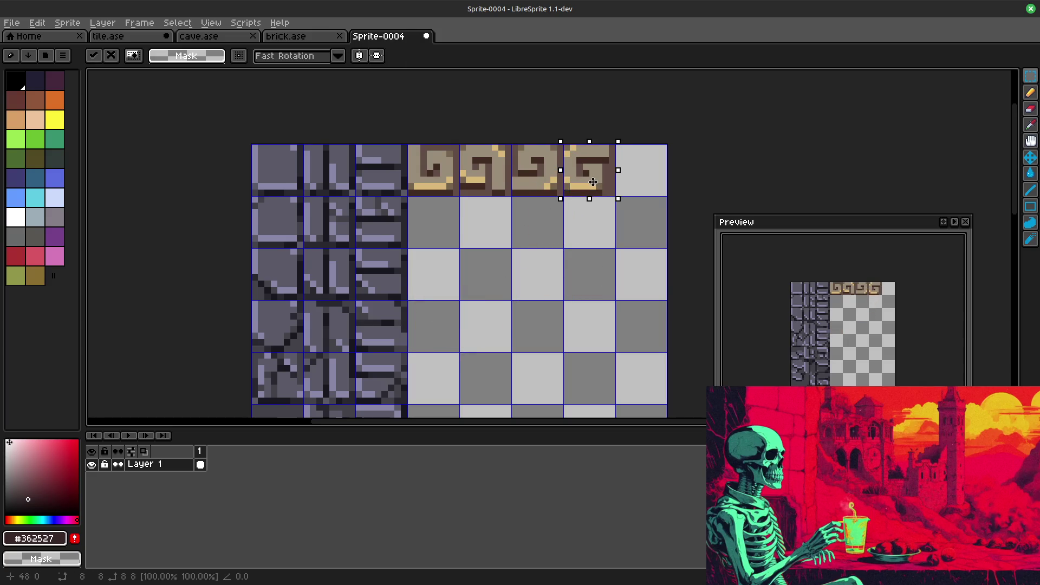
scroll(507, 206, "down", 4)
mouse_move(525, 277)
left_mouse_down()
mouse_move(467, 158)
mouse_move(473, 231)
mouse_move(503, 284)
left_mouse_up()
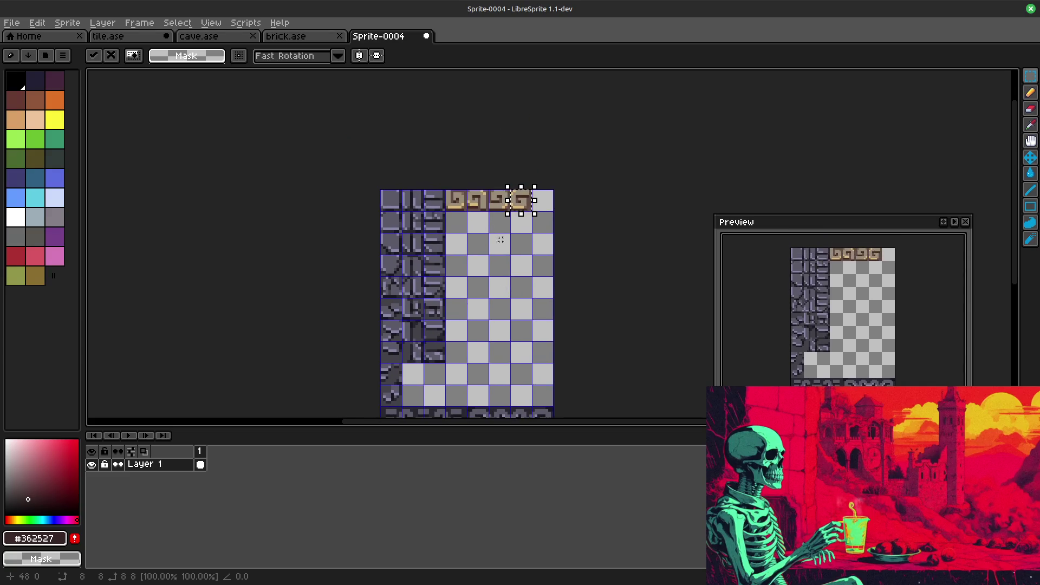
scroll(497, 232, "up", 4)
mouse_move(530, 251)
left_mouse_down()
mouse_move(477, 278)
mouse_move(476, 252)
mouse_move(531, 246)
mouse_move(520, 255)
mouse_move(517, 191)
mouse_move(493, 276)
left_mouse_up()
left_click(476, 243)
scroll(412, 211, "down", 4)
scroll(531, 246, "up", 2)
scroll(460, 233, "up", 5)
Select the four tan glyph tiles in the top row and open Sprite > Canvas Size.
mouse_move(342, 186)
left_mouse_down()
mouse_move(482, 239)
mouse_move(618, 254)
mouse_move(629, 234)
left_mouse_up()
scroll(598, 284, "down", 3)
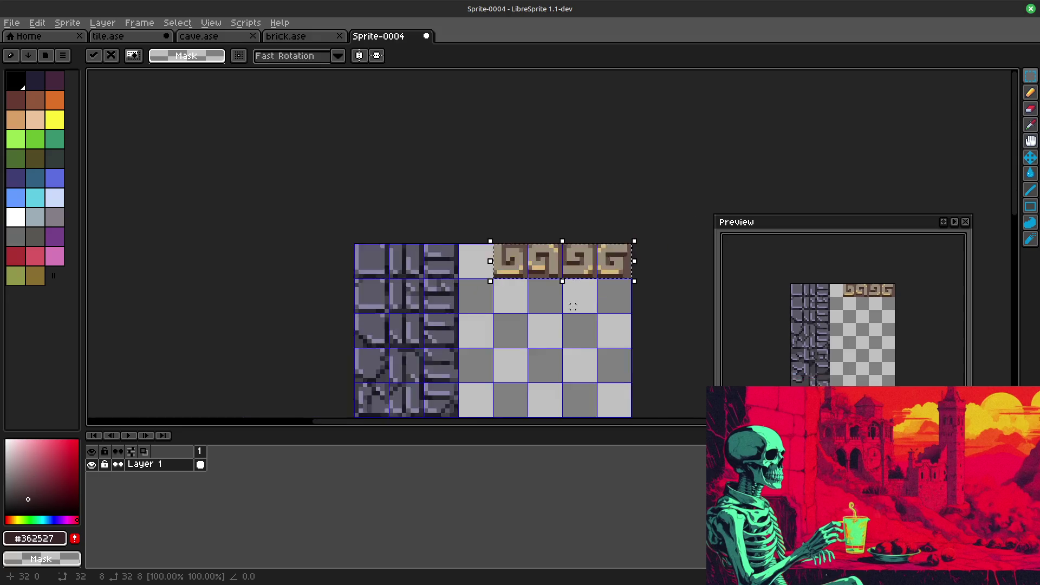
left_click_drag(573, 335, 420, 133)
scroll(430, 167, "down", 1)
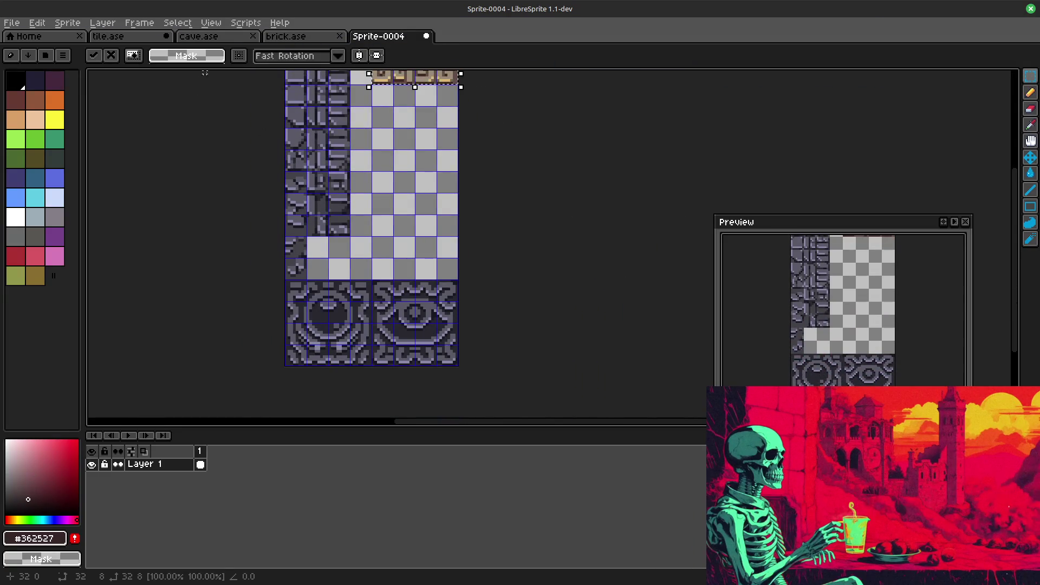
left_click(67, 22)
left_click(76, 93)
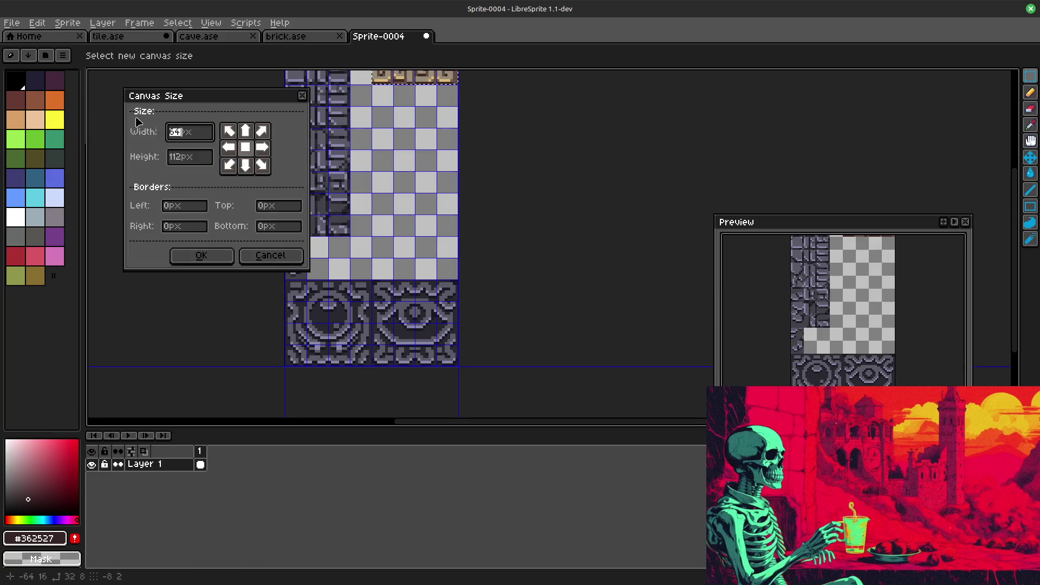
Add an 8 px bottom border so the canvas becomes 120 px tall.
left_click(261, 228)
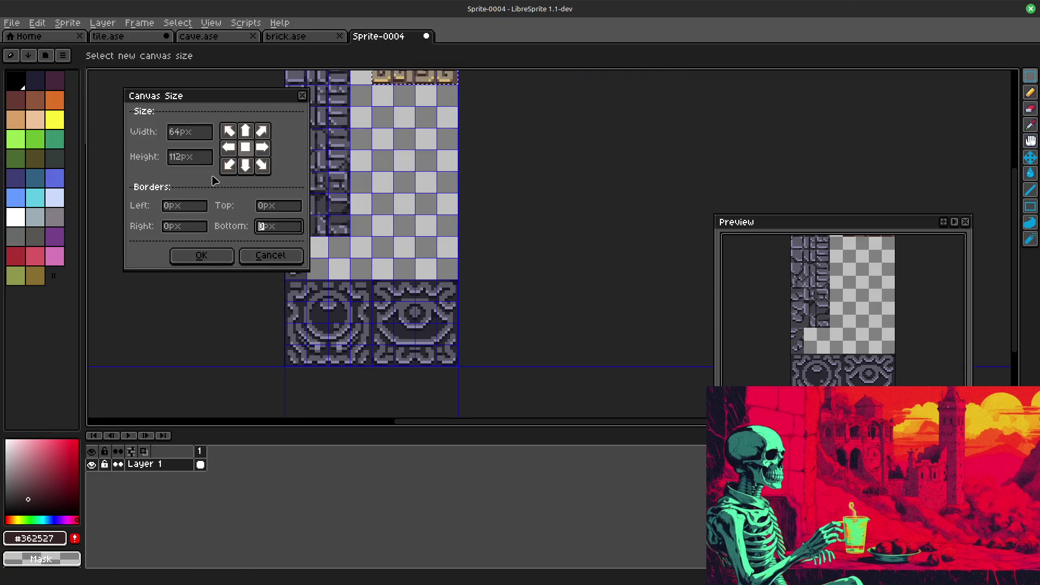
left_click(201, 255)
scroll(376, 165, "up", 2)
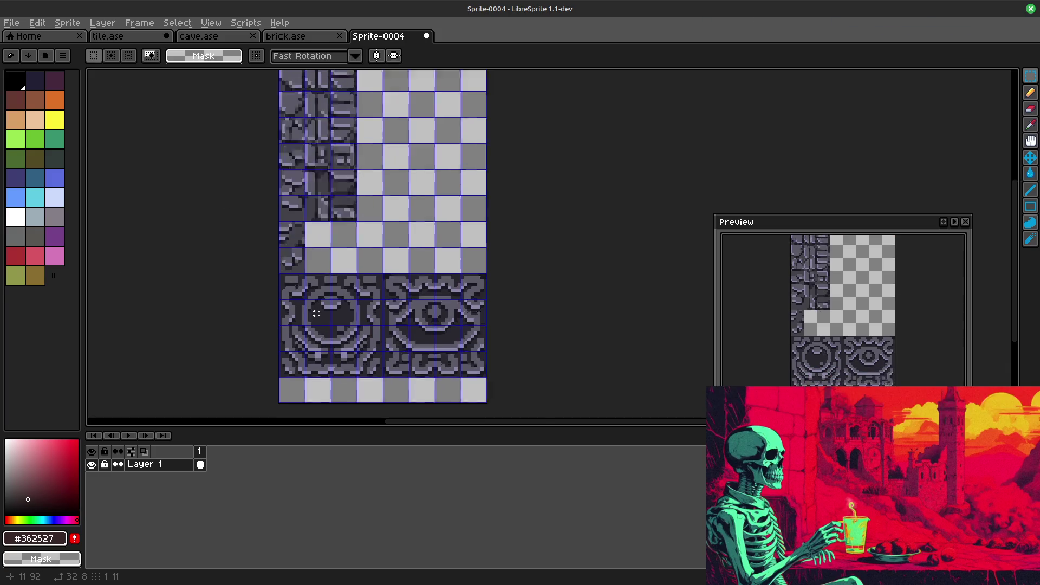
Select the big ornate tile row, shift it down to the new bottom edge, and commit.
mouse_move(260, 120)
left_mouse_down()
mouse_move(390, 202)
mouse_move(535, 253)
left_mouse_up()
key("Down")
key("Down")
key("Down")
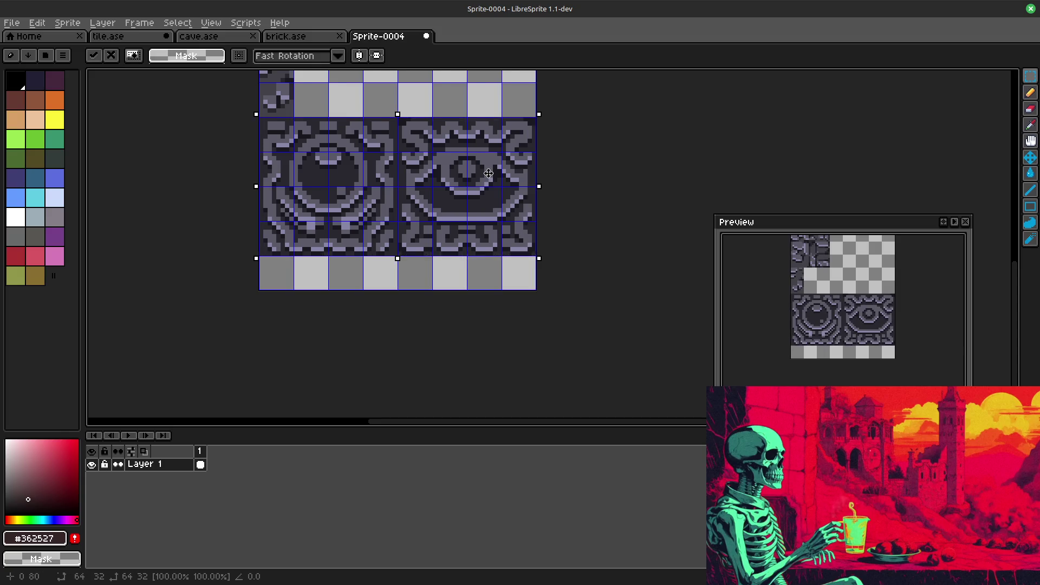
left_click(448, 97)
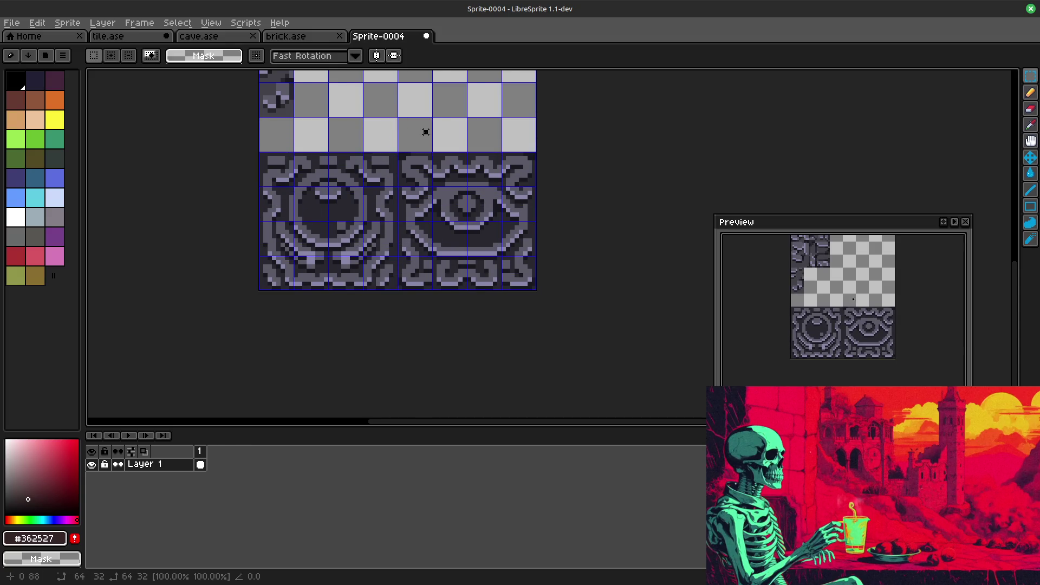
scroll(425, 132, "up", 3)
scroll(486, 289, "down", 1)
scroll(436, 298, "up", 3)
scroll(437, 298, "up", 3)
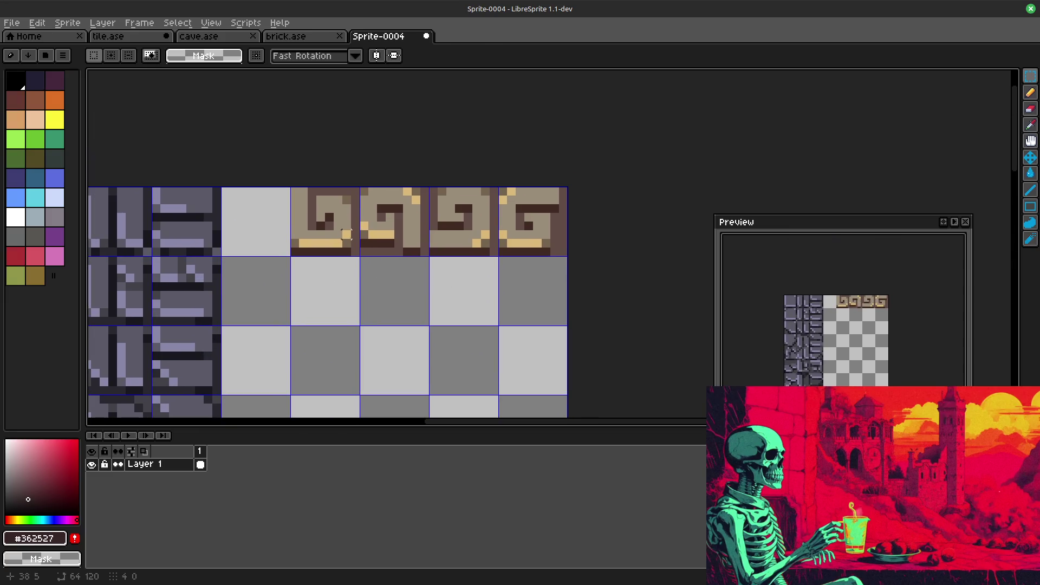
Move several top-row spiral tiles down into the second and lower rows.
left_click_drag(294, 191, 358, 254)
mouse_move(328, 221)
left_mouse_down()
mouse_move(476, 307)
mouse_move(471, 298)
left_mouse_up()
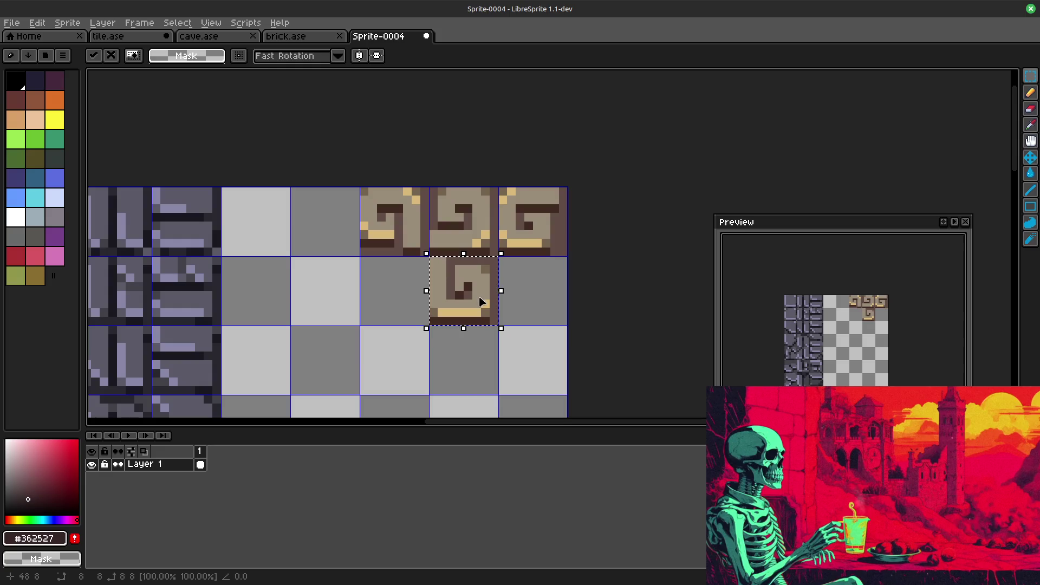
left_click_drag(474, 300, 402, 291)
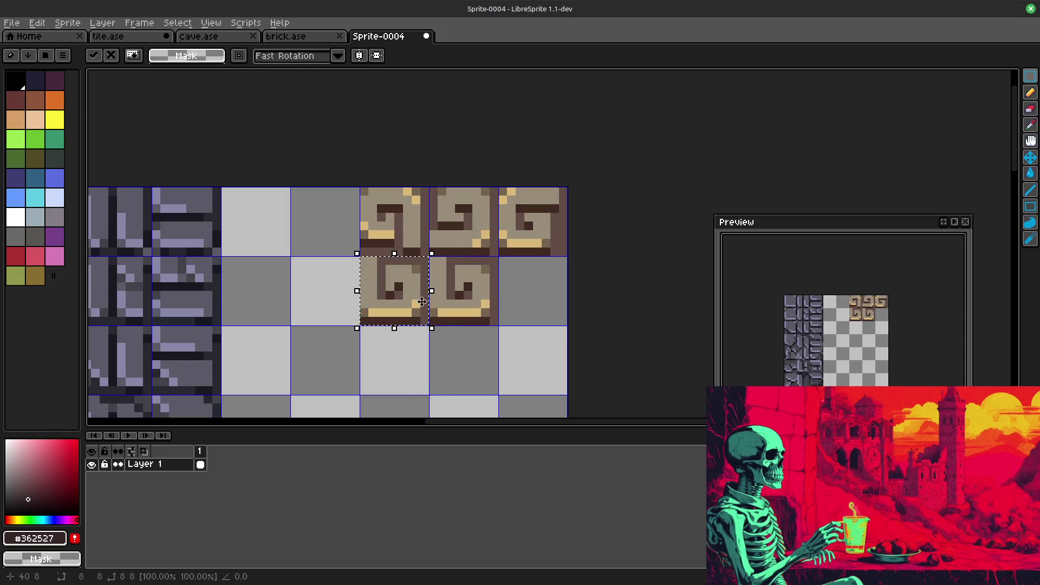
left_click_drag(352, 191, 430, 258)
mouse_move(404, 222)
left_mouse_down()
mouse_move(410, 359)
mouse_move(319, 230)
left_mouse_up()
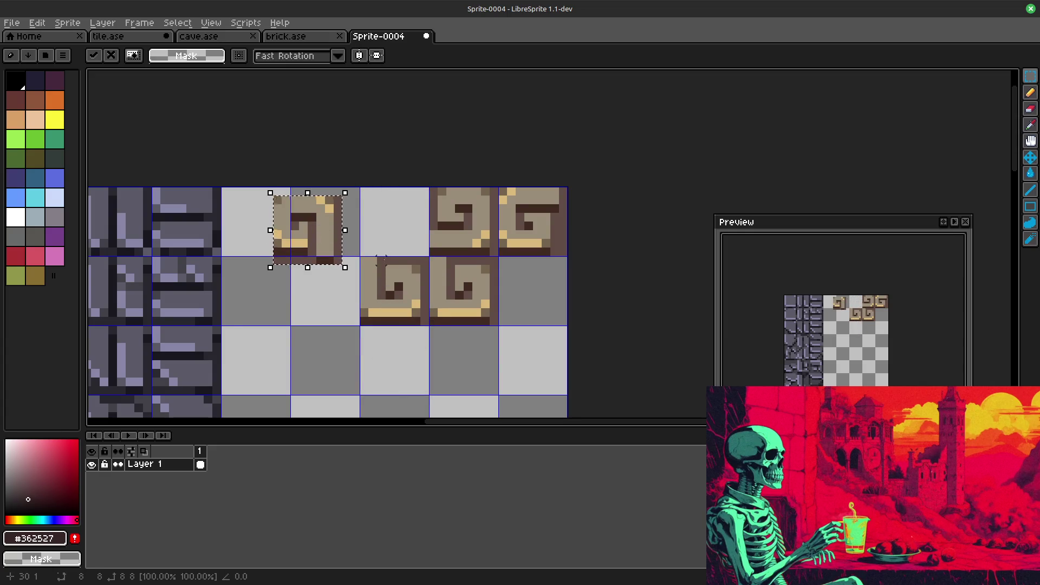
mouse_move(365, 261)
left_mouse_down()
mouse_move(498, 325)
mouse_move(351, 319)
mouse_move(411, 341)
mouse_move(412, 371)
left_mouse_up()
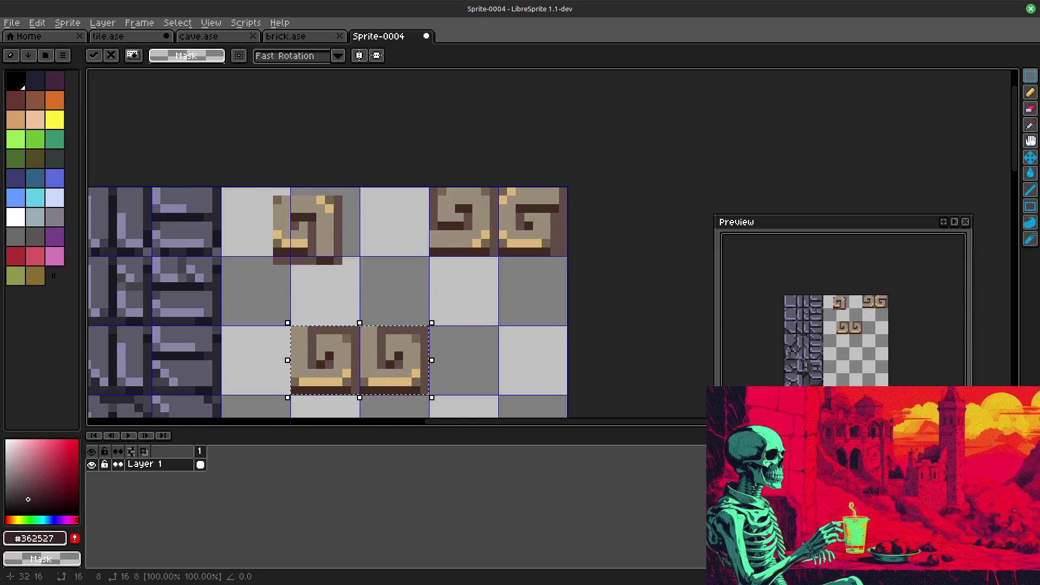
mouse_move(277, 200)
left_mouse_down()
mouse_move(344, 264)
mouse_move(406, 297)
mouse_move(332, 297)
left_mouse_up()
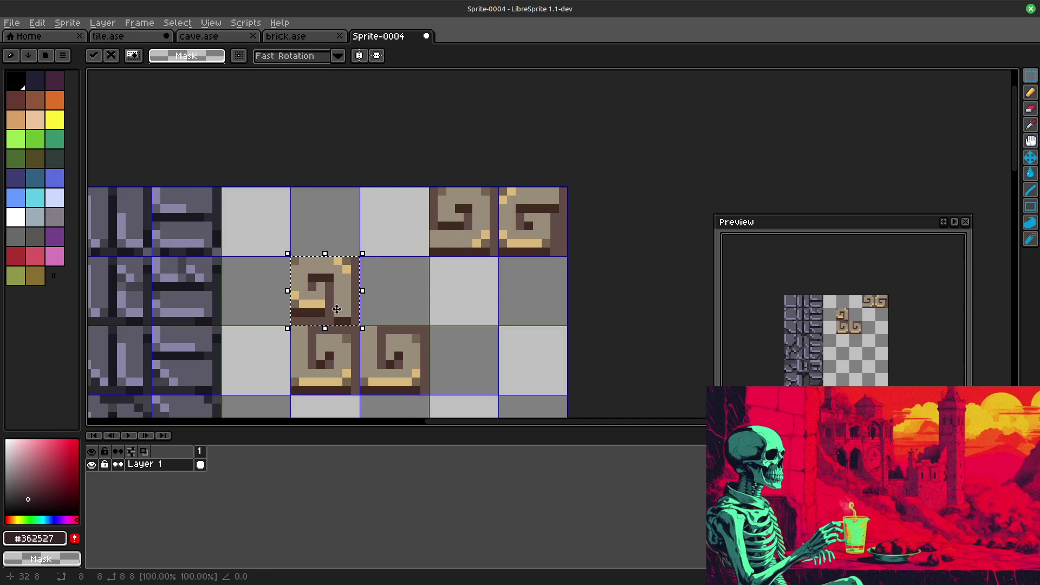
Place the remaining spiral tiles into their grid cells and drop them.
left_click_drag(398, 304, 442, 264)
mouse_move(441, 200)
left_mouse_down()
mouse_move(497, 255)
mouse_move(492, 424)
mouse_move(542, 284)
left_mouse_up()
left_click_drag(510, 190, 567, 250)
mouse_move(536, 219)
left_mouse_down()
mouse_move(472, 354)
mouse_move(463, 338)
mouse_move(490, 380)
left_mouse_up()
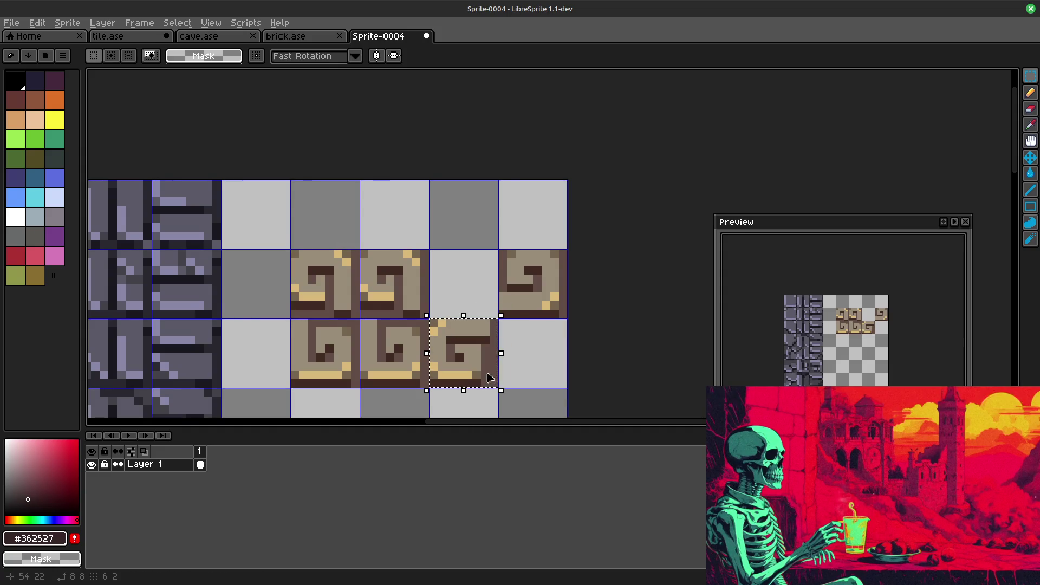
left_click_drag(463, 340, 530, 353)
mouse_move(512, 263)
left_mouse_down()
mouse_move(564, 315)
mouse_move(502, 275)
mouse_move(476, 278)
left_mouse_up()
left_click(282, 296)
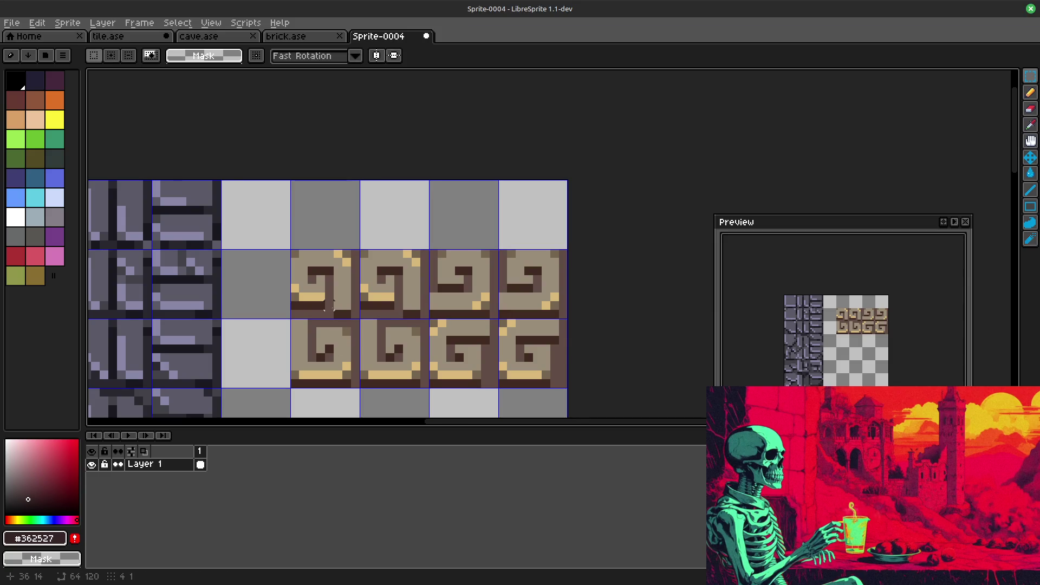
Hide the grid lines and deselect the lower-left spiral tile after a cancelled transform.
left_click_drag(295, 324, 356, 376)
key("ctrl+h")
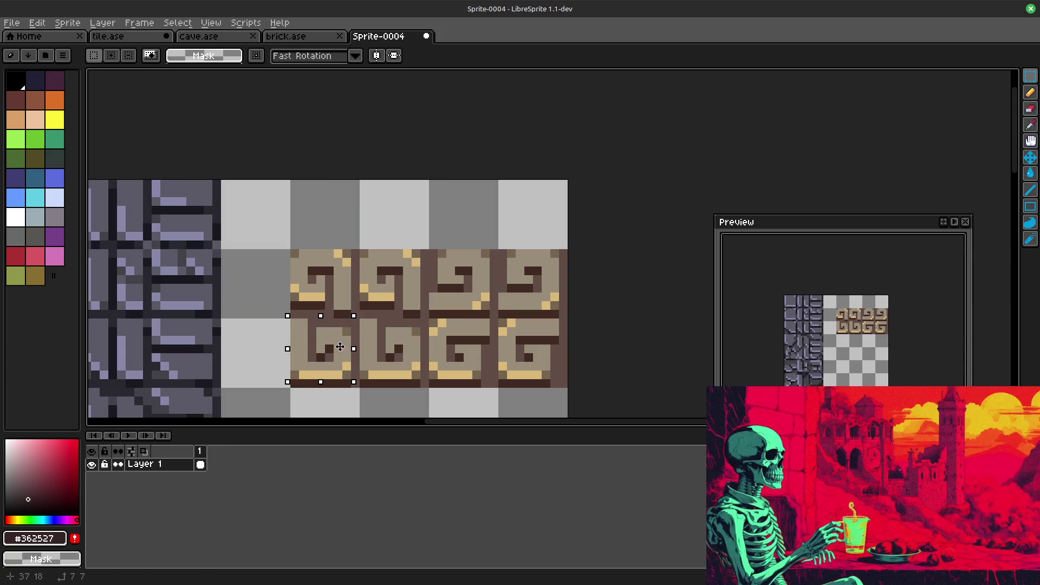
left_click(325, 338)
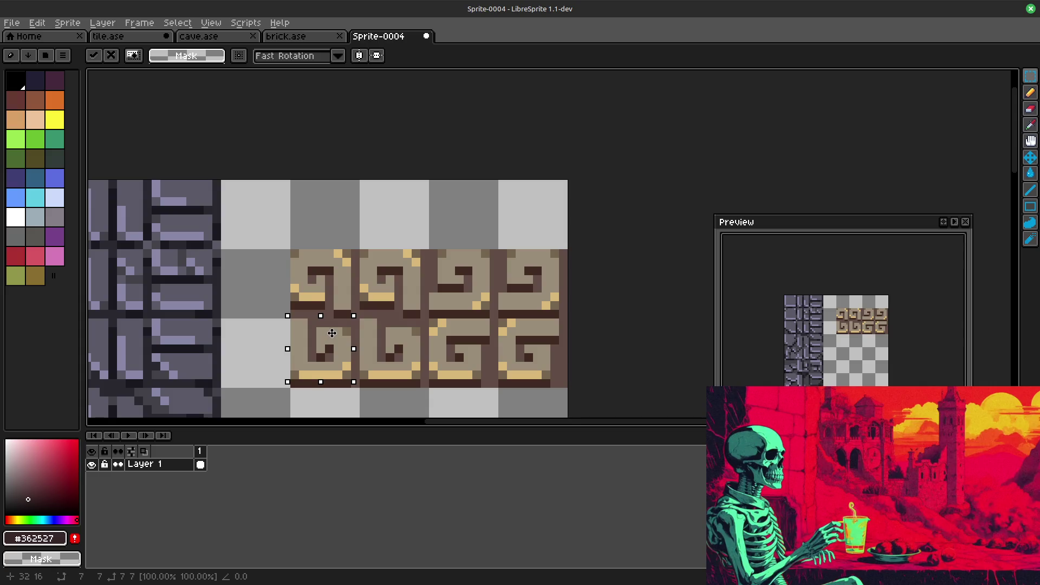
key("Return")
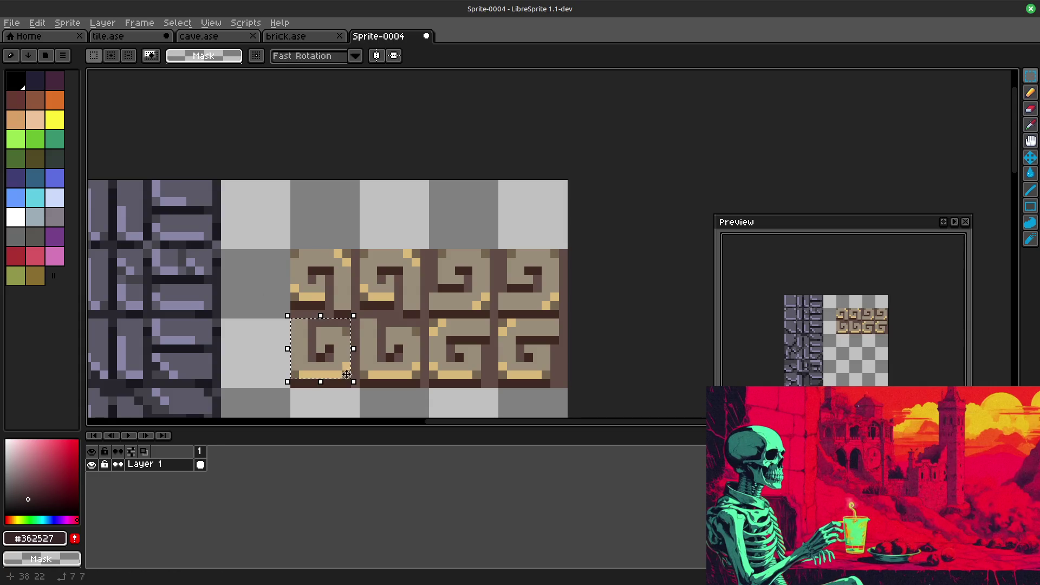
left_click(302, 279)
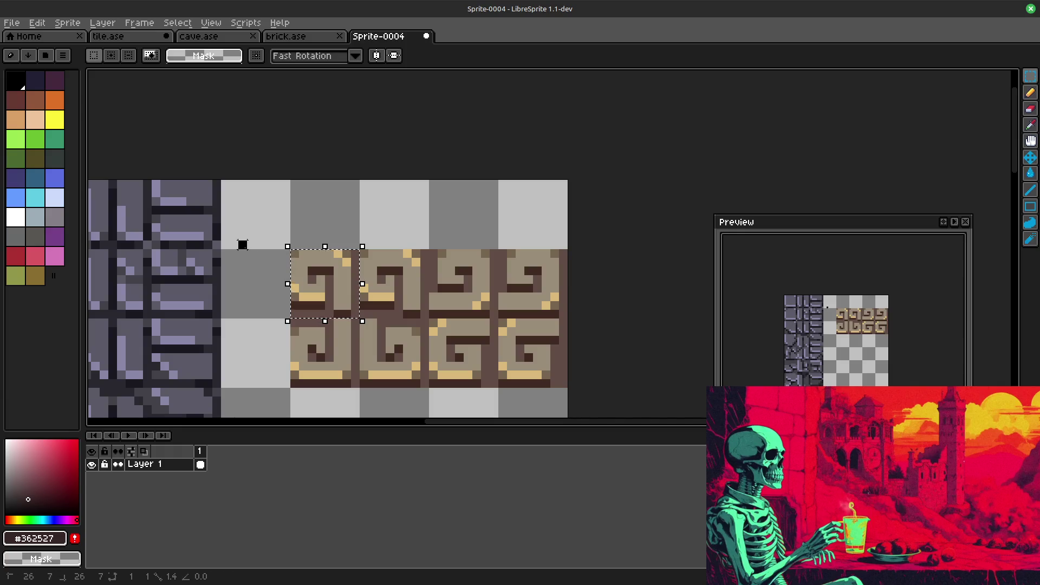
Mirror the third spiral tile in the top row horizontally.
left_click_drag(359, 248, 423, 321)
mouse_move(431, 250)
left_mouse_down()
mouse_move(485, 295)
mouse_move(483, 311)
left_mouse_up()
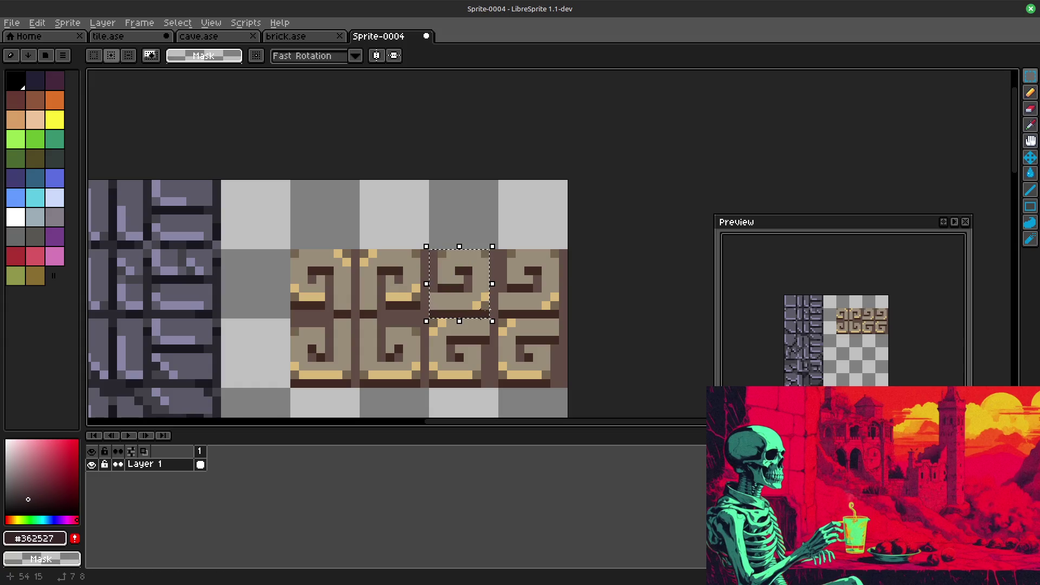
key("shift+h")
left_click(546, 332)
left_click_drag(497, 318, 562, 390)
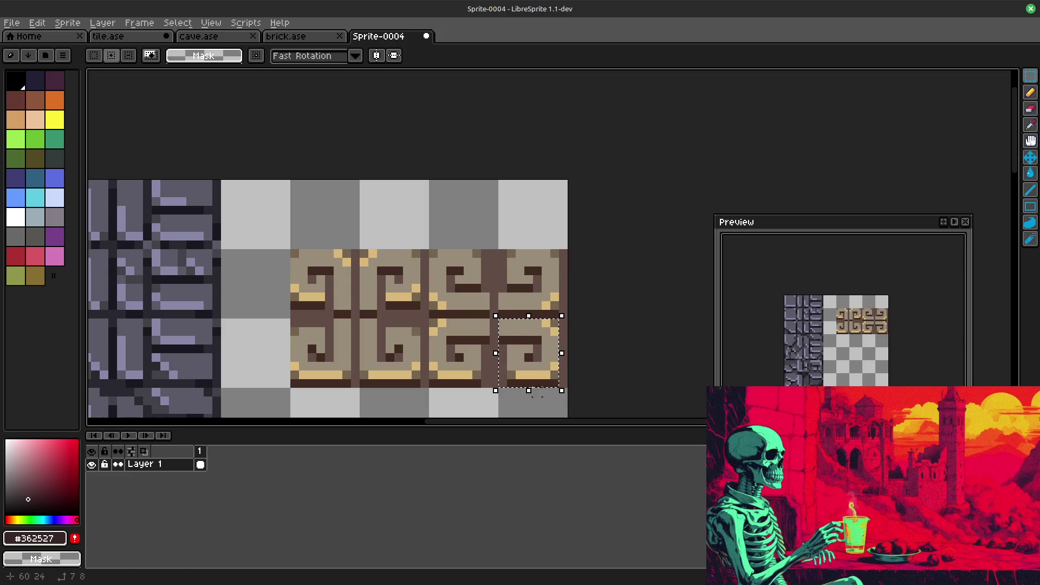
scroll(424, 348, "down", 2)
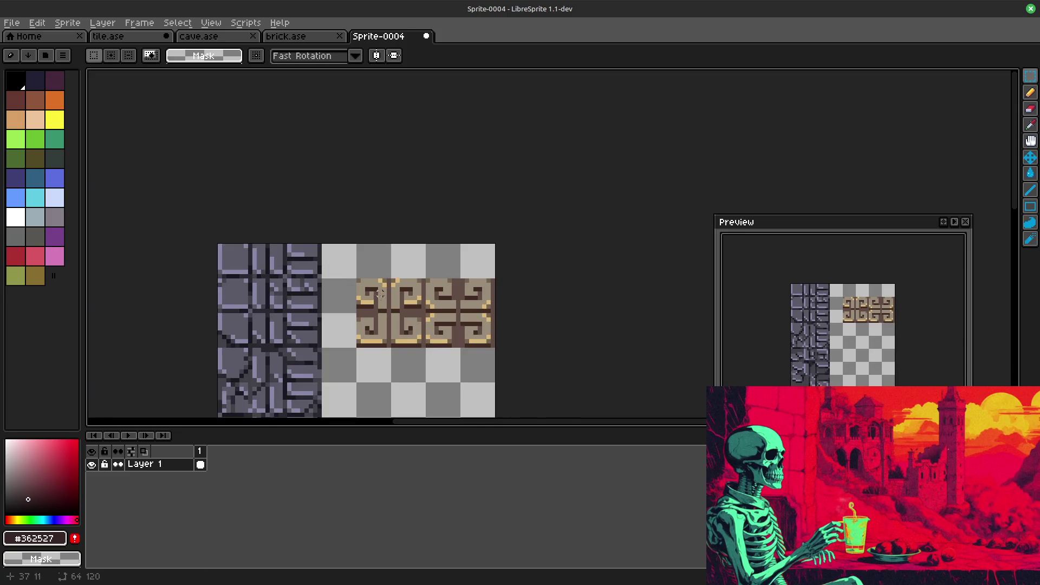
Move the whole 4x2 spiral block up onto the top row and commit it.
left_click_drag(358, 283, 495, 347)
left_click_drag(469, 314, 469, 280)
key("ctrl+d")
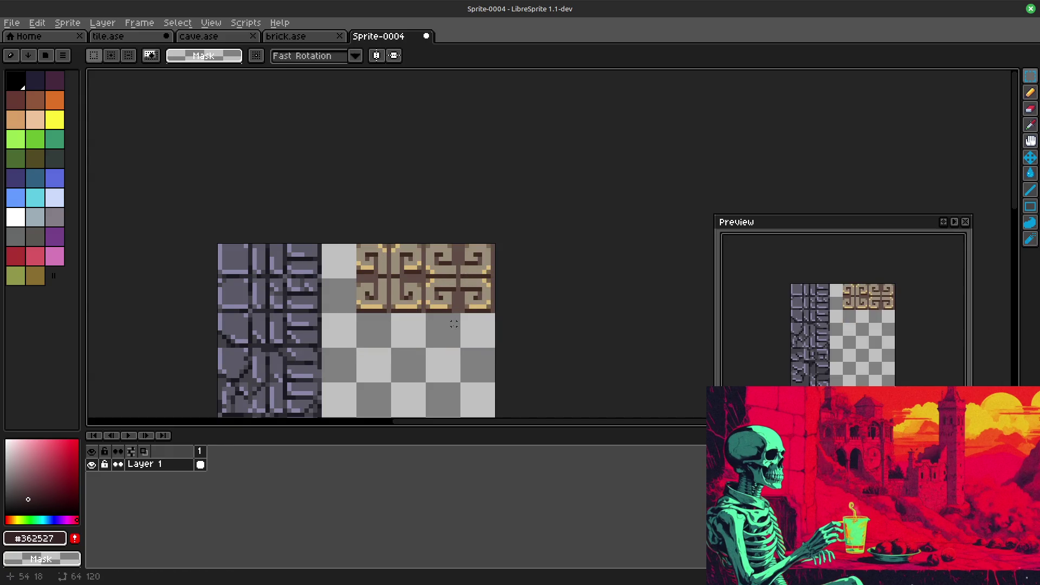
mouse_move(454, 350)
left_mouse_down()
mouse_move(538, 304)
mouse_move(542, 186)
mouse_move(530, 186)
mouse_move(472, 257)
mouse_move(466, 205)
left_mouse_up()
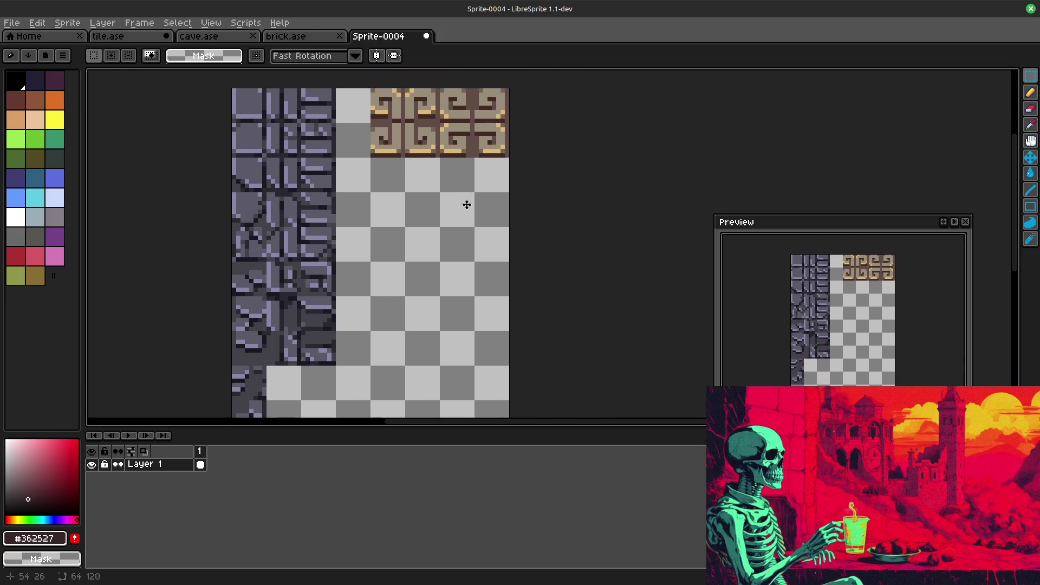
mouse_move(485, 290)
left_mouse_down()
mouse_move(478, 275)
mouse_move(507, 323)
mouse_move(464, 116)
mouse_move(538, 255)
mouse_move(513, 337)
mouse_move(497, 139)
mouse_move(514, 157)
mouse_move(454, 317)
left_mouse_up()
mouse_move(422, 219)
left_mouse_down()
mouse_move(462, 284)
mouse_move(376, 304)
left_mouse_up()
scroll(462, 284, "up", 1)
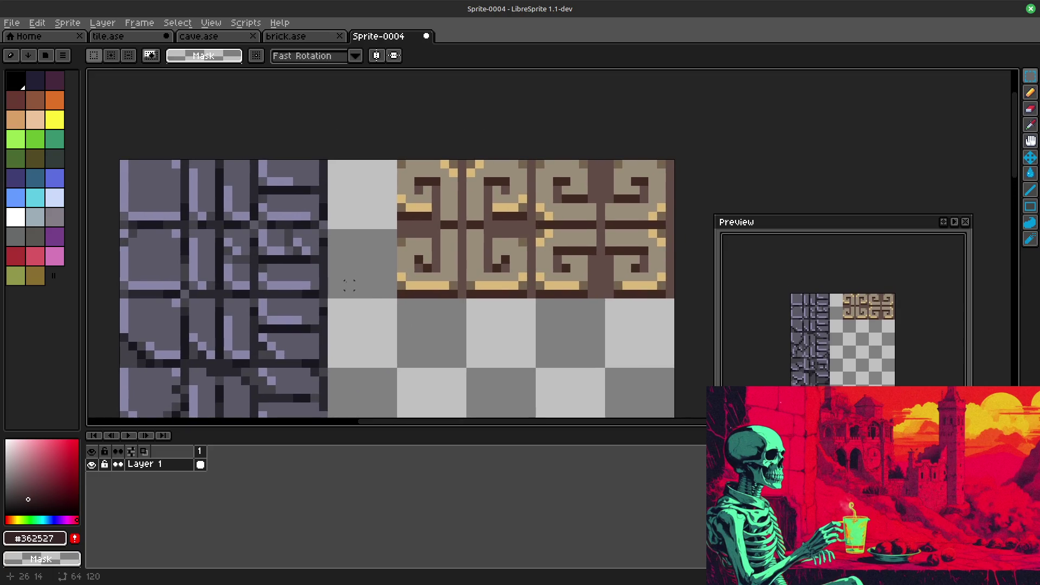
Replace the light tan highlight with the purple-grey stone highlight colour.
key("shift+r")
left_click_drag(458, 298, 441, 280)
left_click_drag(632, 304, 302, 309)
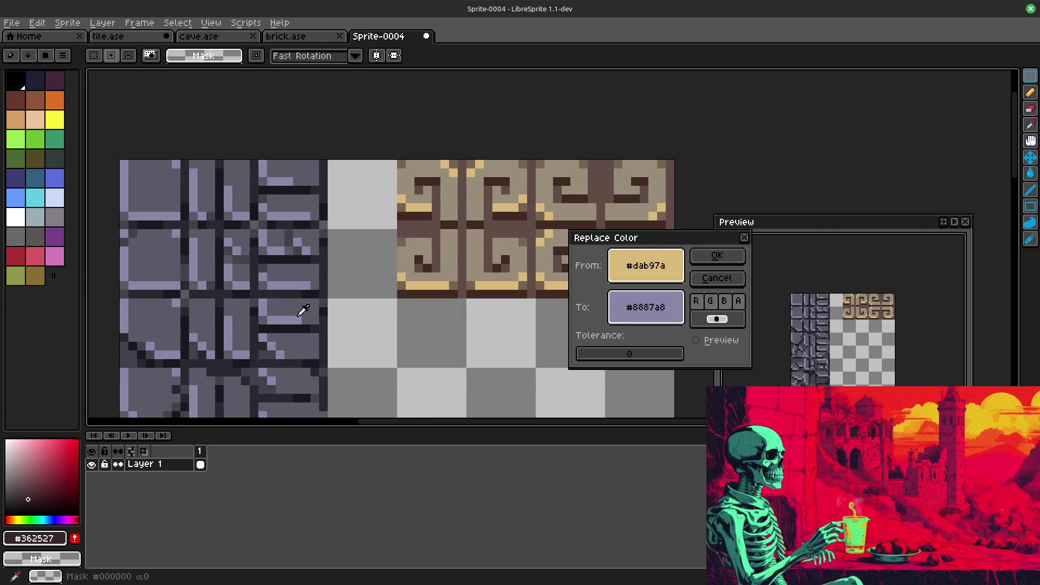
left_click(711, 261)
left_click_drag(440, 272, 349, 312)
left_click(476, 372)
Replace the mid tan with the grey stone colour.
key("shift+r")
left_click_drag(638, 266, 457, 250)
left_click_drag(645, 307, 302, 269)
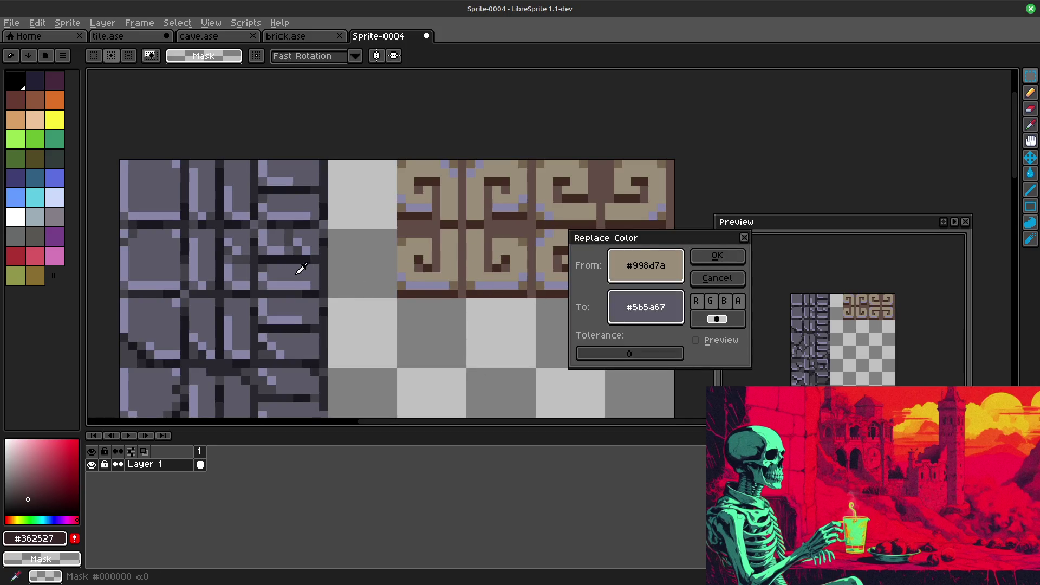
left_click(725, 255)
Turn the light and dark brown glyph pixels grey.
key("shift+r")
mouse_move(646, 266)
left_mouse_down()
mouse_move(485, 304)
mouse_move(439, 241)
left_mouse_up()
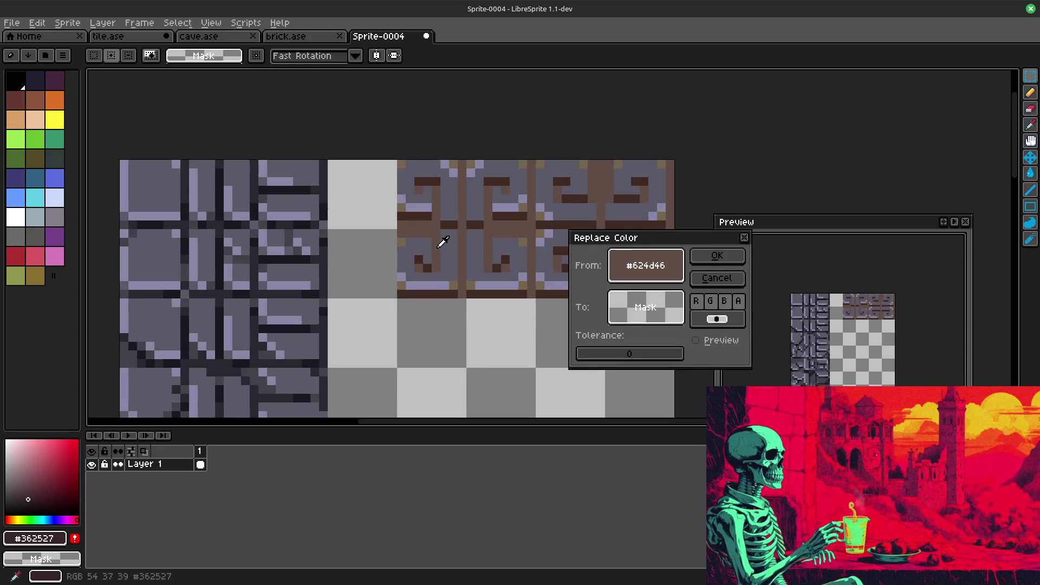
mouse_move(646, 308)
left_mouse_down()
mouse_move(374, 278)
mouse_move(132, 349)
left_mouse_up()
left_click(702, 258)
Replace the darkest brown outline colour with the near-black stone colour.
key("shift+r")
left_click_drag(646, 265, 503, 263)
mouse_move(647, 295)
left_mouse_down()
mouse_move(494, 281)
mouse_move(302, 323)
mouse_move(324, 324)
left_mouse_up()
left_click(717, 256)
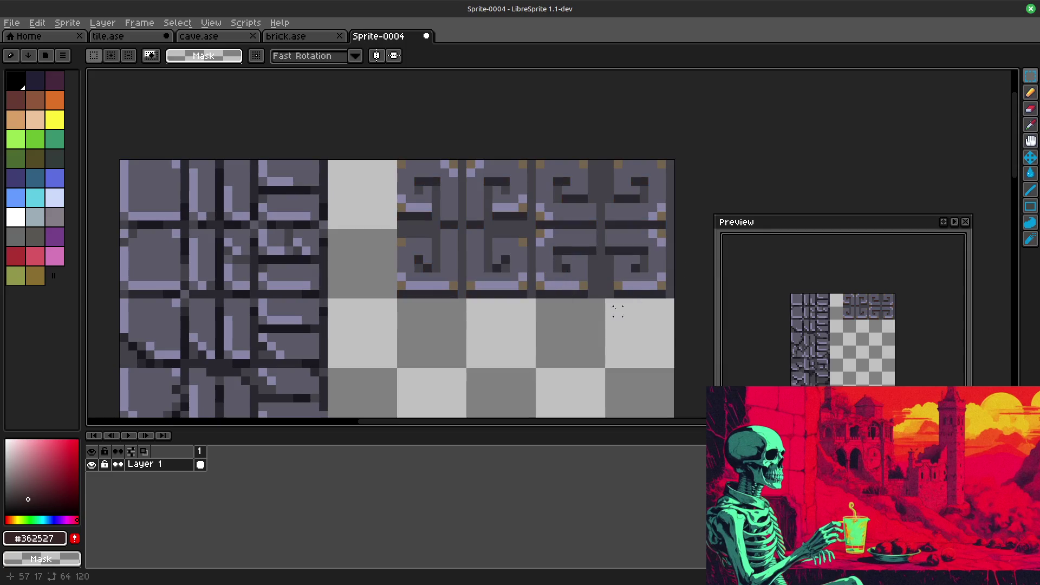
scroll(487, 319, "up", 1)
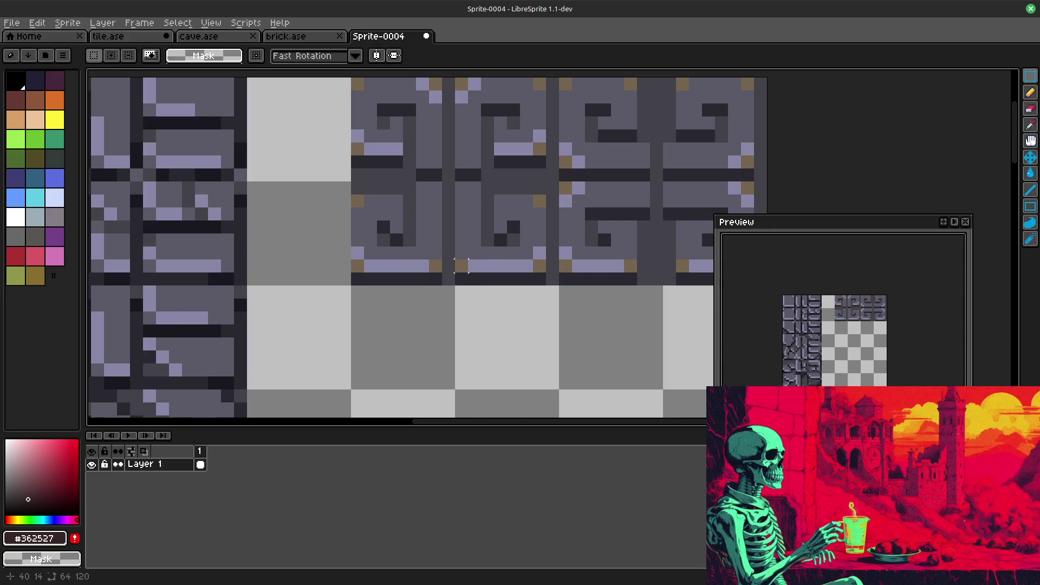
scroll(461, 267, "down", 1)
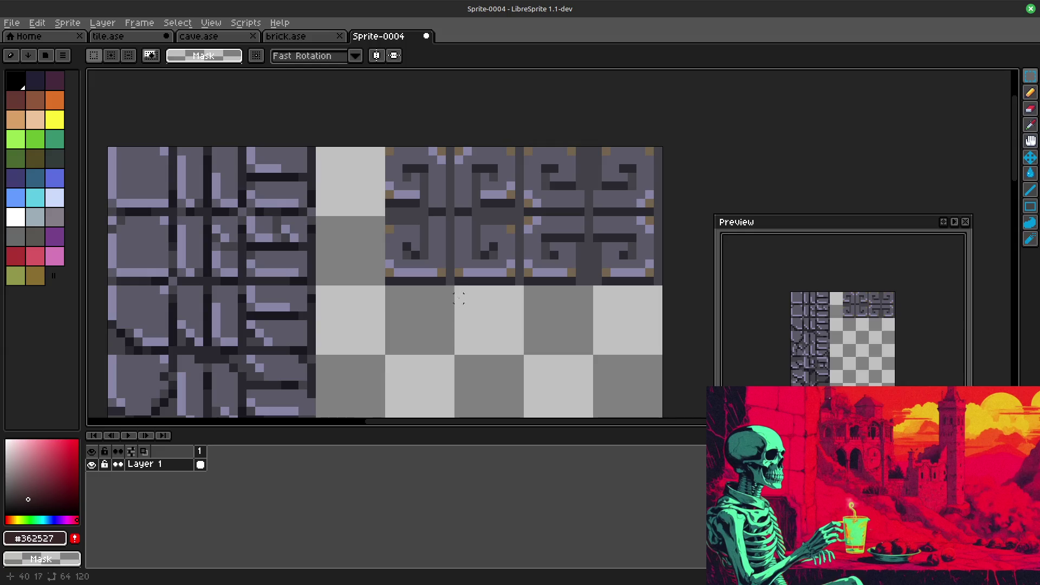
scroll(458, 298, "down", 3)
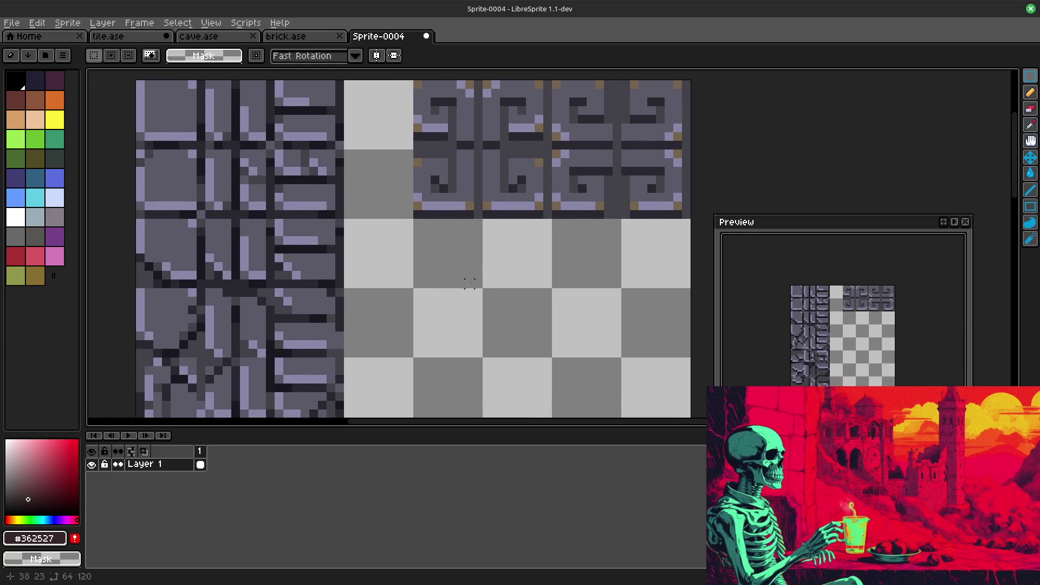
left_click_drag(470, 275, 470, 319)
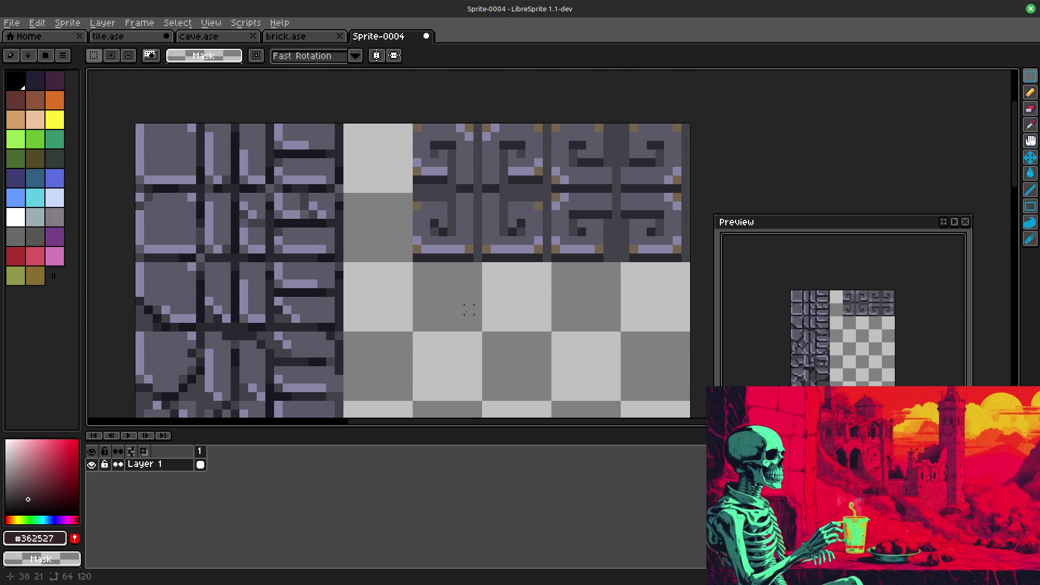
left_click_drag(470, 249, 364, 295)
Start a #75644f-to-#191820 replacement, then cancel it and clear the selection.
key("shift+r")
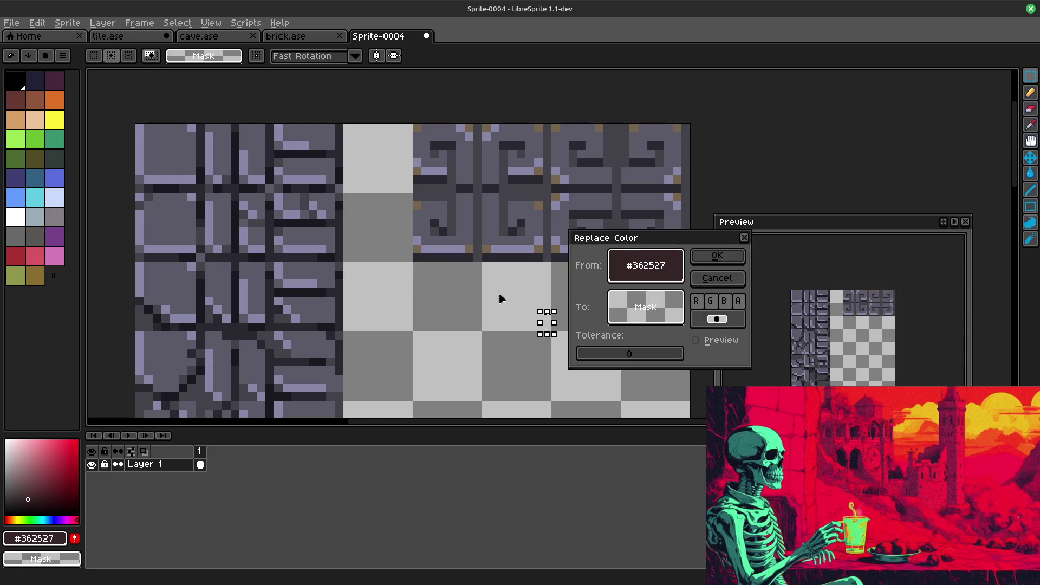
left_click(470, 248)
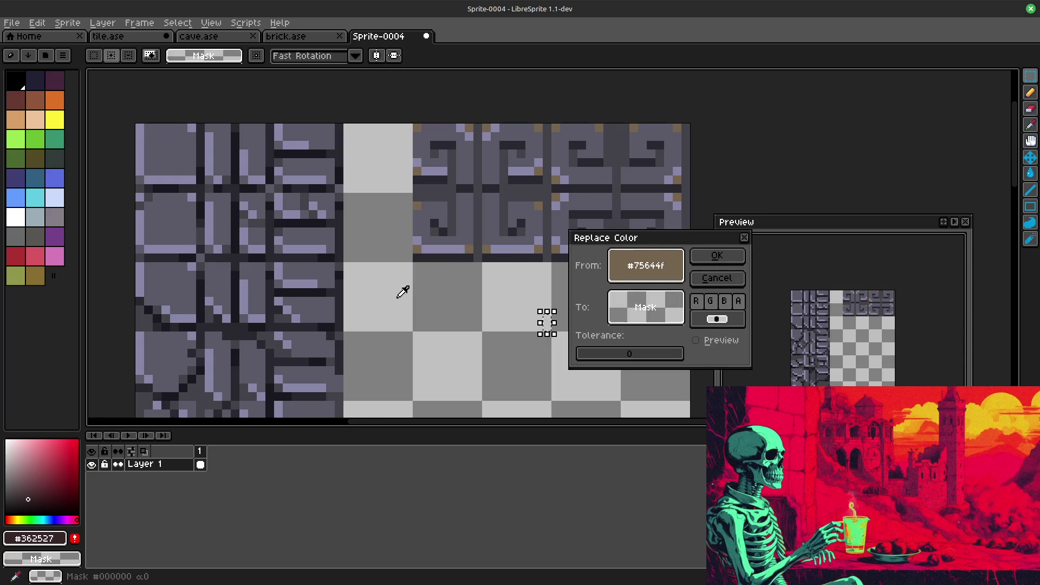
right_click(333, 256)
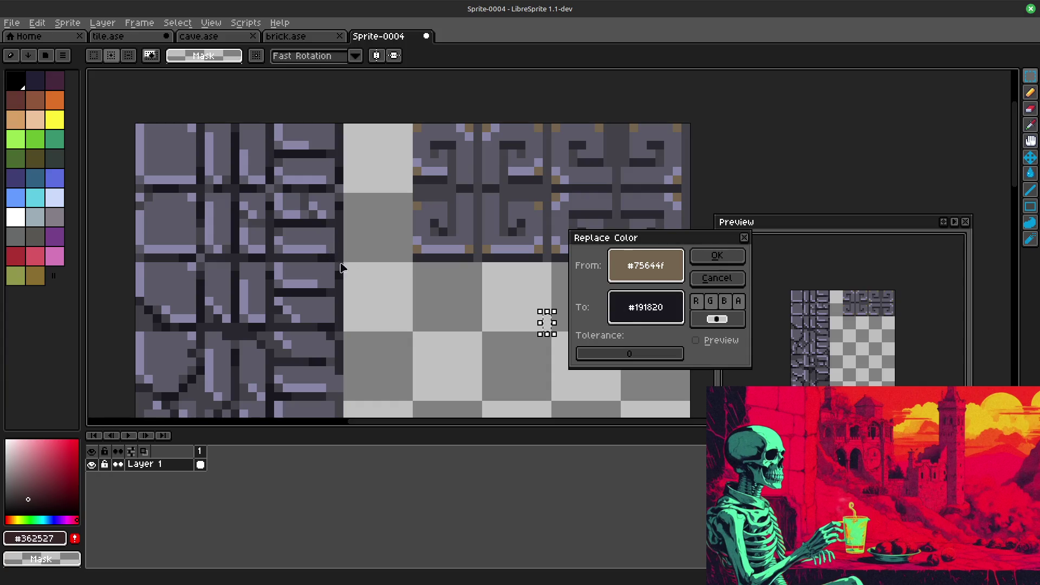
key("Return")
key("ctrl+d")
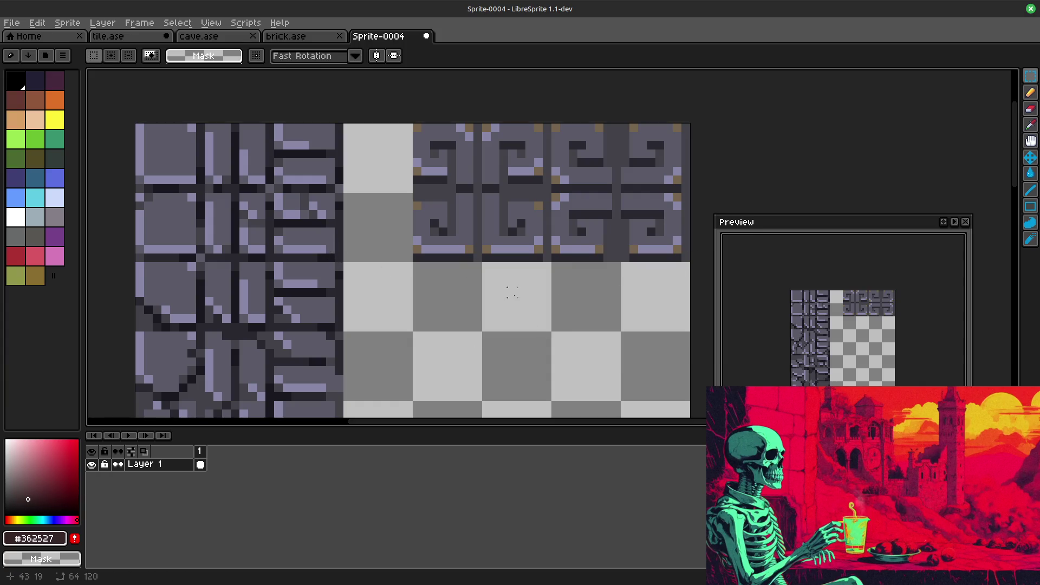
Replace a brown colour with near-black #191820, then undo the last selection.
key("shift+r")
right_click(255, 252)
right_click(257, 257)
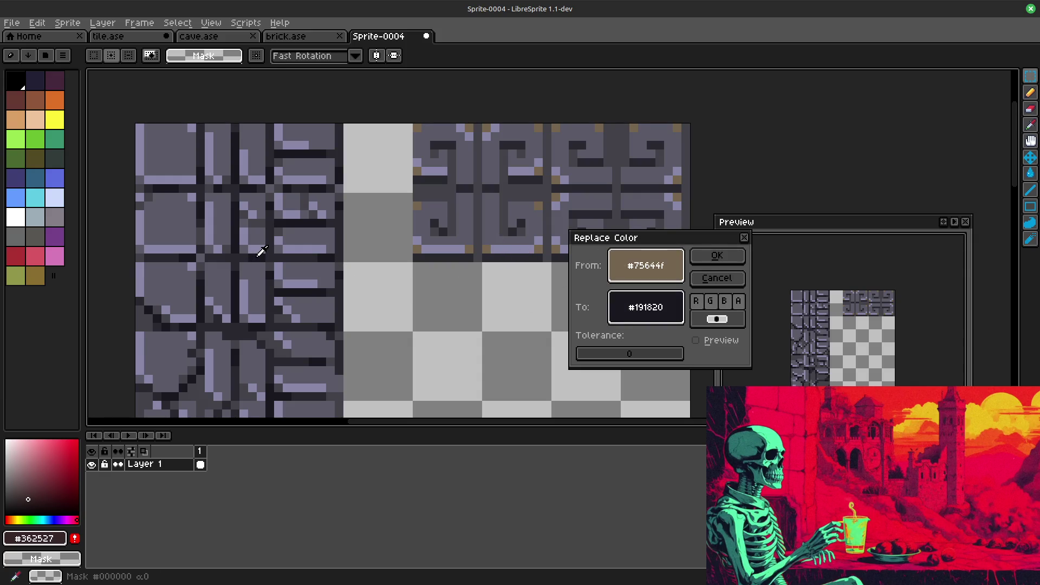
left_click(714, 255)
scroll(527, 311, "down", 3)
left_click_drag(527, 310, 447, 310)
scroll(446, 310, "up", 1)
key("ctrl+z")
key("ctrl+z")
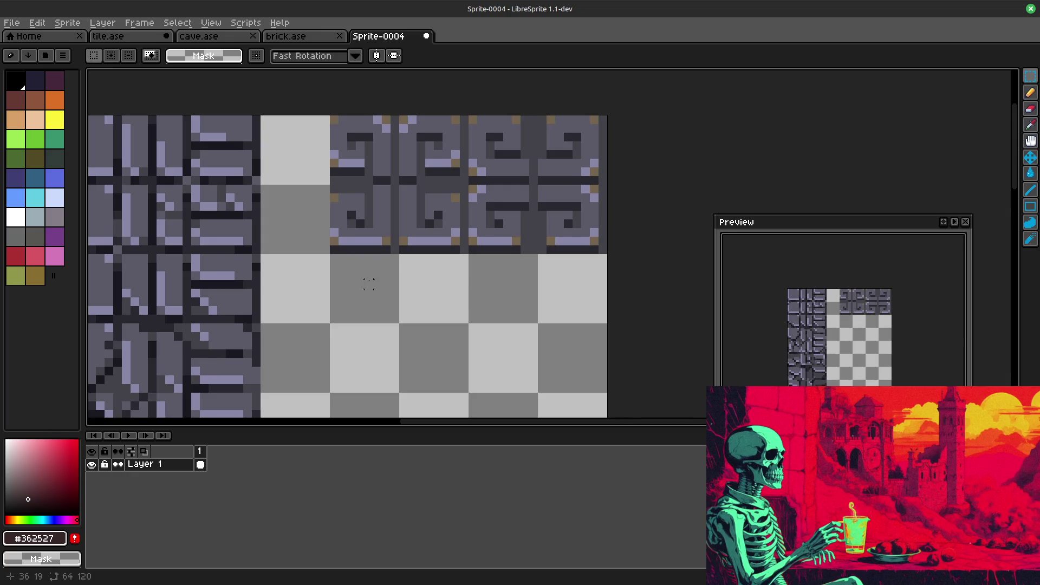
Try a brown-corner-to-#292830 replacement, then close without applying and undo.
left_click_drag(369, 284, 403, 354)
key("shift+r")
left_click_drag(646, 265, 411, 302)
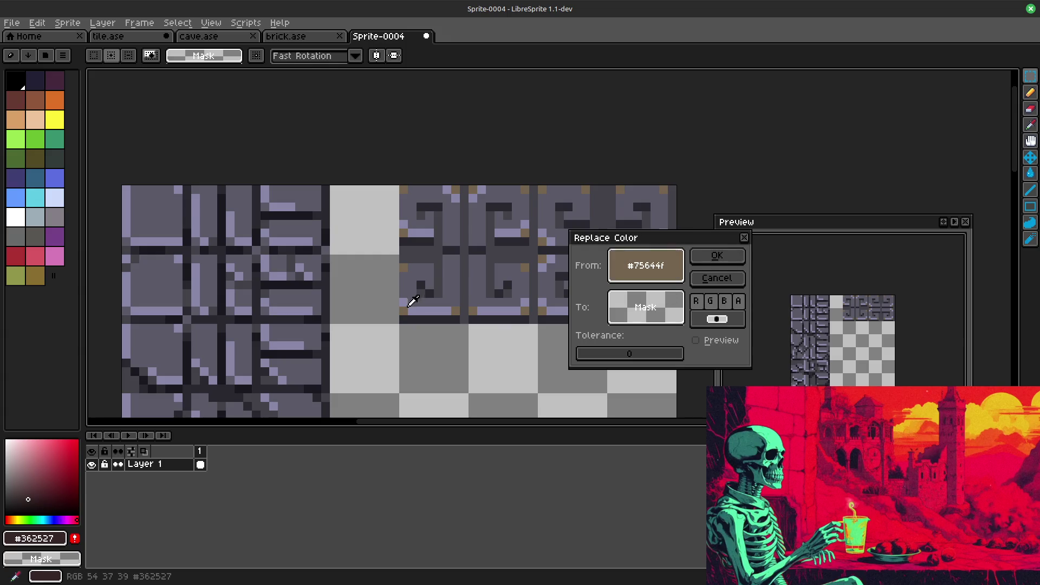
mouse_move(623, 301)
left_mouse_down()
mouse_move(383, 301)
mouse_move(277, 311)
mouse_move(460, 305)
mouse_move(266, 329)
mouse_move(327, 319)
mouse_move(320, 312)
left_mouse_up()
mouse_move(615, 273)
left_mouse_down()
mouse_move(441, 306)
mouse_move(440, 317)
left_mouse_up()
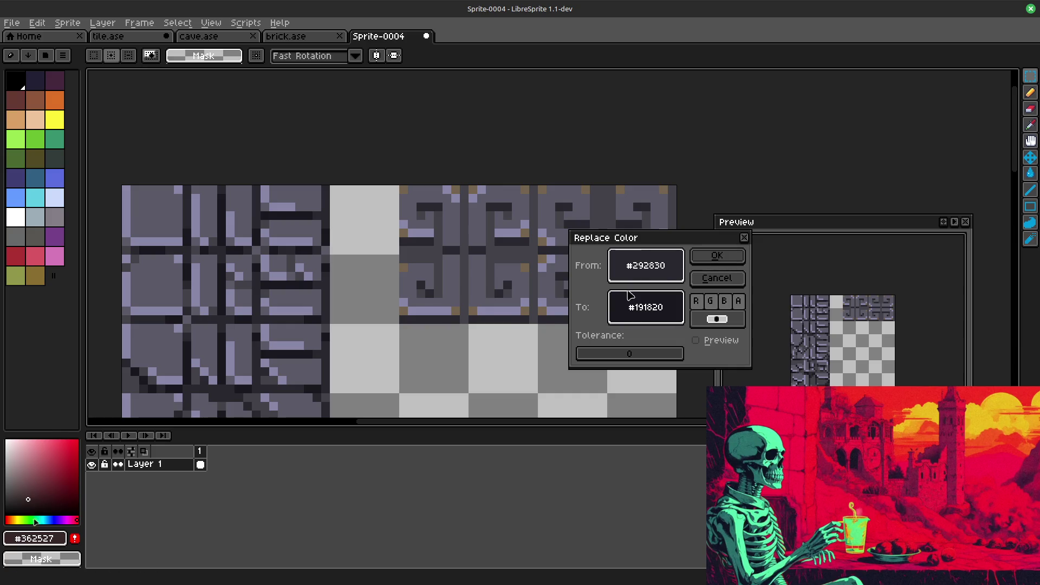
left_click(717, 278)
key("ctrl+z")
left_click(595, 277)
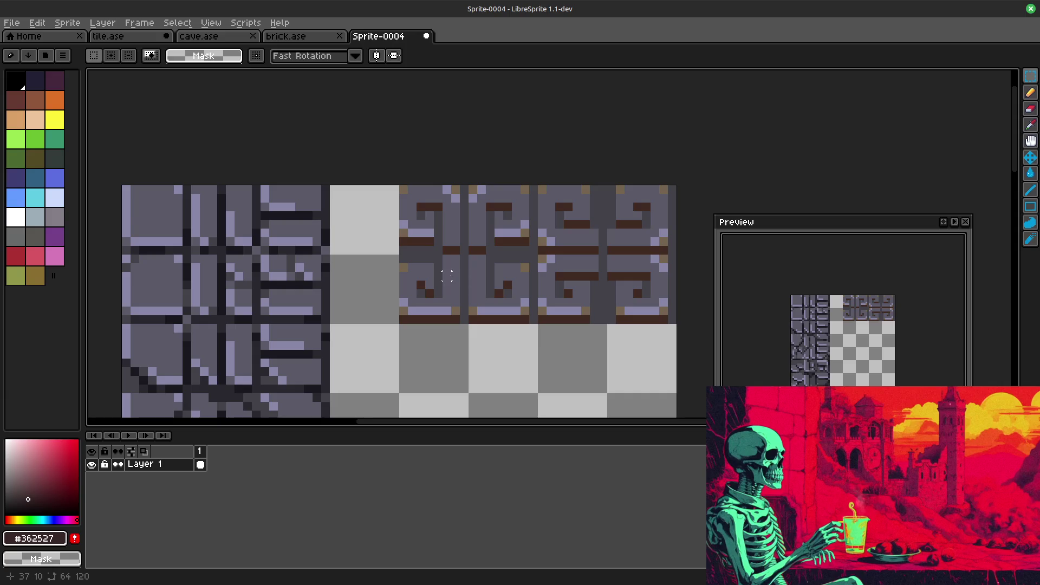
Replace dark brown #412b23 with near-black #191820.
key("shift+r")
left_click(453, 279)
left_click(433, 292)
left_click_drag(625, 295, 247, 312)
left_click(717, 256)
Replace brown #75644f with dark grey #424248.
key("shift+r")
left_click(522, 303)
left_click(525, 309)
mouse_move(645, 307)
left_mouse_down()
mouse_move(279, 305)
mouse_move(270, 287)
left_mouse_up()
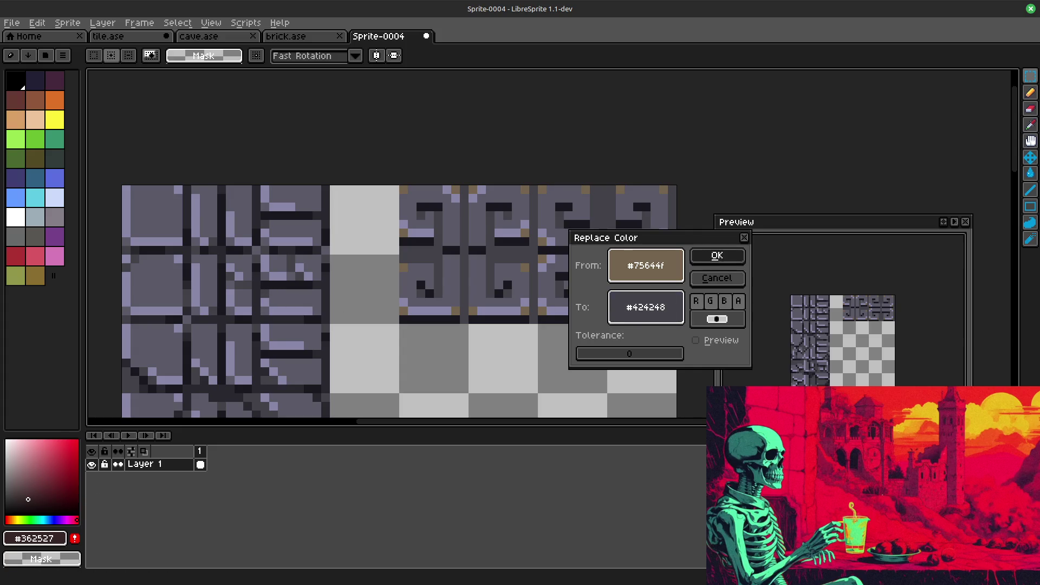
left_click(717, 255)
scroll(500, 350, "down", 2)
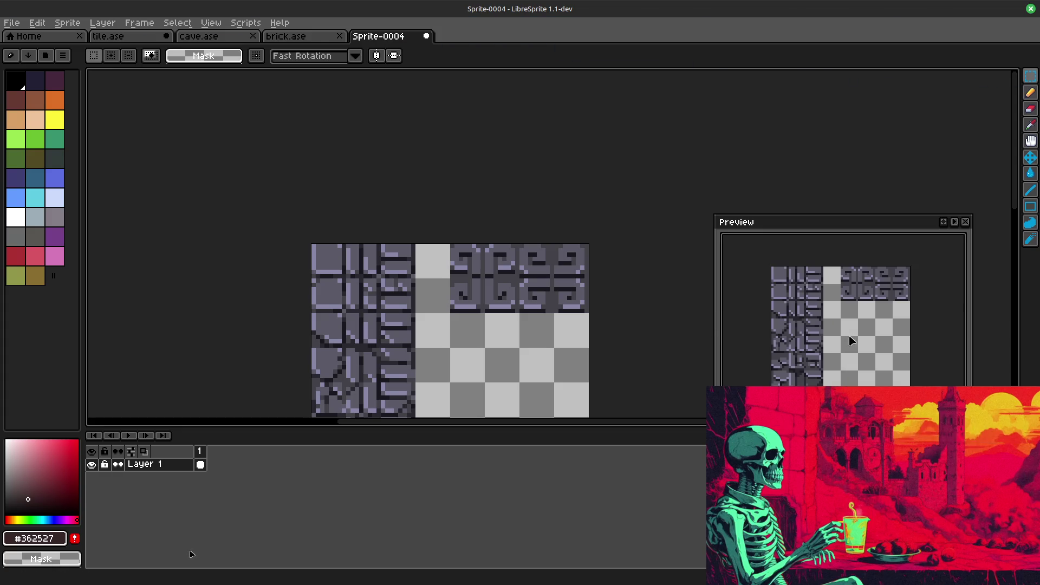
Undo the grey replacement and turn the tan #75644f pixels into darker #292830 instead.
scroll(490, 320, "up", 1)
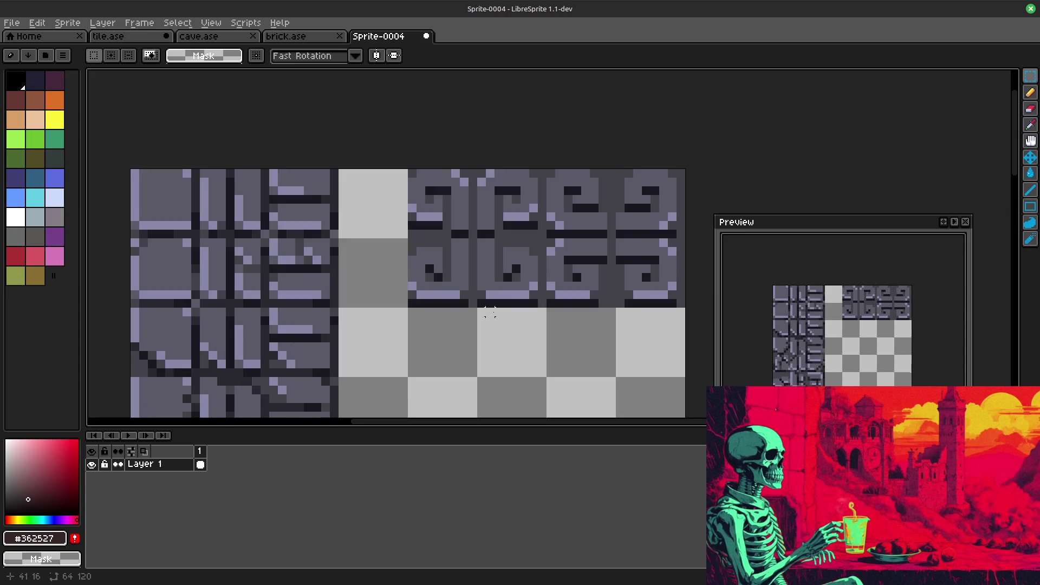
key("ctrl+z")
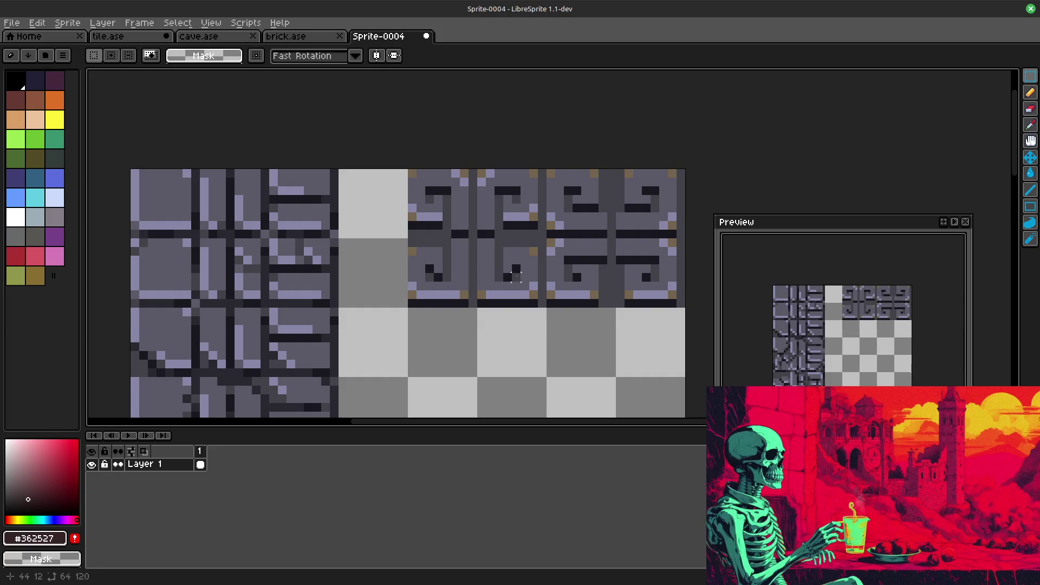
key("shift+r")
left_click_drag(646, 266, 465, 295)
mouse_move(567, 302)
left_mouse_down()
mouse_move(323, 325)
mouse_move(336, 332)
left_mouse_up()
left_click(715, 256)
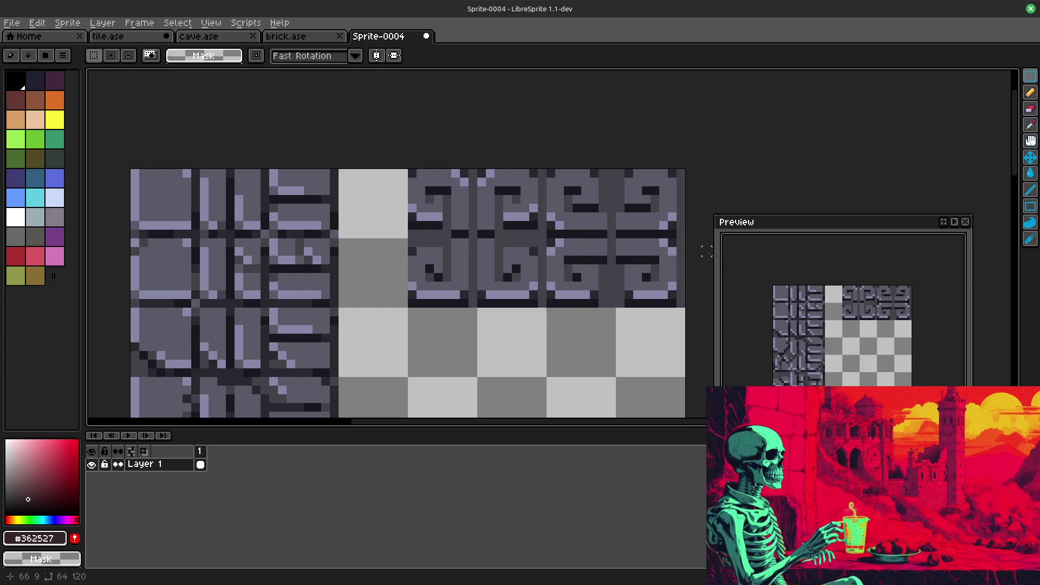
scroll(621, 346, "down", 2)
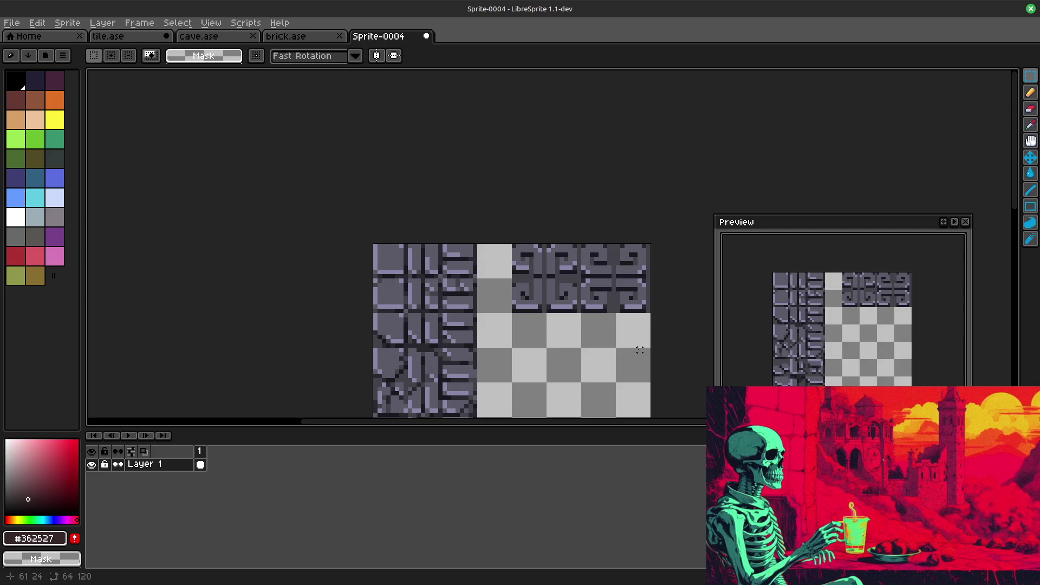
scroll(640, 350, "down", 2)
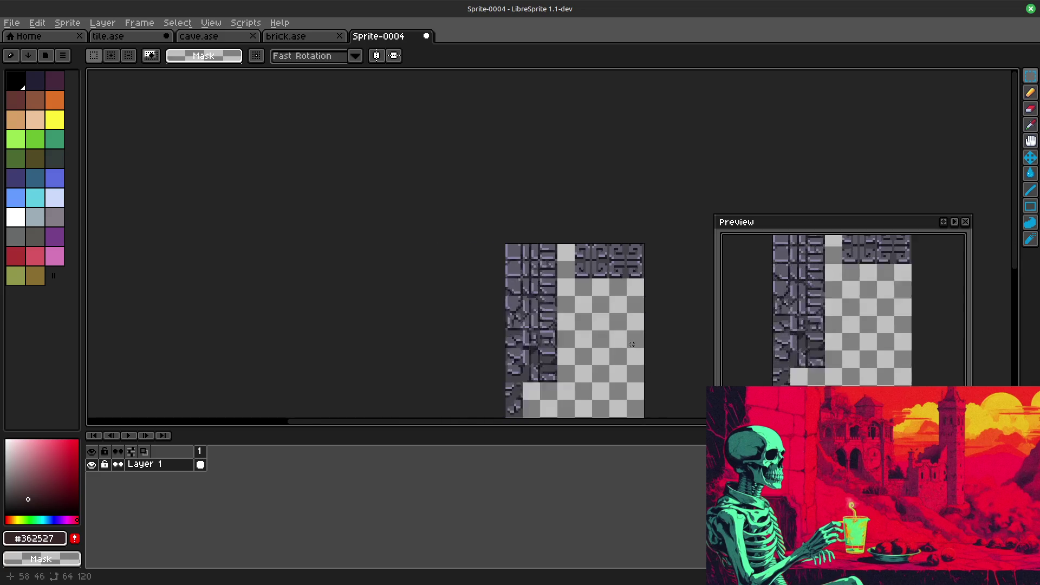
mouse_move(695, 333)
left_mouse_down()
mouse_move(557, 232)
mouse_move(568, 245)
left_mouse_up()
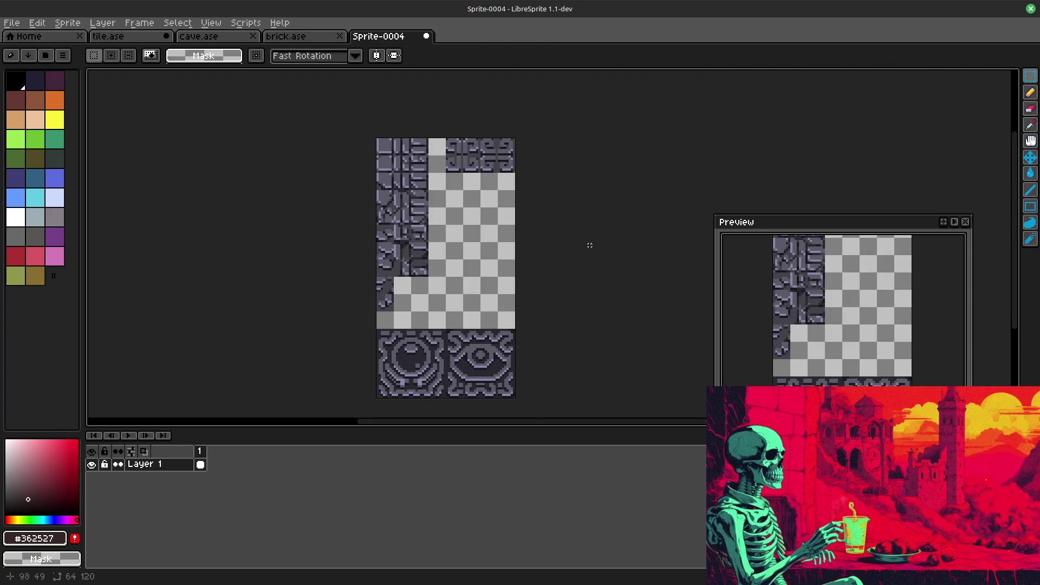
In tile.ase, move the blue gem tile to a new spot beside the glyph and panel tiles.
left_click(160, 37)
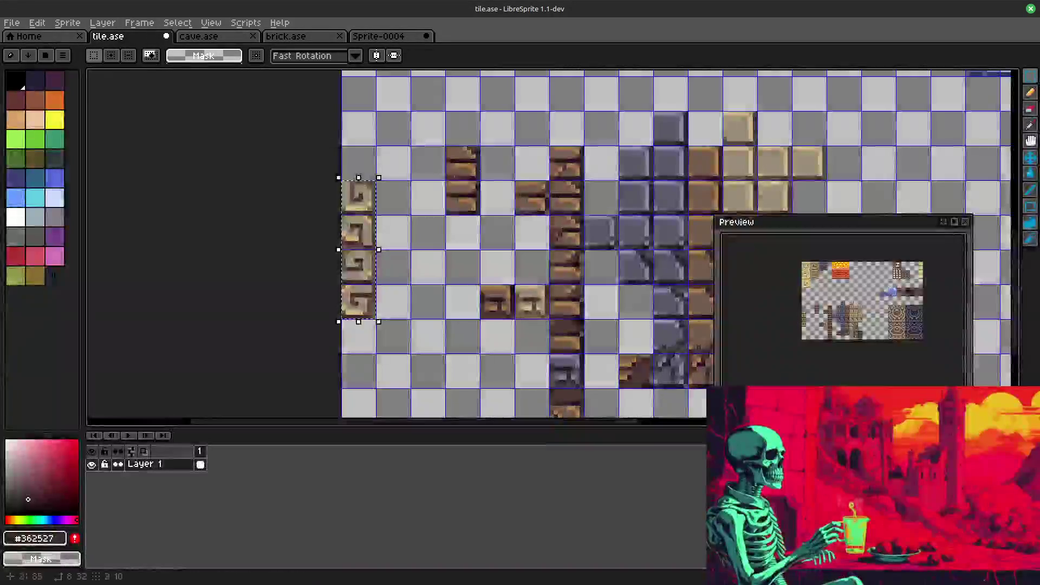
mouse_move(611, 230)
left_mouse_down()
mouse_move(356, 200)
mouse_move(369, 205)
left_mouse_up()
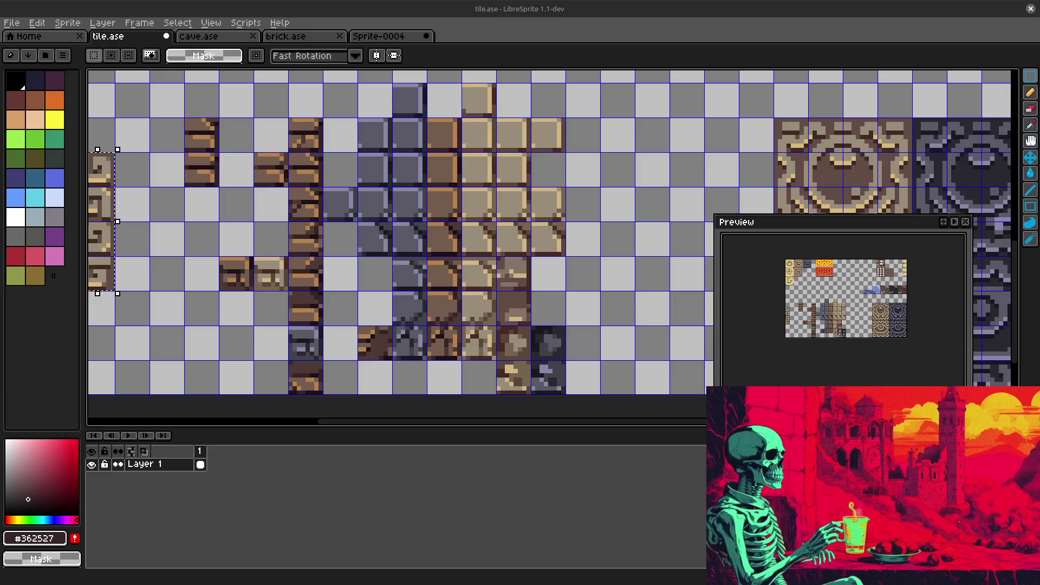
scroll(615, 235, "down", 2)
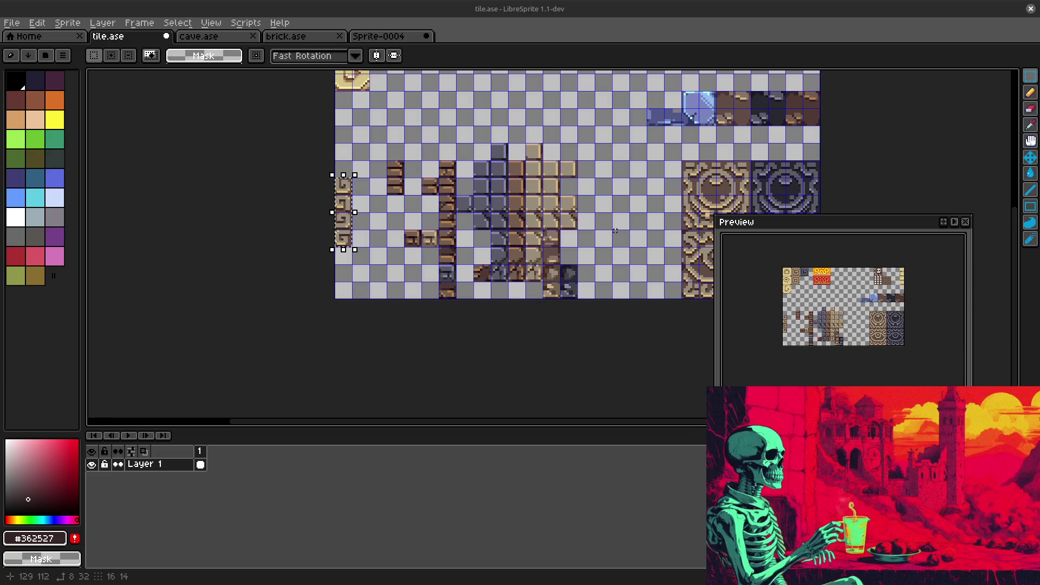
scroll(615, 231, "up", 2)
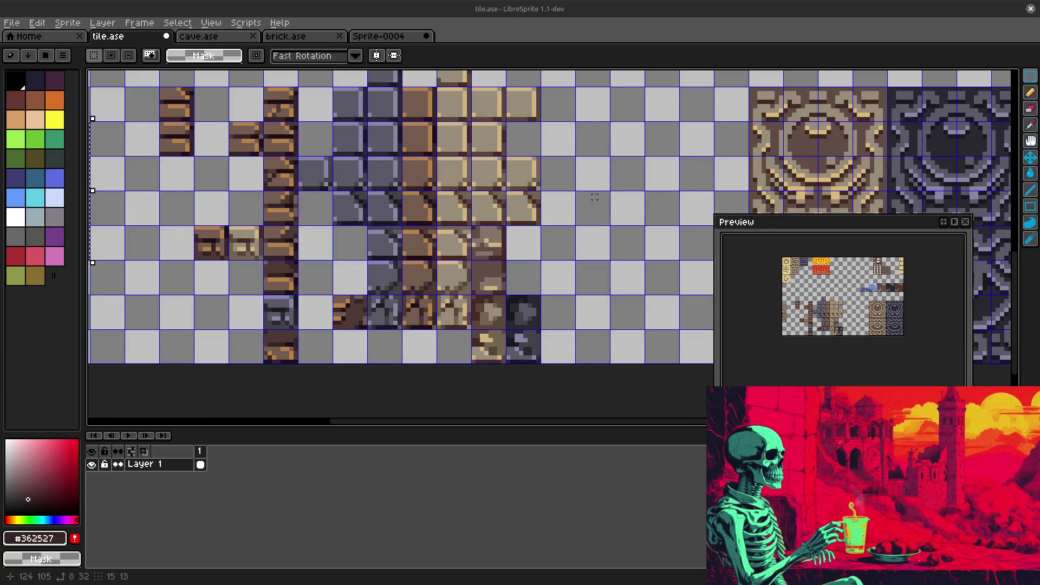
mouse_move(591, 153)
left_mouse_down()
mouse_move(681, 177)
mouse_move(553, 181)
mouse_move(309, 304)
mouse_move(272, 400)
left_mouse_up()
mouse_move(129, 179)
left_mouse_down()
mouse_move(557, 332)
mouse_move(270, 254)
mouse_move(93, 234)
mouse_move(156, 271)
left_mouse_up()
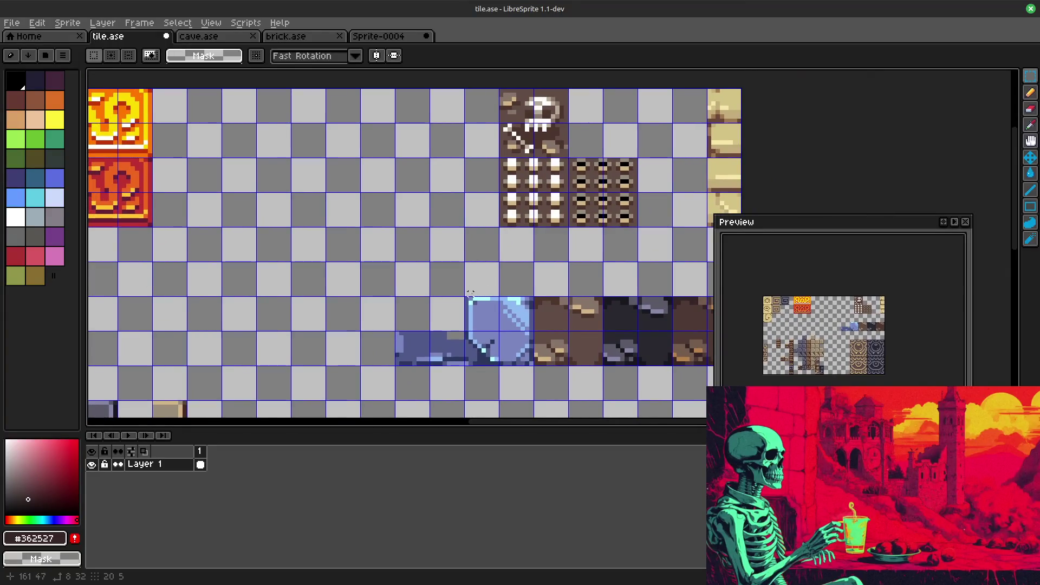
left_click_drag(467, 299, 532, 364)
mouse_move(491, 337)
left_mouse_down()
mouse_move(140, 318)
mouse_move(89, 301)
mouse_move(97, 249)
mouse_move(399, 297)
mouse_move(388, 306)
mouse_move(399, 293)
mouse_move(260, 334)
left_mouse_up()
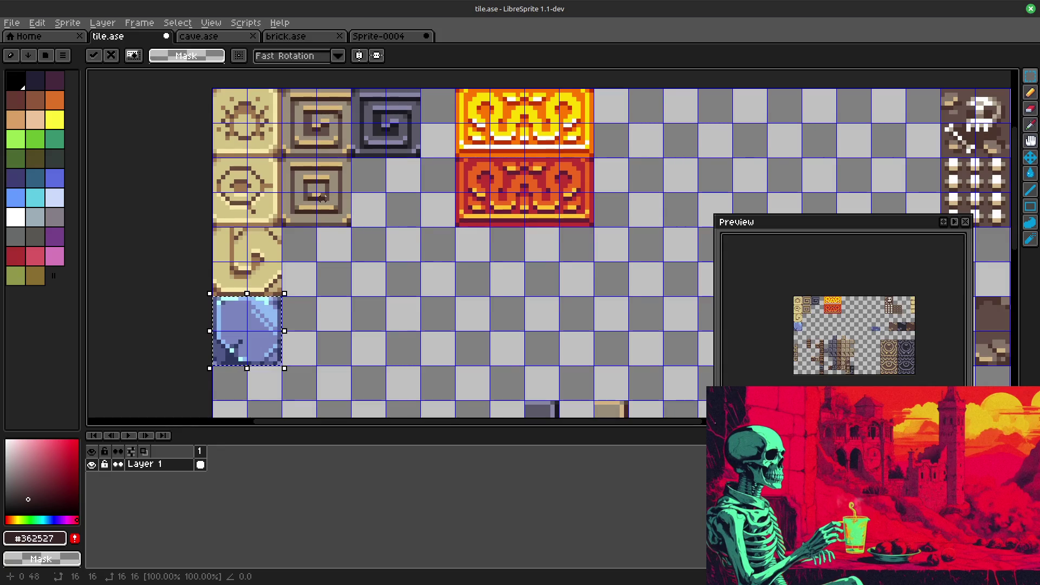
left_click(322, 198)
Move the tan square under the dark spiral, then the glyph and gem column under it.
mouse_move(282, 159)
left_mouse_down()
mouse_move(350, 226)
mouse_move(412, 200)
mouse_move(395, 200)
left_mouse_up()
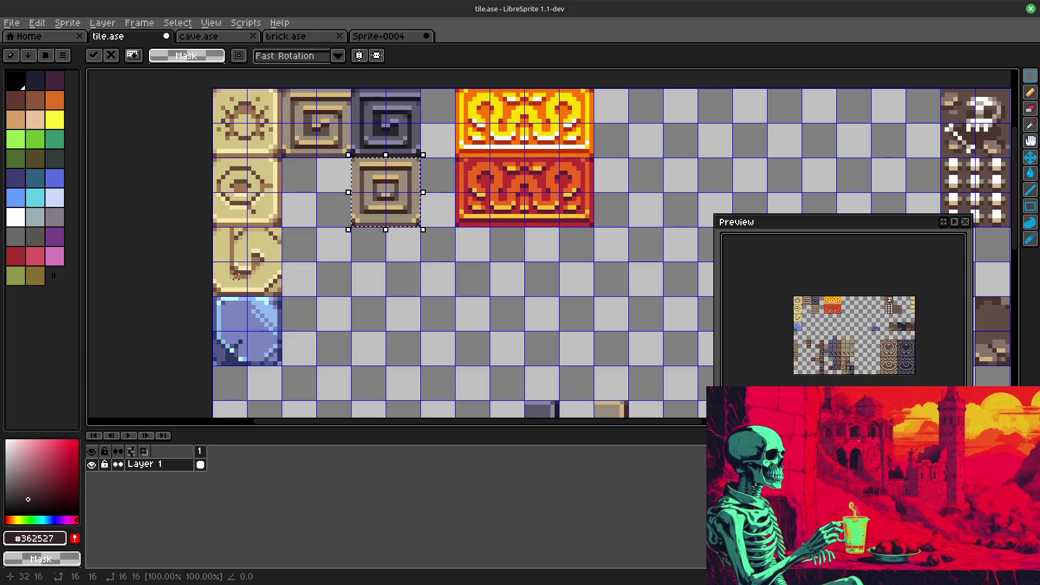
scroll(612, 269, "down", 2)
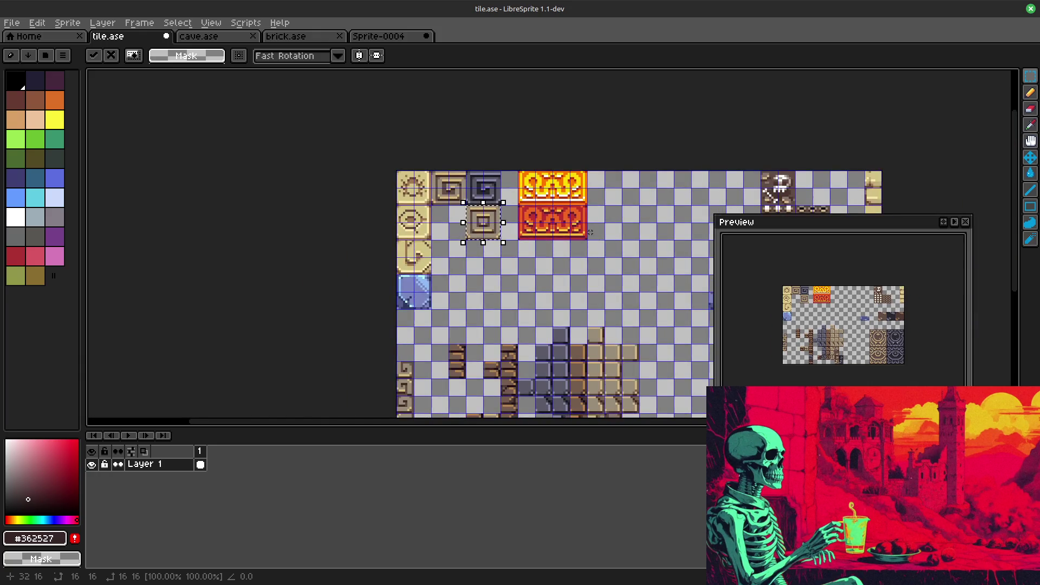
mouse_move(540, 325)
left_mouse_down()
mouse_move(429, 236)
mouse_move(341, 217)
mouse_move(625, 265)
left_mouse_up()
scroll(559, 234, "up", 1)
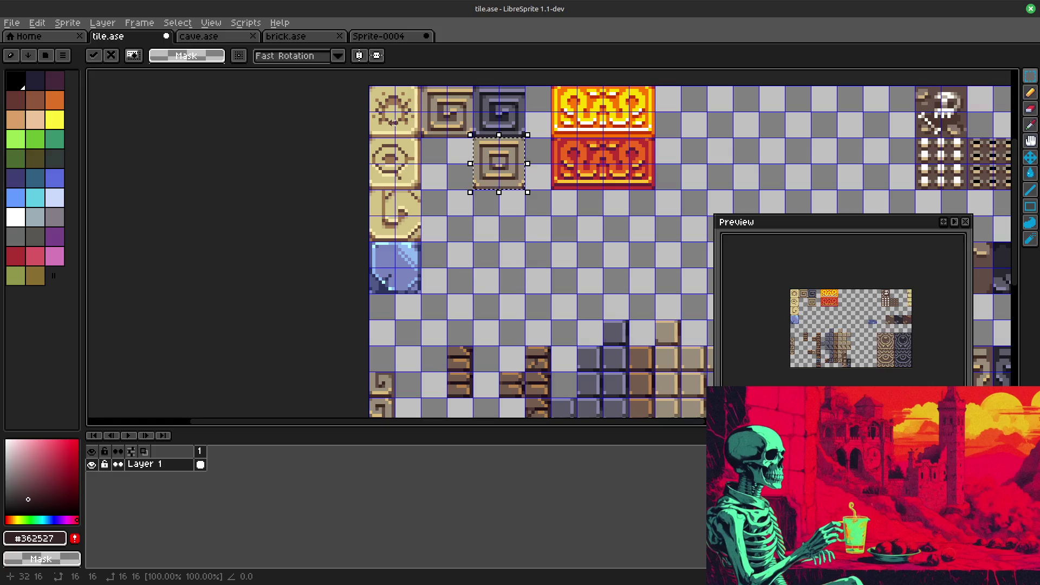
mouse_move(370, 86)
left_mouse_down()
mouse_move(426, 185)
mouse_move(419, 293)
left_mouse_up()
mouse_move(398, 145)
left_mouse_down()
mouse_move(480, 246)
mouse_move(479, 229)
mouse_move(495, 243)
left_mouse_up()
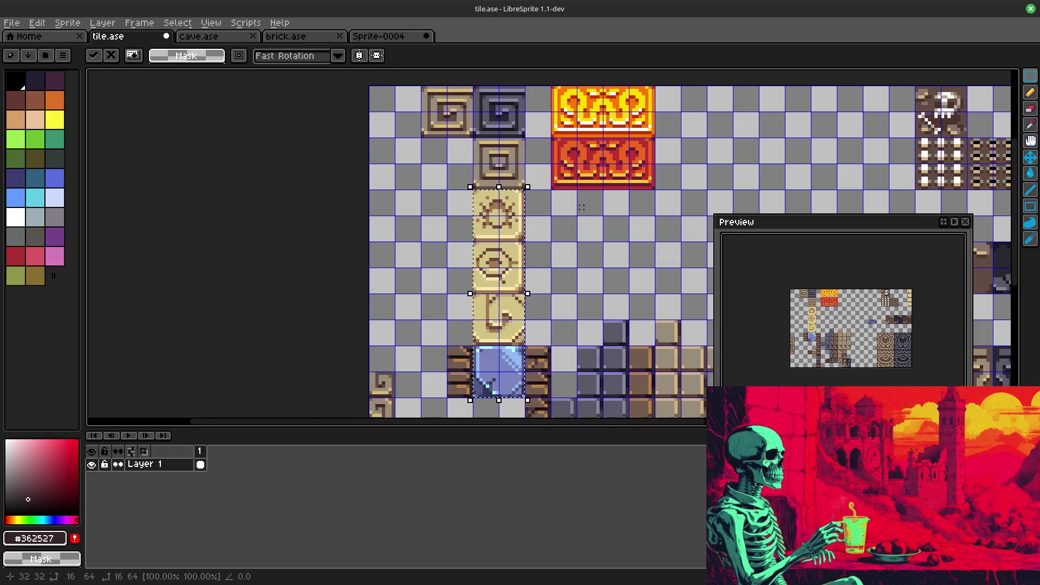
left_click(477, 119)
Cut the new tile column, try pasting it into Sprite-0004, cancel, and return to tile.ase.
mouse_move(474, 84)
left_mouse_down()
mouse_move(510, 138)
mouse_move(523, 399)
left_mouse_up()
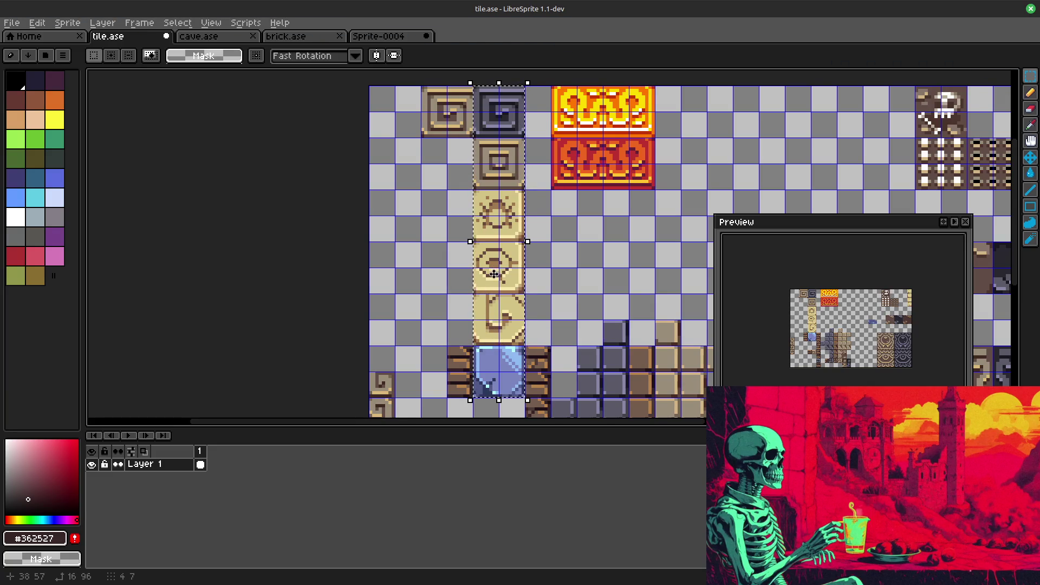
key("Delete")
left_click(373, 36)
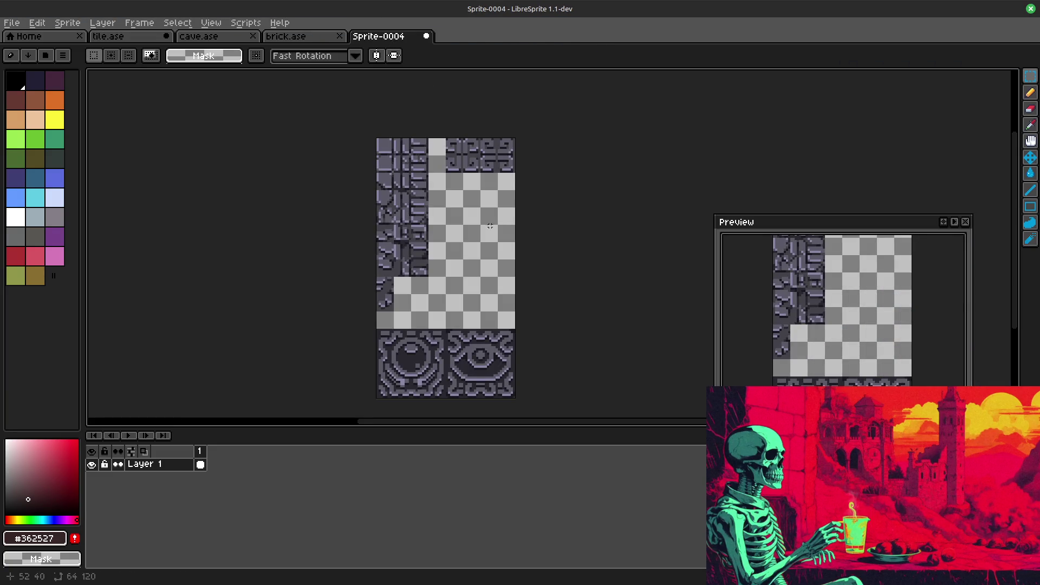
scroll(459, 217, "up", 2)
key("ctrl+v")
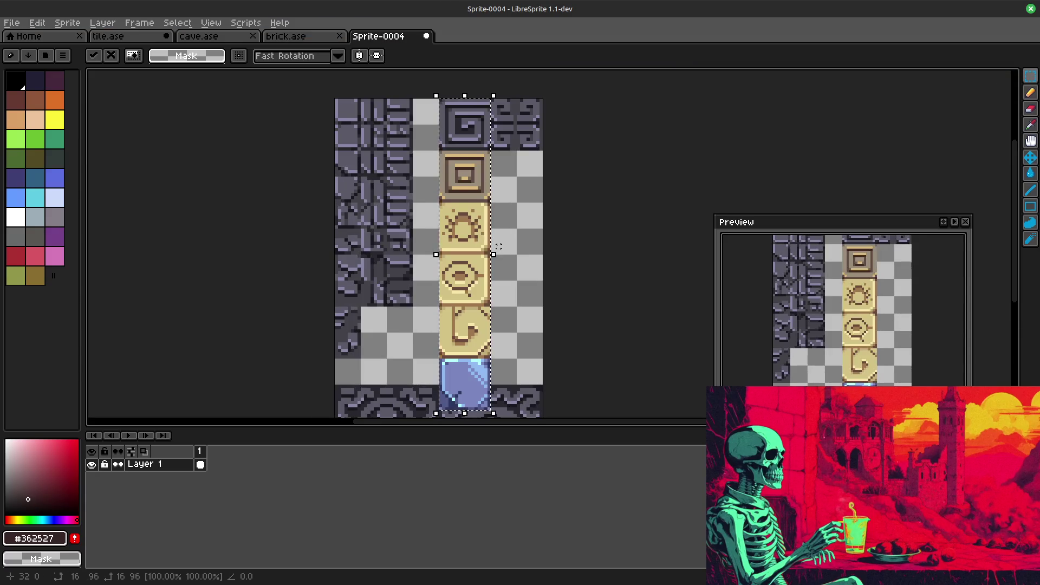
key("Escape")
scroll(482, 241, "down", 2)
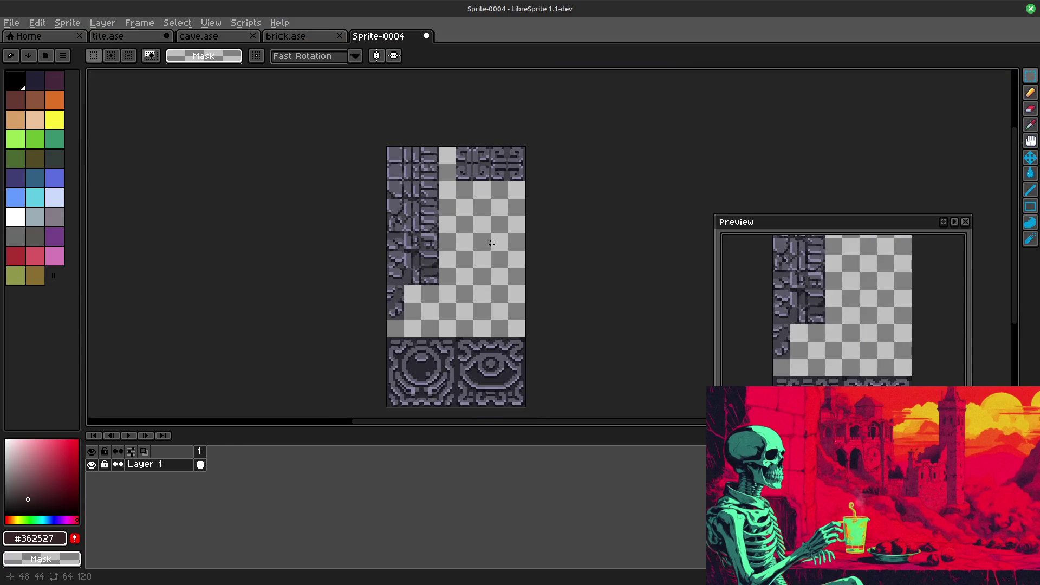
key("ctrl+Tab")
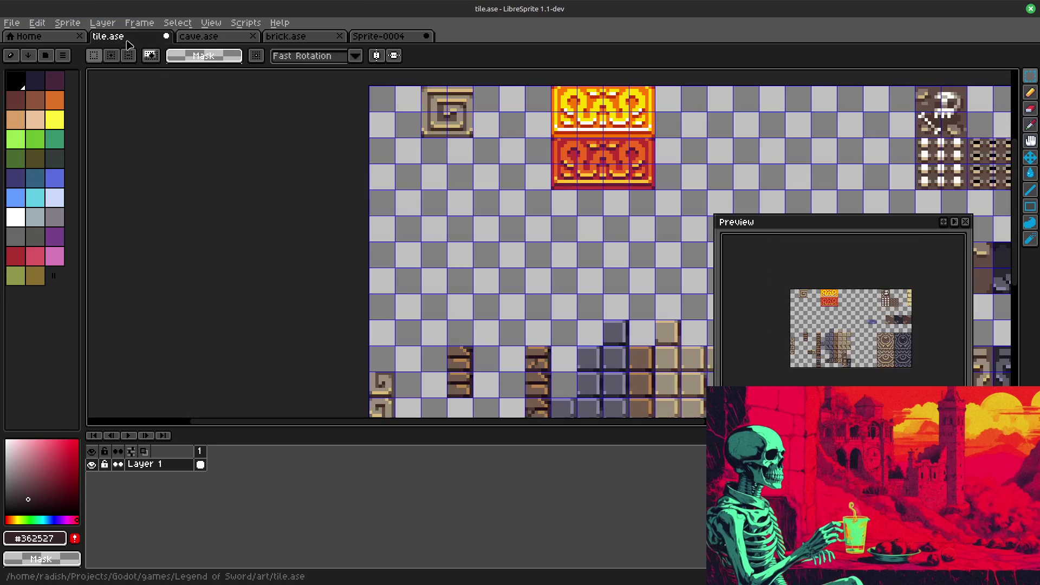
Paste the cut tile column back into tile.ase and undo the stray move.
scroll(461, 247, "down", 4)
key("ctrl+v")
left_click_drag(414, 210, 379, 175)
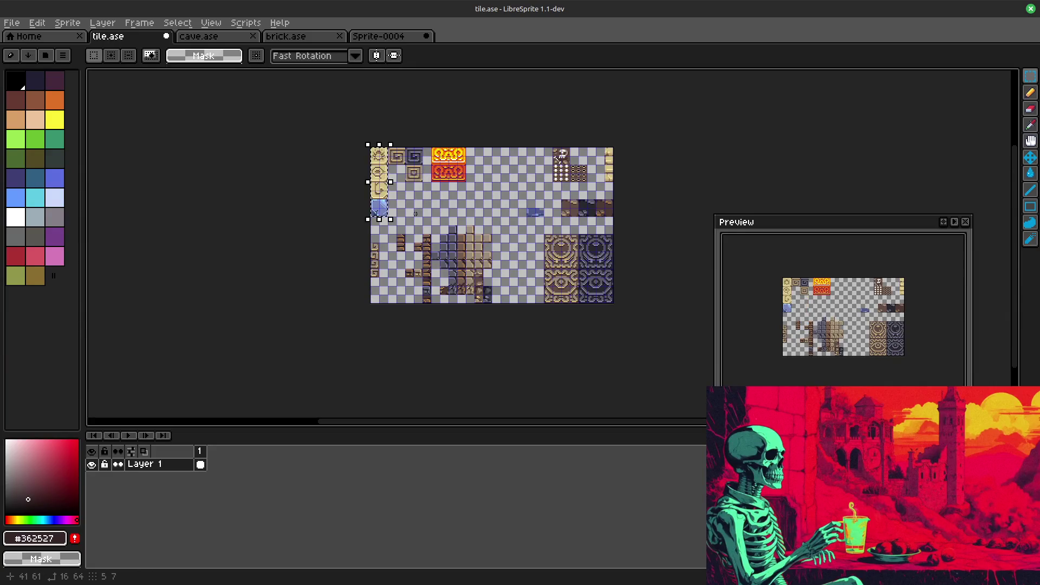
scroll(438, 174, "up", 3)
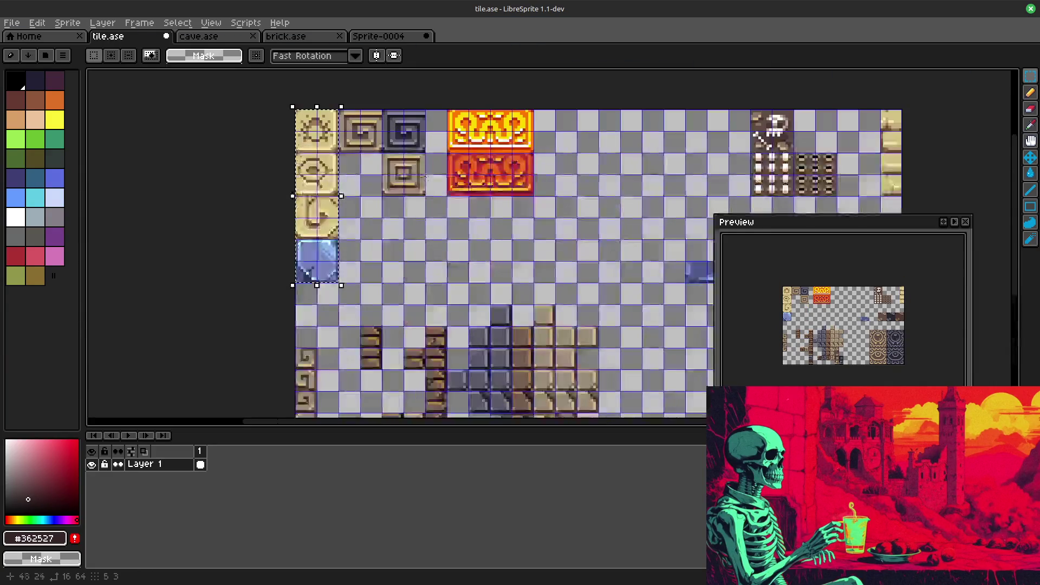
key("ctrl+z")
key("ctrl+z")
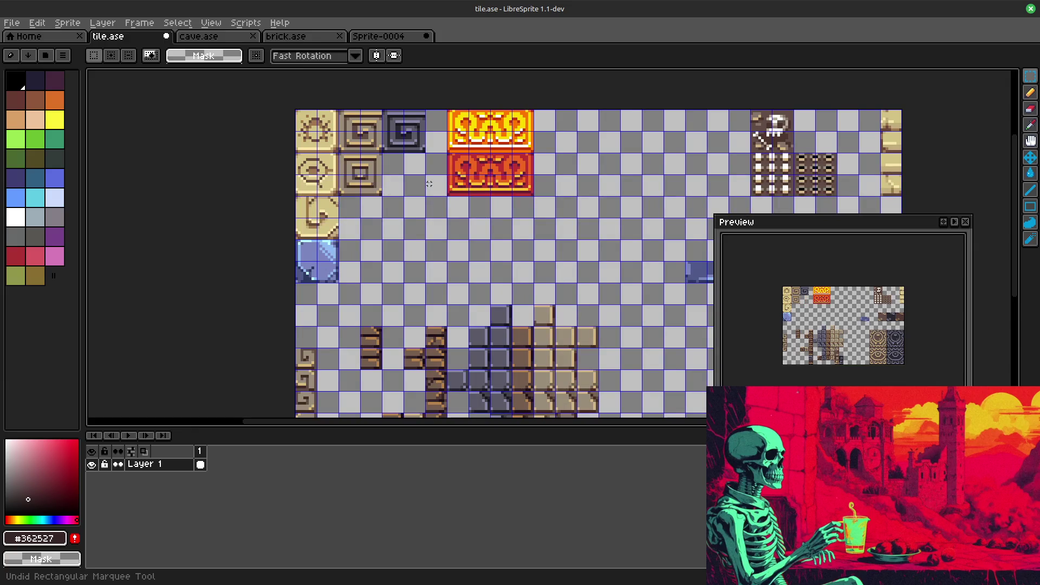
key("ctrl+z")
Move the blue gem tile below the tan square in tile.ase.
scroll(326, 250, "up", 2)
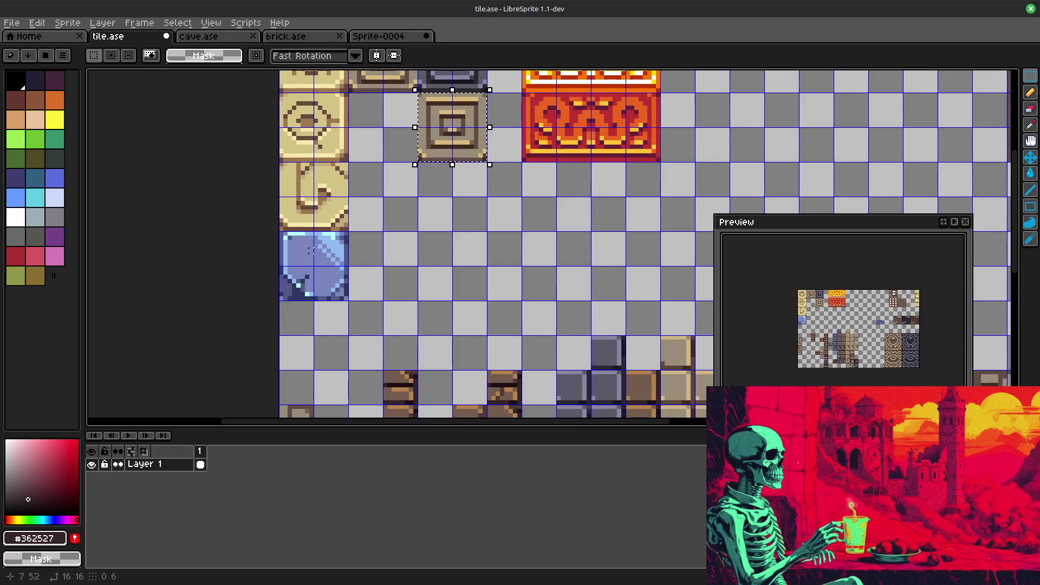
mouse_move(285, 234)
left_mouse_down()
mouse_move(341, 295)
mouse_move(460, 201)
left_mouse_up()
left_click(325, 267)
scroll(568, 209, "down", 2)
scroll(569, 209, "up", 3)
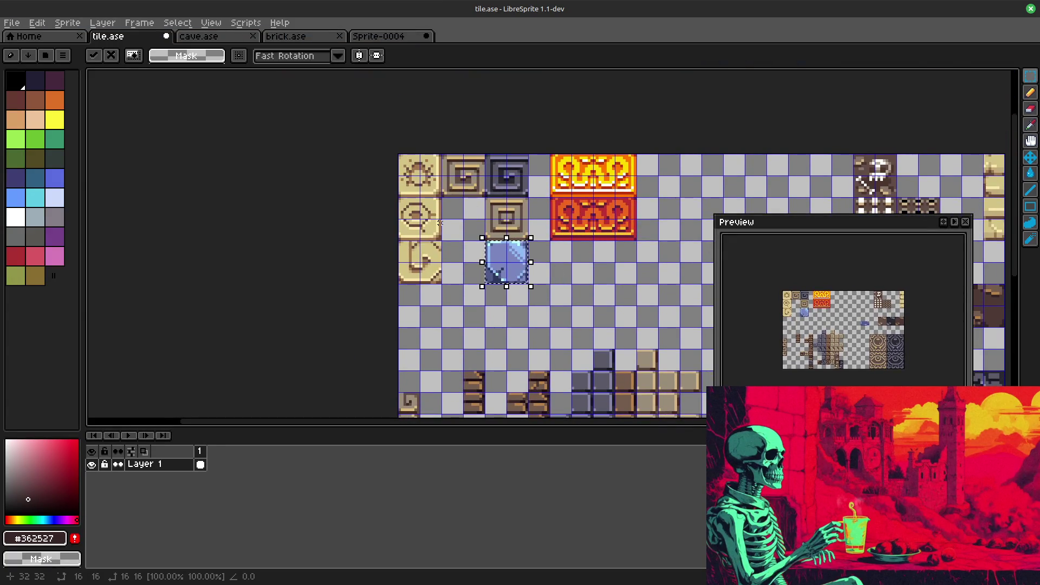
left_click(478, 217)
key("ctrl+Tab")
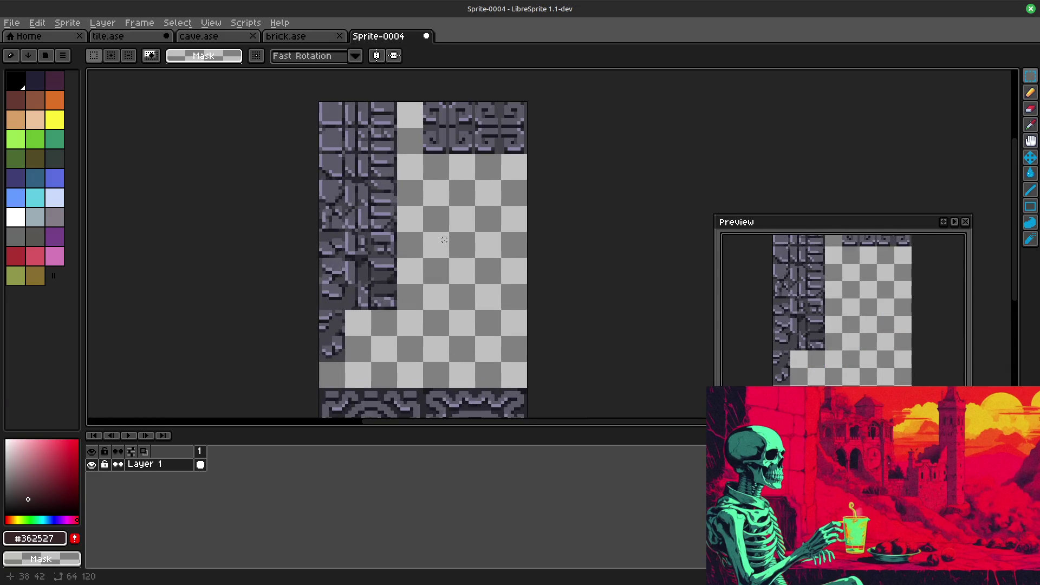
Paste the blue gem tile into Sprite-0004's transparent middle and nudge it into place.
key("ctrl+v")
left_click_drag(458, 226, 475, 211)
left_click_drag(453, 203, 451, 202)
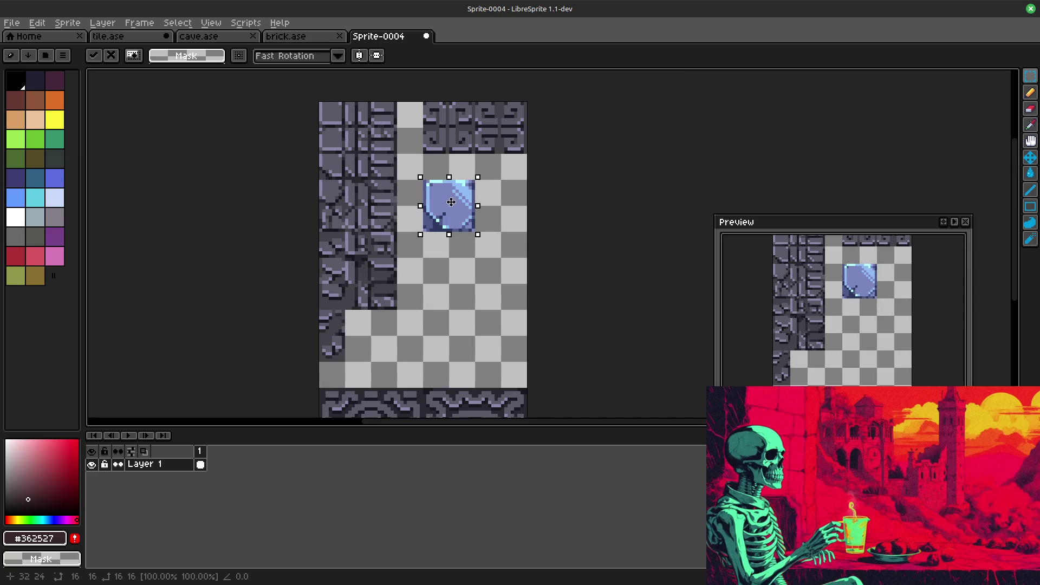
left_click(57, 39)
left_click(116, 38)
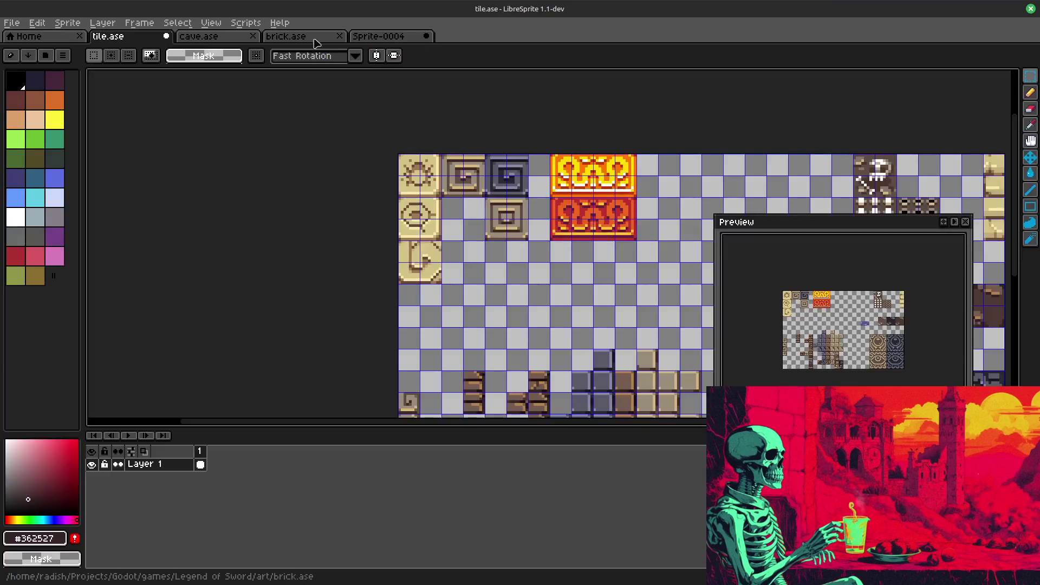
left_click(395, 38)
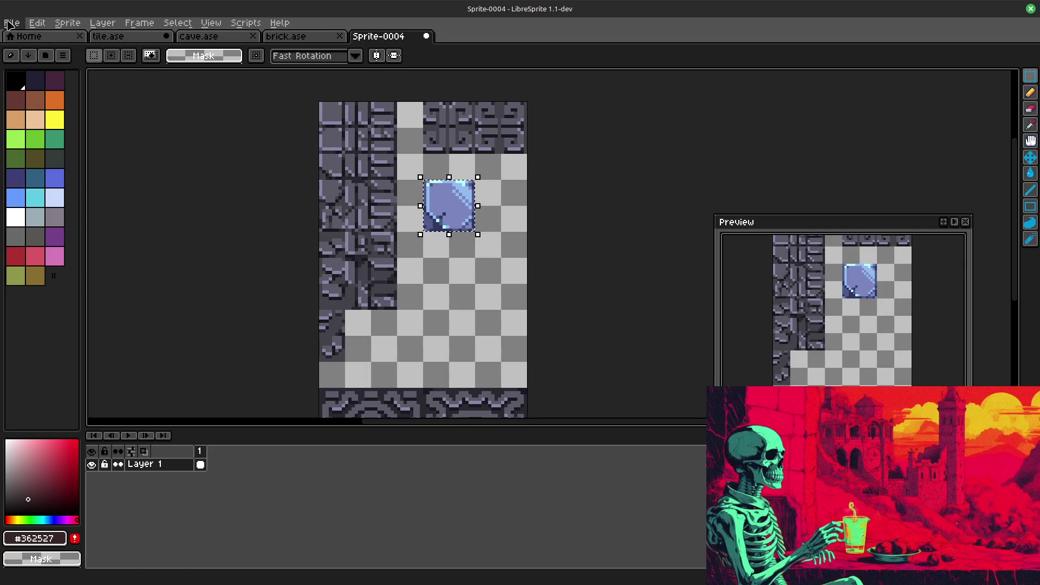
Extend the canvas by 8 px on the left via Canvas Size.
left_click(11, 24)
key("Escape")
key("ctrl+alt+c")
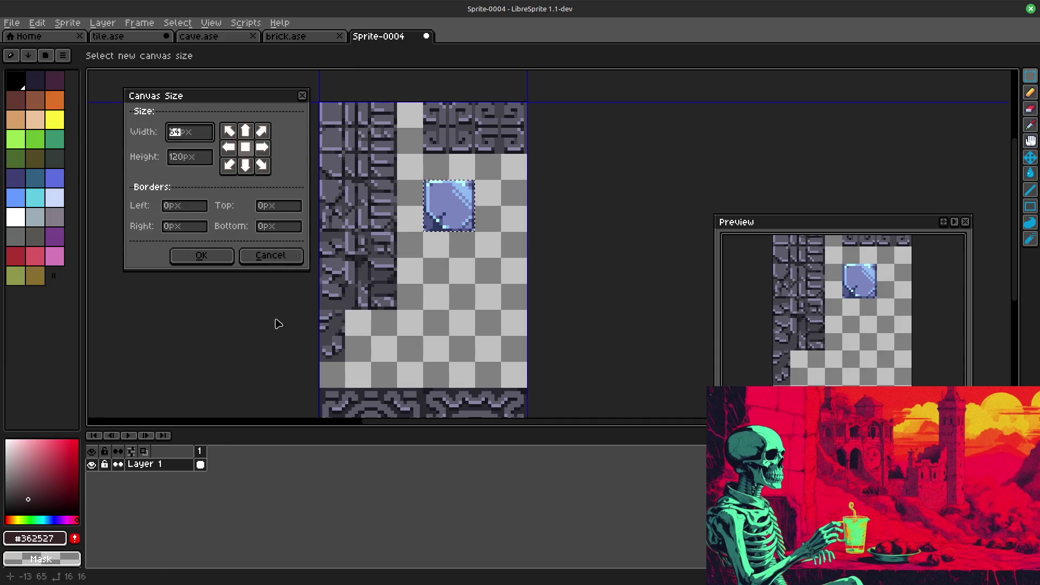
left_click(184, 206)
type("8")
left_click(211, 260)
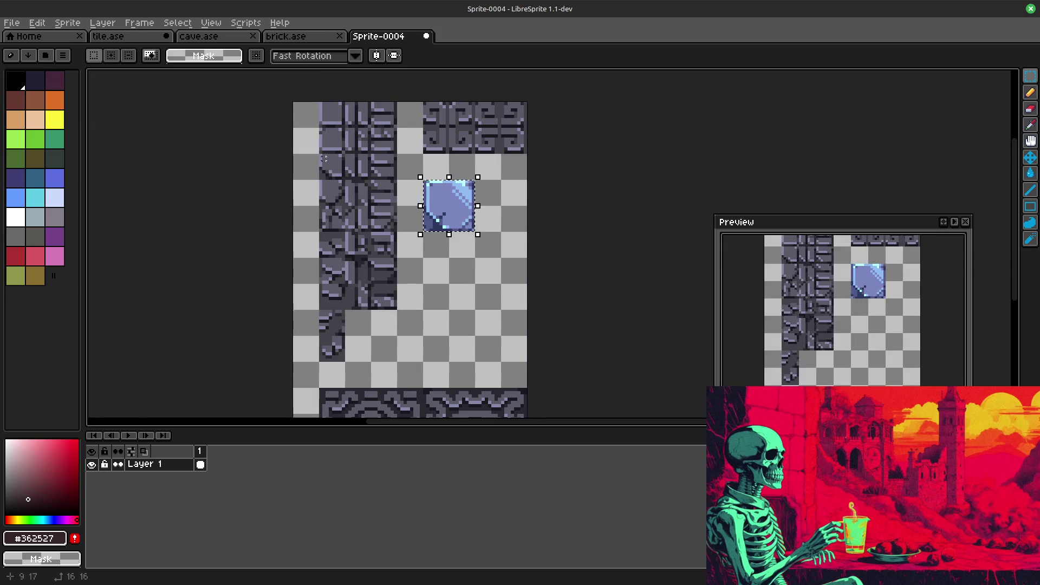
Select the leftmost stone strip, shift it into the new left edge, and deselect.
mouse_move(320, 102)
left_mouse_down()
mouse_move(331, 126)
mouse_move(342, 362)
mouse_move(312, 351)
left_mouse_up()
scroll(339, 335, "down", 2)
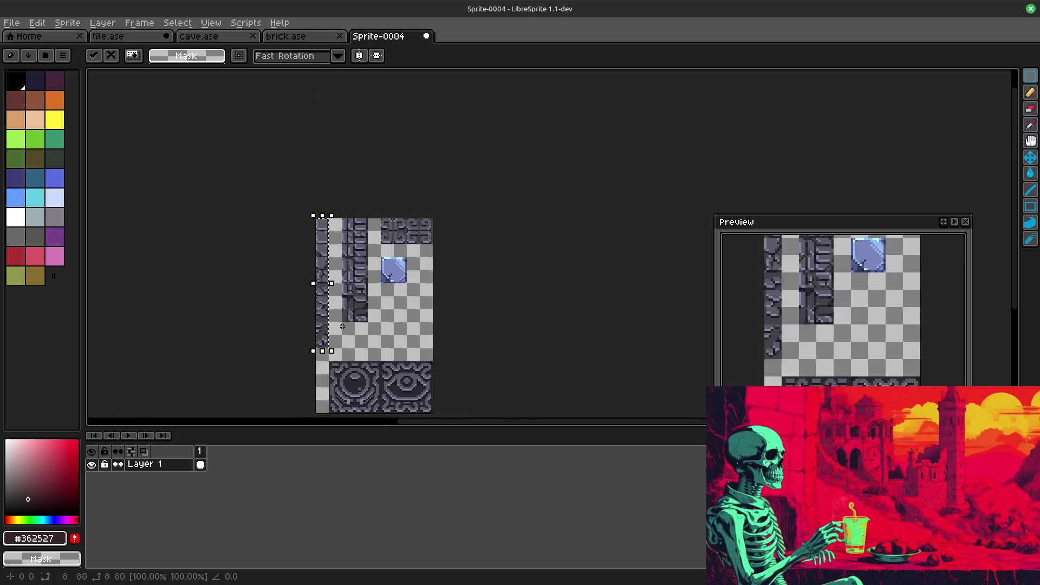
left_click_drag(415, 331, 483, 275)
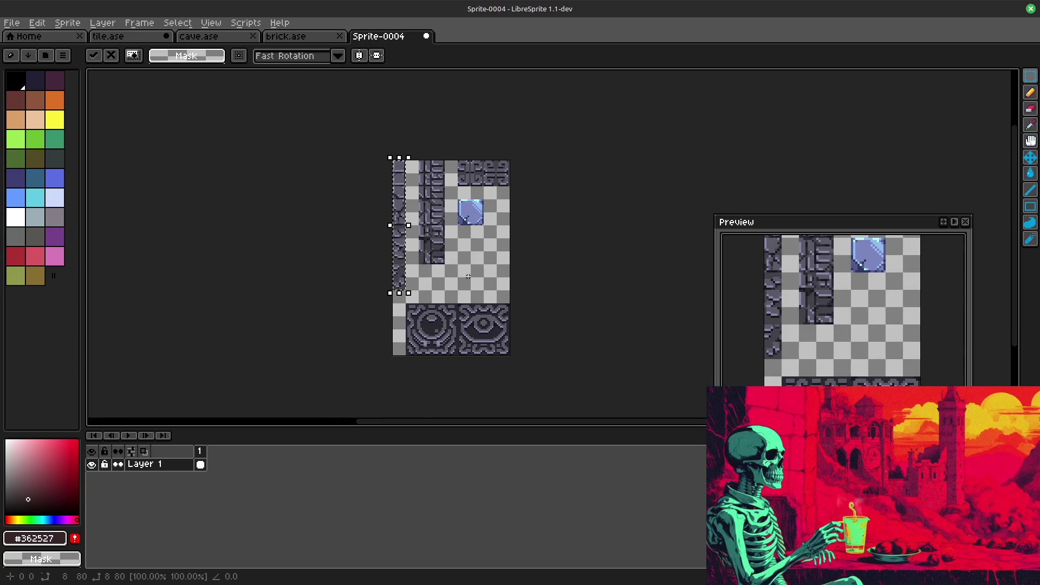
key("ctrl+d")
scroll(483, 275, "up", 3)
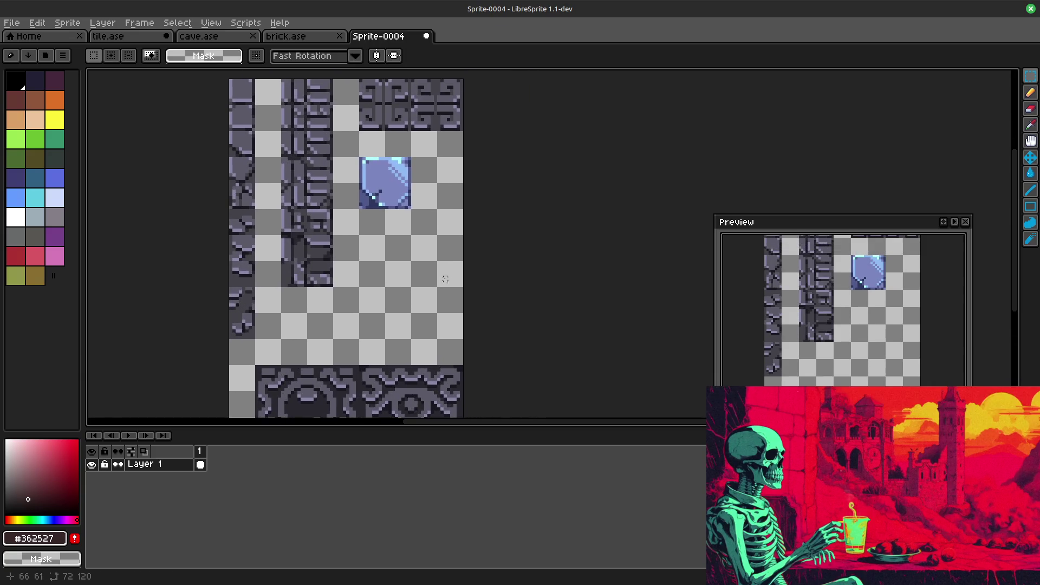
scroll(380, 282, "down", 1)
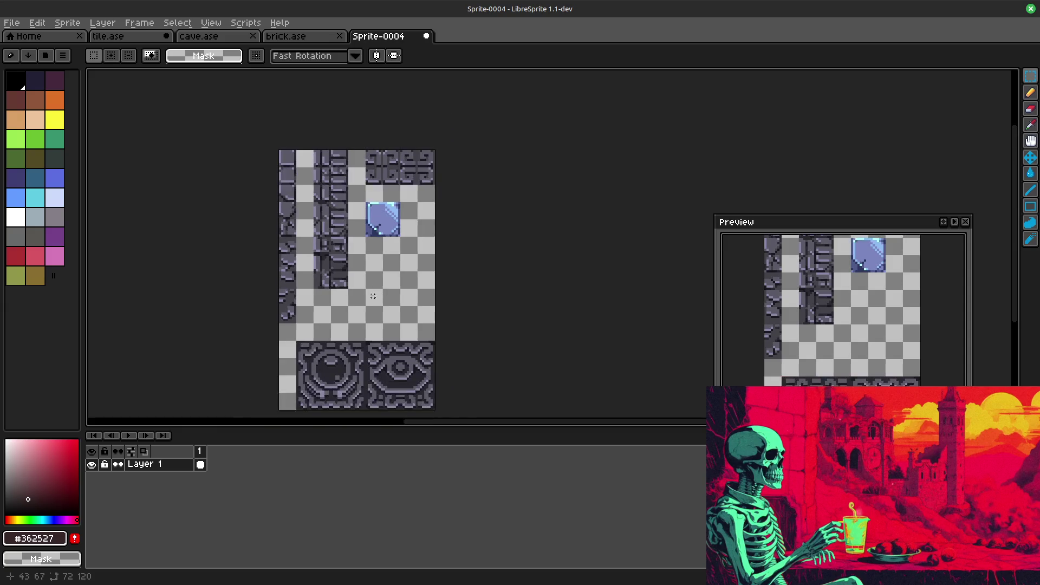
left_click_drag(379, 282, 422, 179)
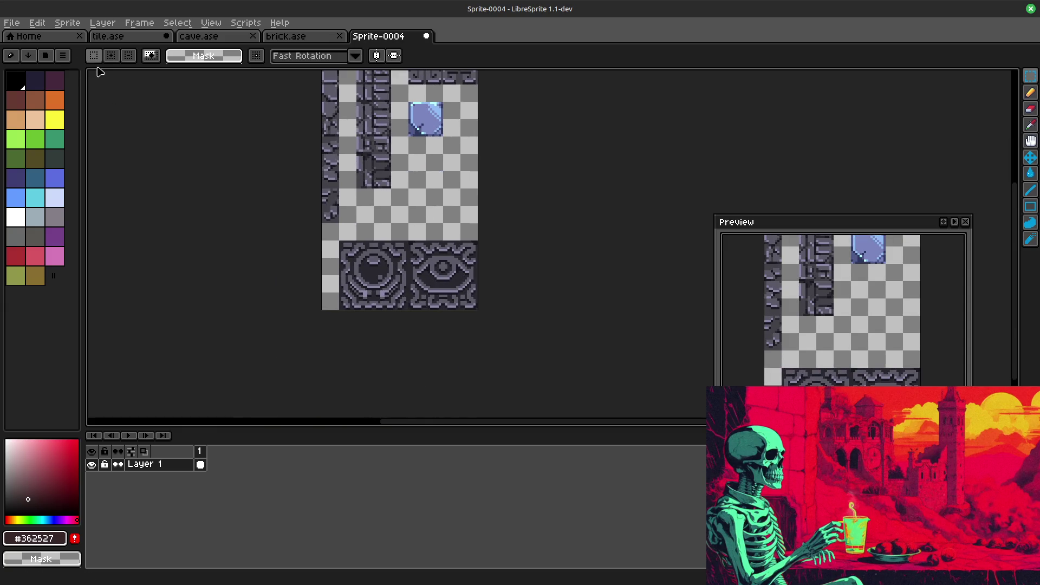
Reopen Canvas Size and close it without resizing, keeping the canvas 72×120 px.
key("ctrl+alt+c")
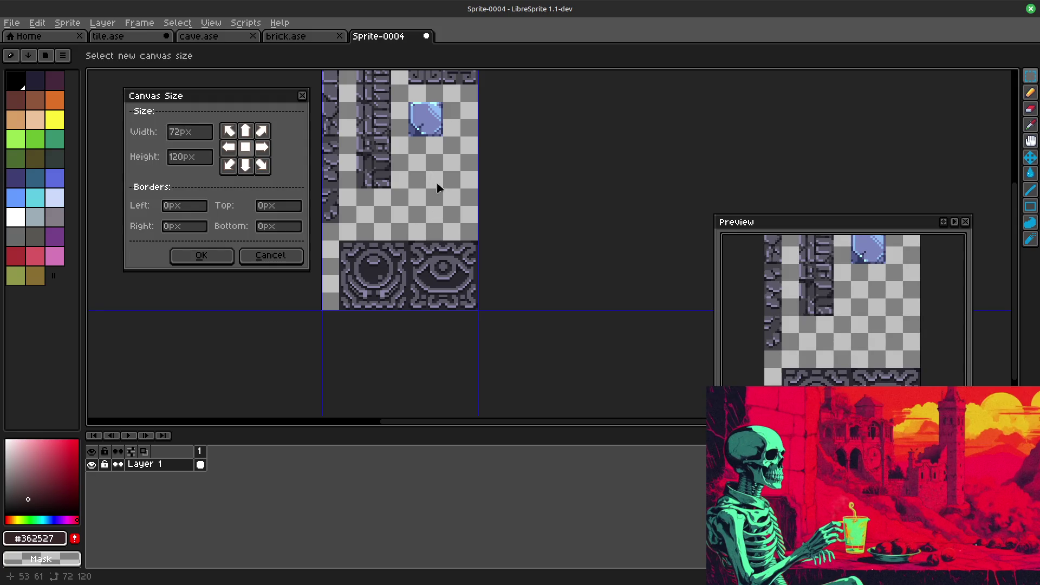
scroll(437, 186, "up", 3)
scroll(436, 186, "right", 2)
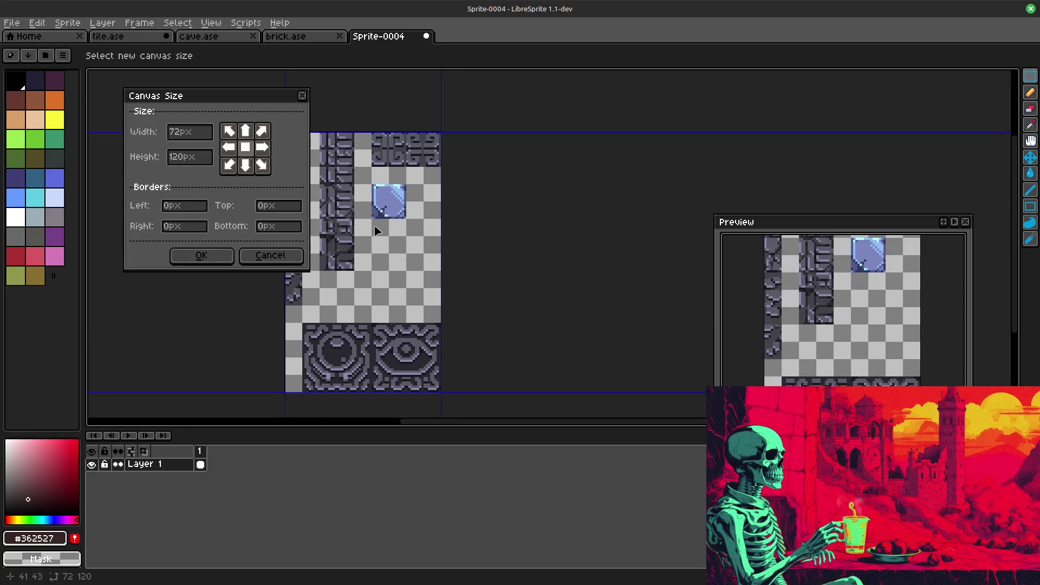
scroll(477, 281, "up", 1)
scroll(476, 282, "left", 3)
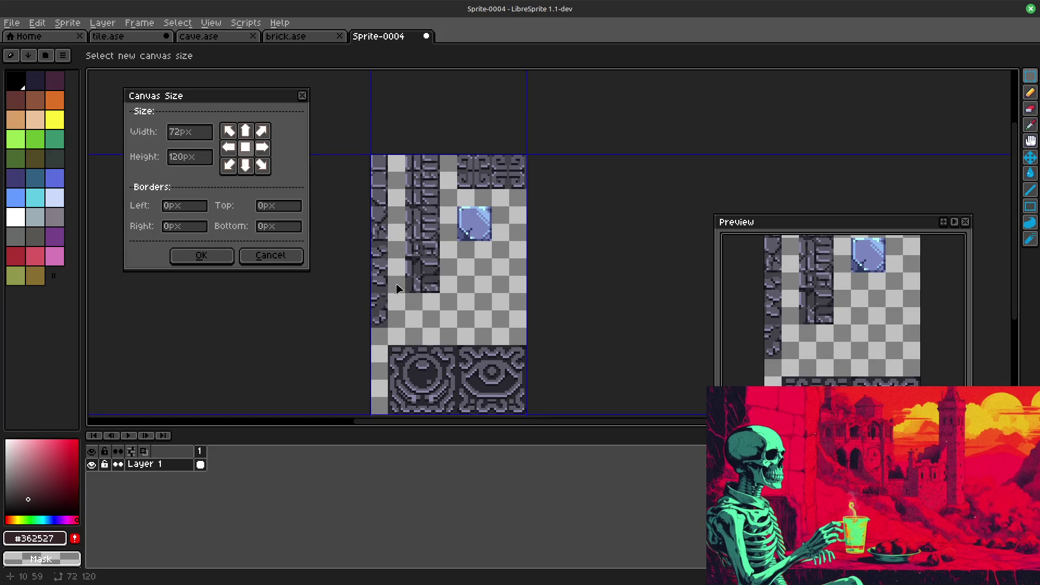
scroll(400, 290, "right", 1)
scroll(399, 290, "up", 1)
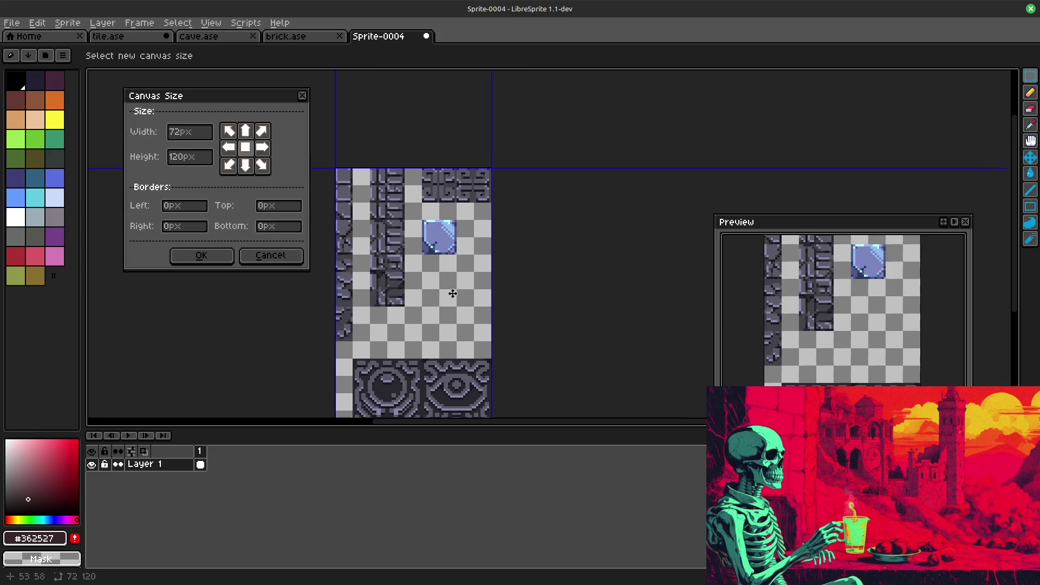
left_click(281, 266)
scroll(420, 250, "up", 2)
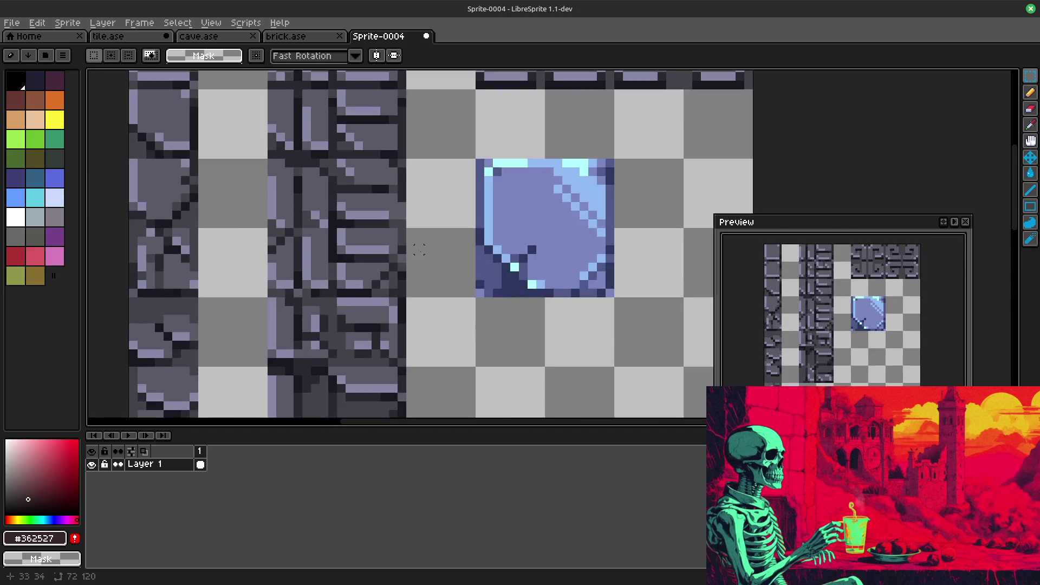
Select the blue gem tile, rotate it 90° CCW via Edit > Rotate, and deselect.
mouse_move(627, 267)
left_mouse_down()
mouse_move(511, 277)
mouse_move(521, 286)
left_mouse_up()
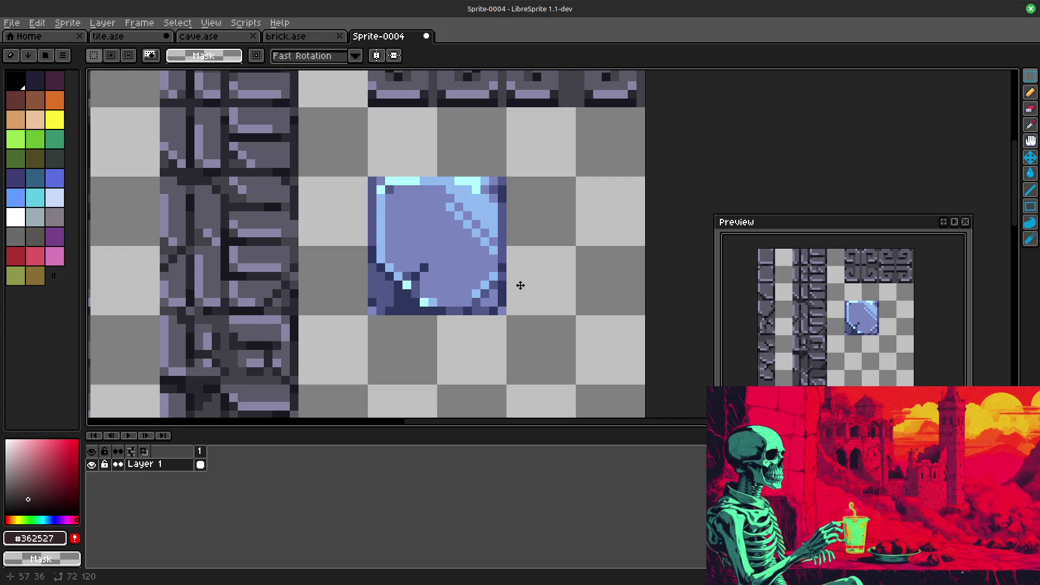
left_click_drag(521, 285, 522, 285)
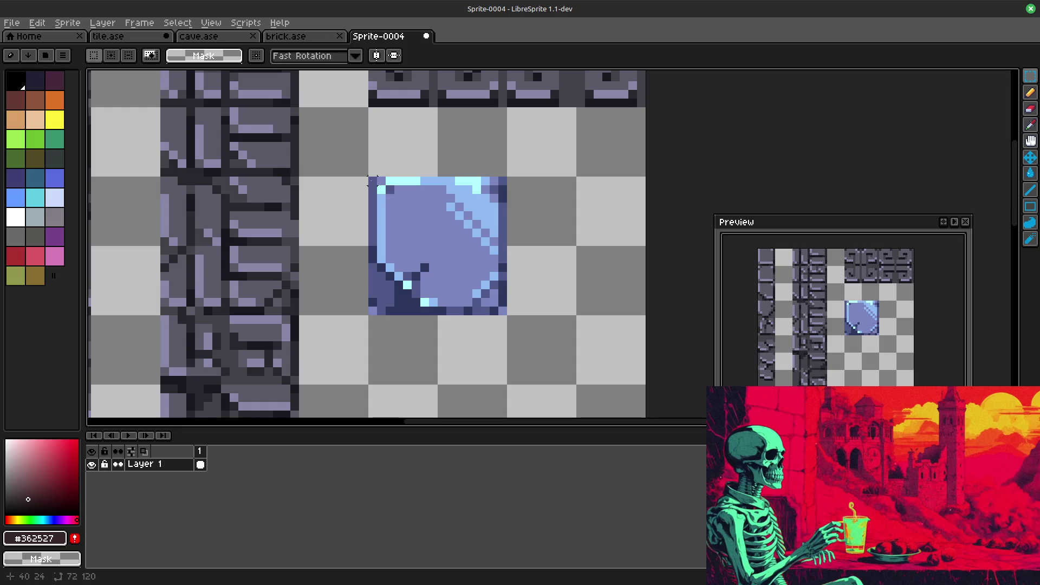
mouse_move(371, 181)
left_mouse_down()
mouse_move(417, 225)
mouse_move(425, 180)
mouse_move(379, 184)
mouse_move(406, 207)
mouse_move(292, 171)
mouse_move(503, 311)
left_mouse_up()
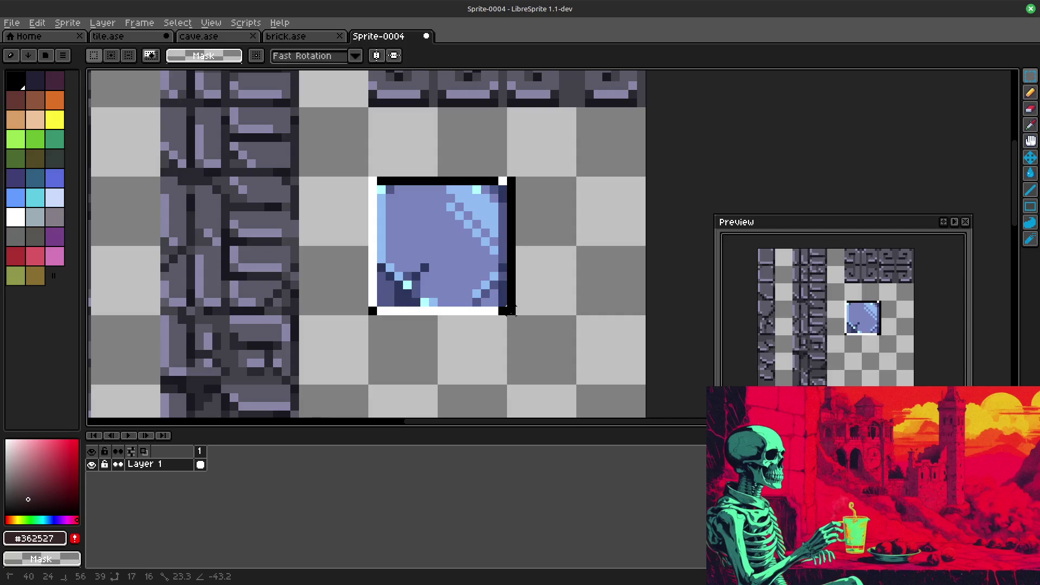
left_click(37, 23)
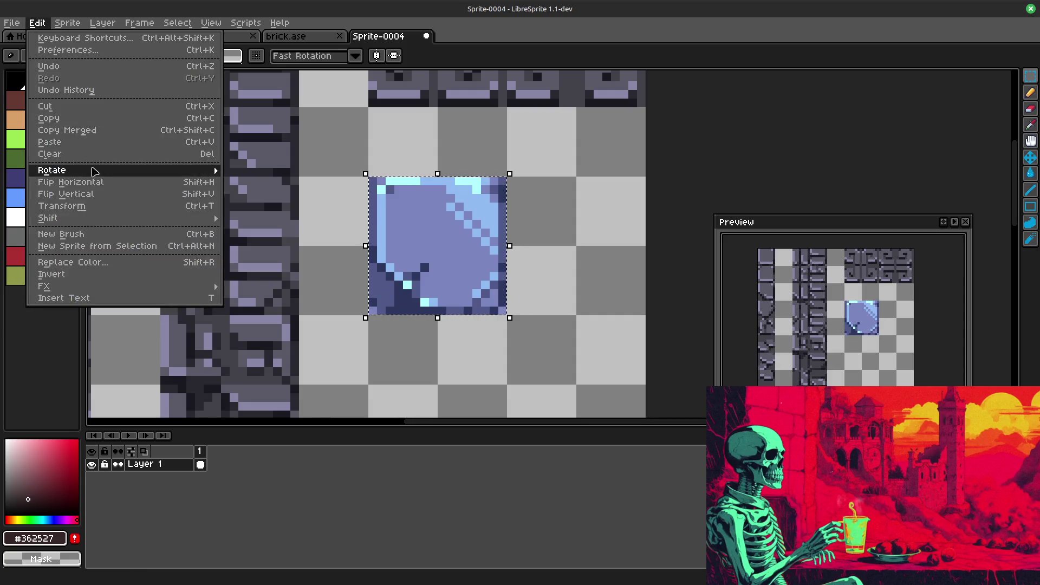
mouse_move(93, 170)
key("Escape")
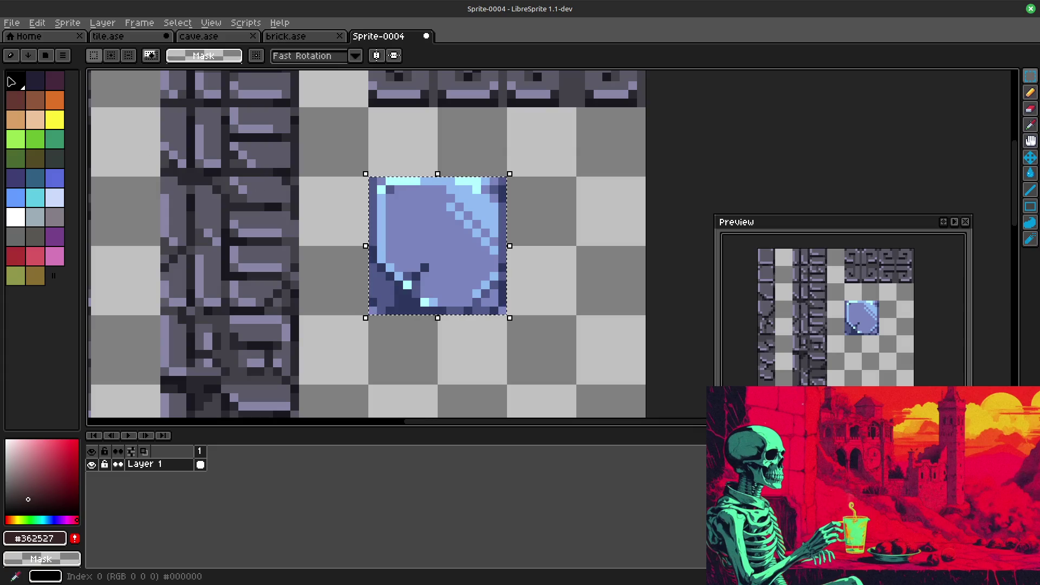
left_click(37, 23)
left_click(266, 194)
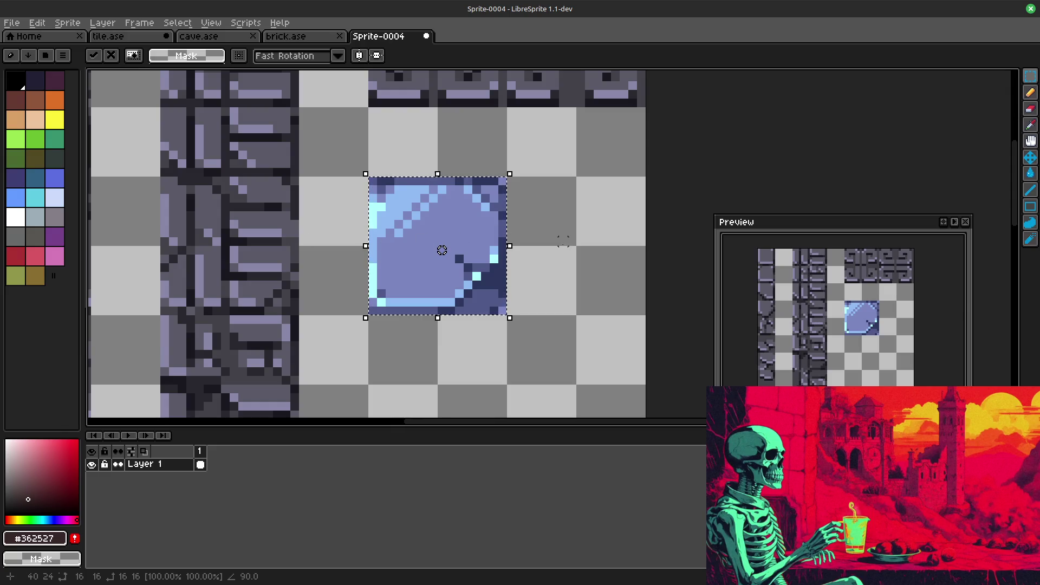
left_click(597, 233)
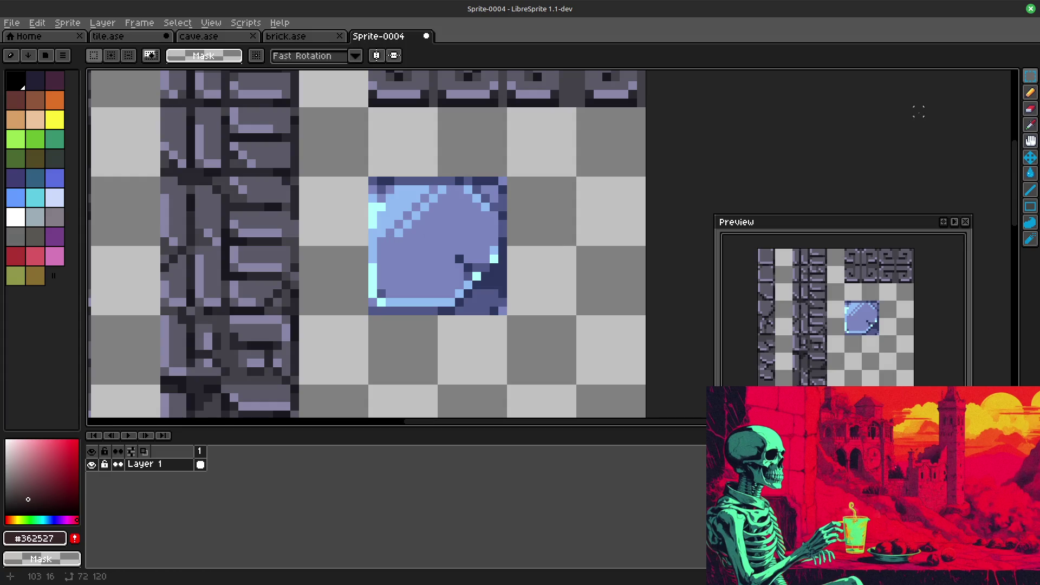
With the pencil, cover the gem tile's top diagonal highlights in mid-blue #7a85be.
left_click(1031, 93)
left_click(388, 224, "alt")
mouse_move(396, 212)
left_mouse_down()
mouse_move(442, 190)
mouse_move(412, 224)
left_mouse_up()
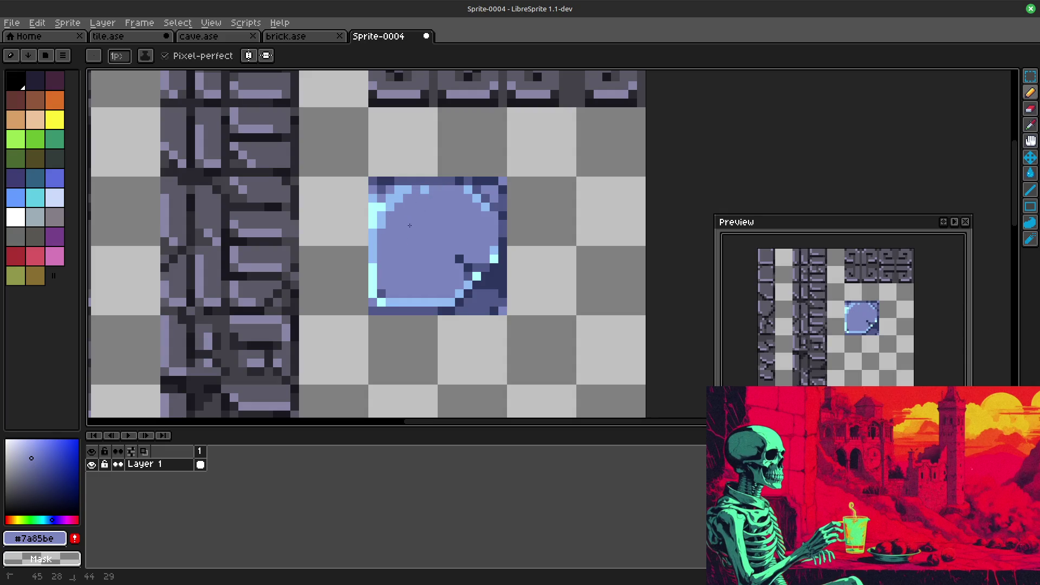
left_click_drag(468, 190, 477, 198)
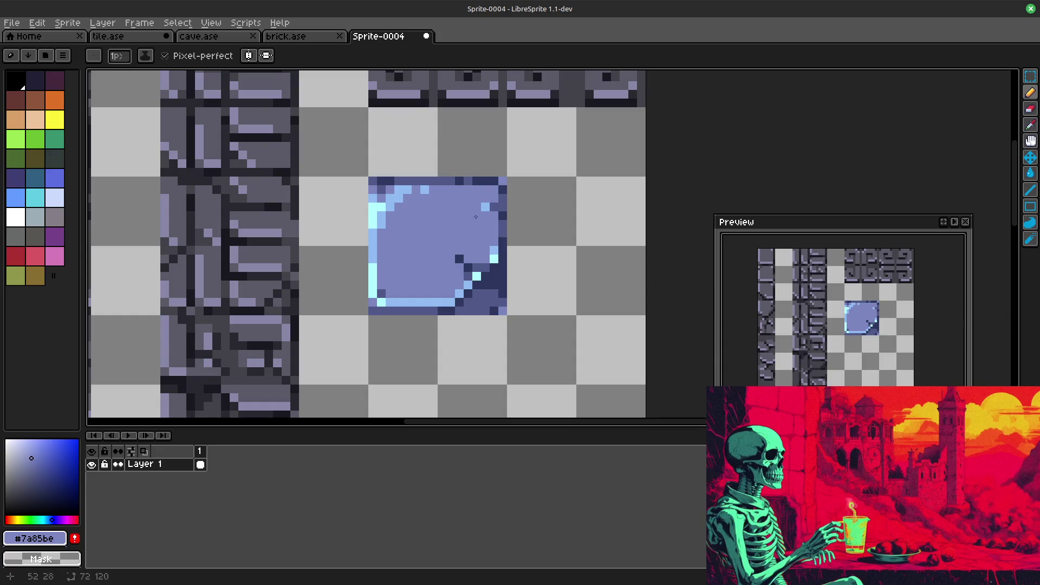
key("ctrl+z")
key("ctrl+z")
key("ctrl+z")
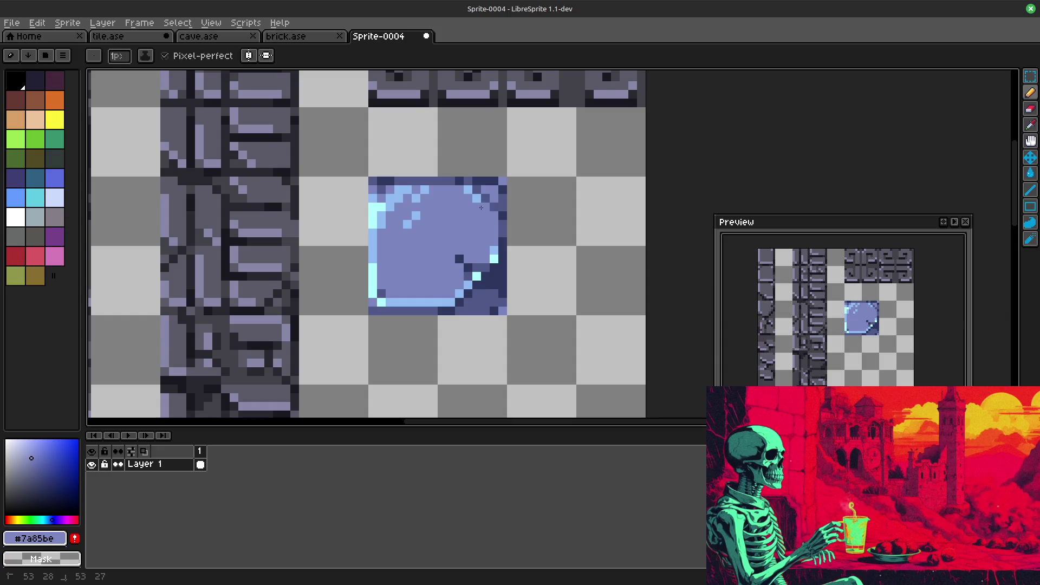
left_click_drag(485, 209, 467, 190)
left_click_drag(390, 199, 399, 190)
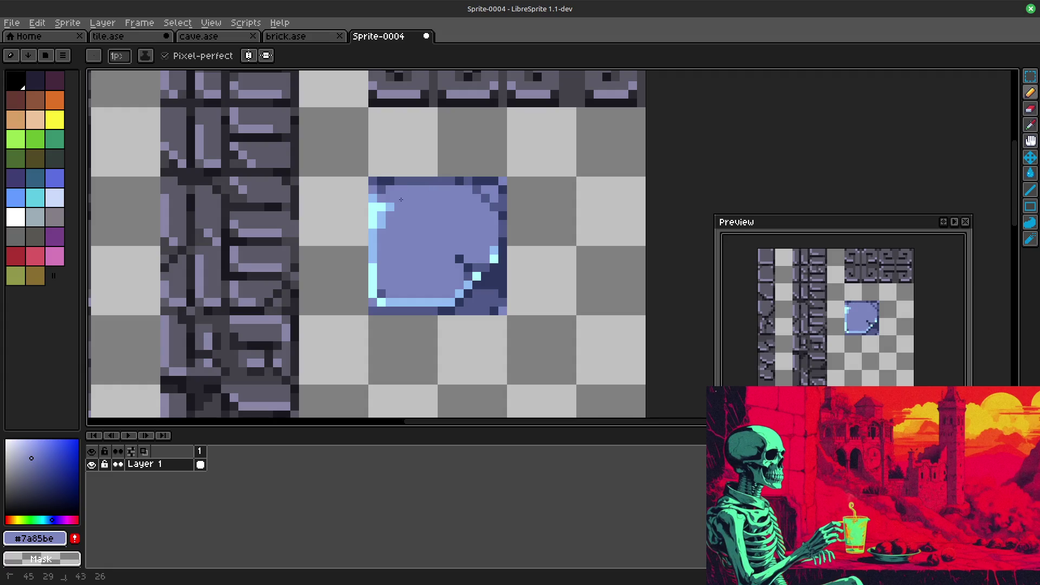
left_click_drag(402, 194, 451, 184)
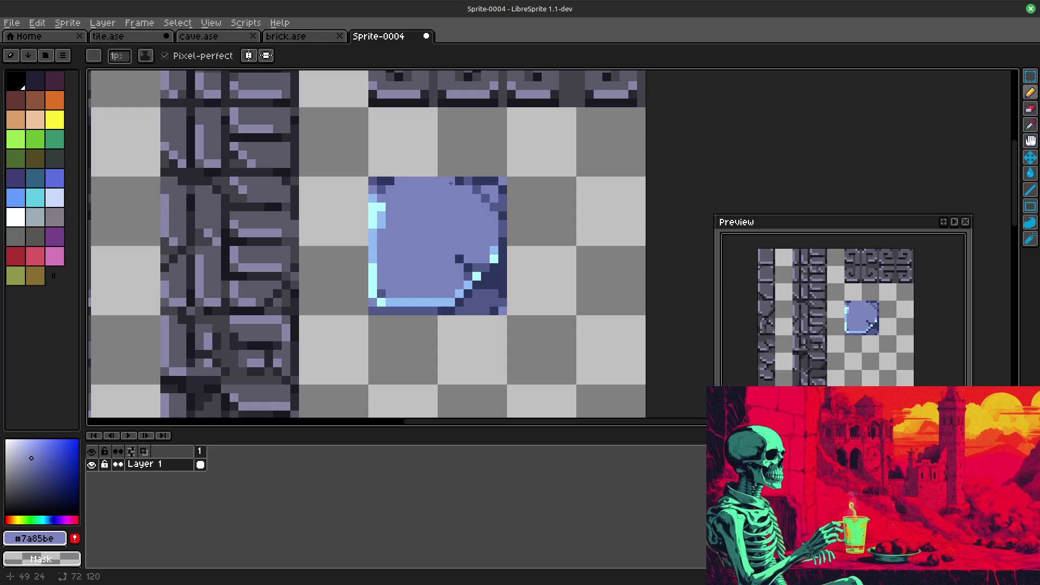
Draw a light-blue #91bbf4 highlight down the tile's left edge, undoing a stray dark-grey stroke.
left_click(374, 276, "alt")
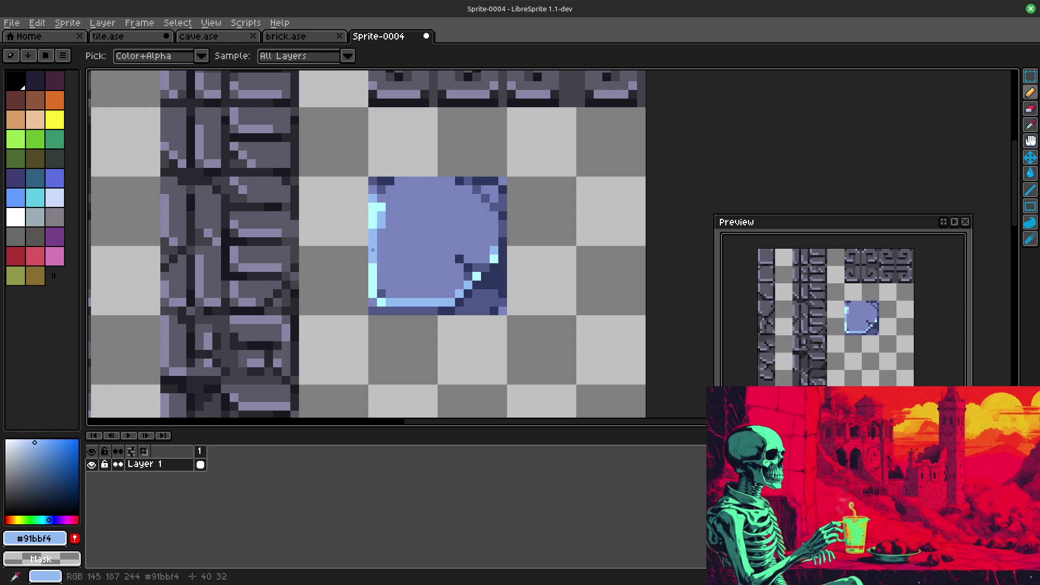
left_click_drag(374, 289, 374, 273)
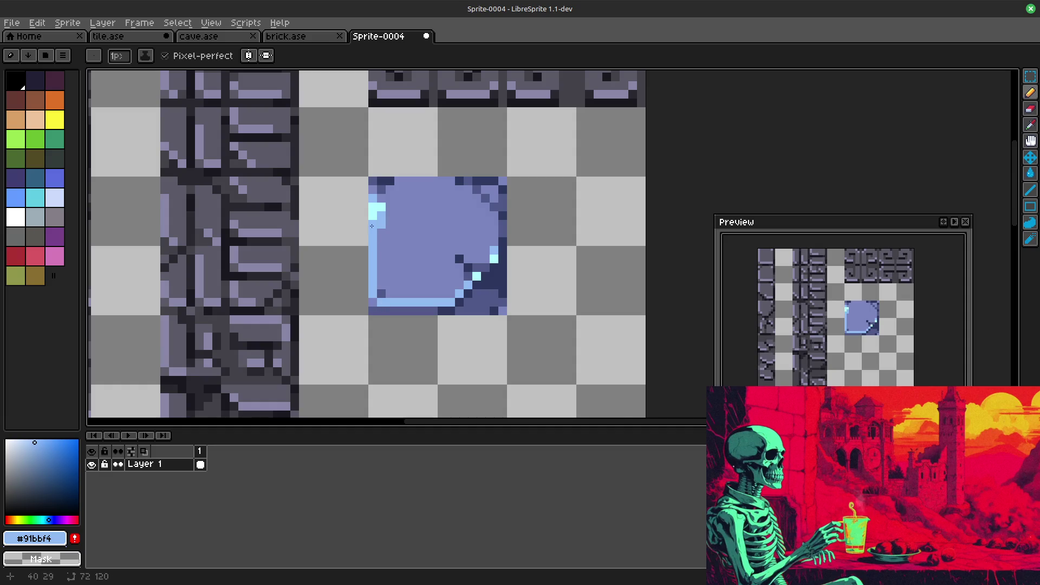
left_click(374, 214, "alt")
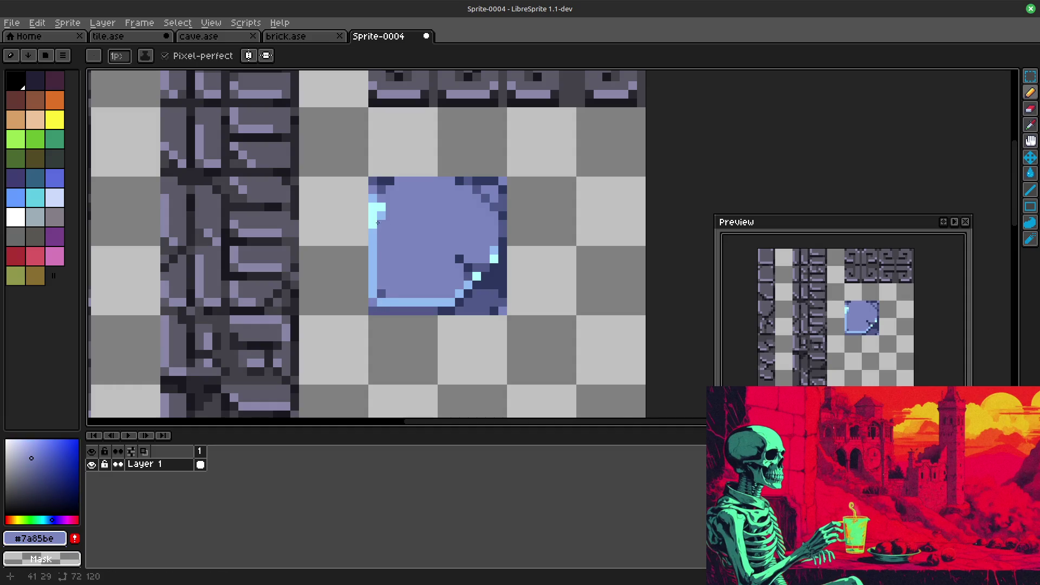
left_click(227, 190, "alt")
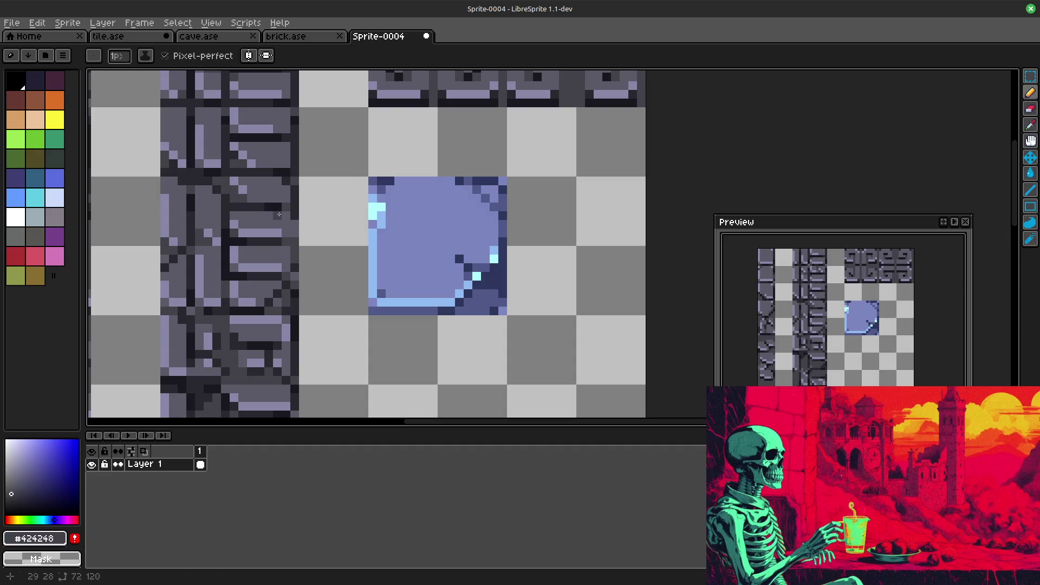
left_click_drag(370, 223, 372, 180)
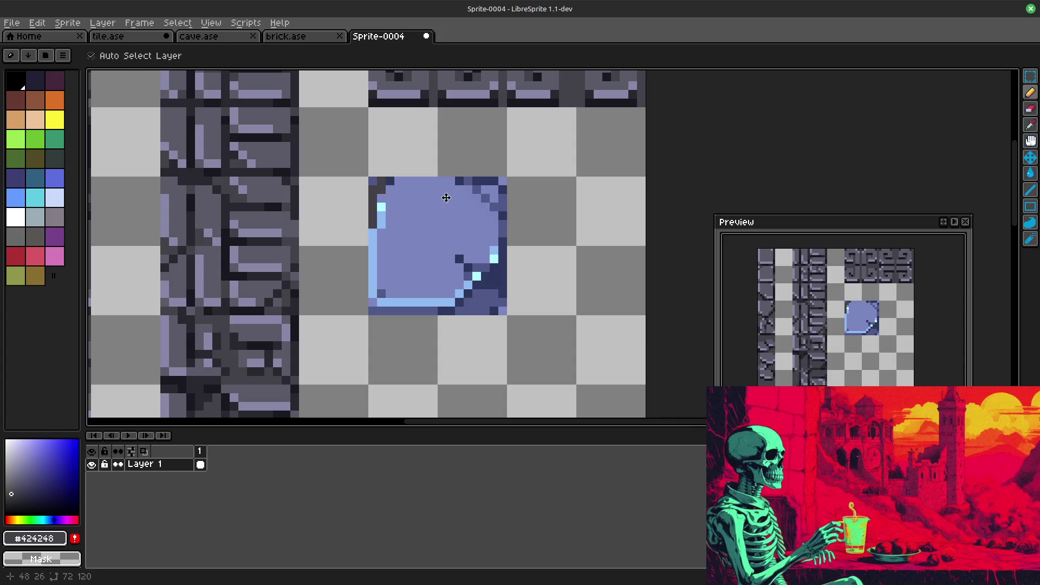
key("ctrl+z")
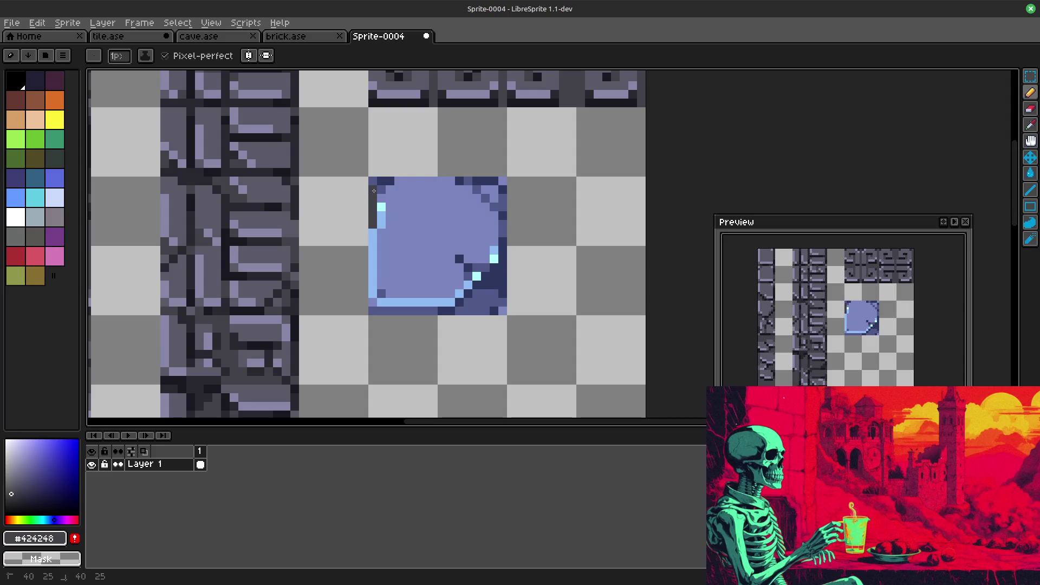
Replace the lower-right highlight with new light-blue pixels and add one at the top-right corner.
left_click(382, 222, "alt")
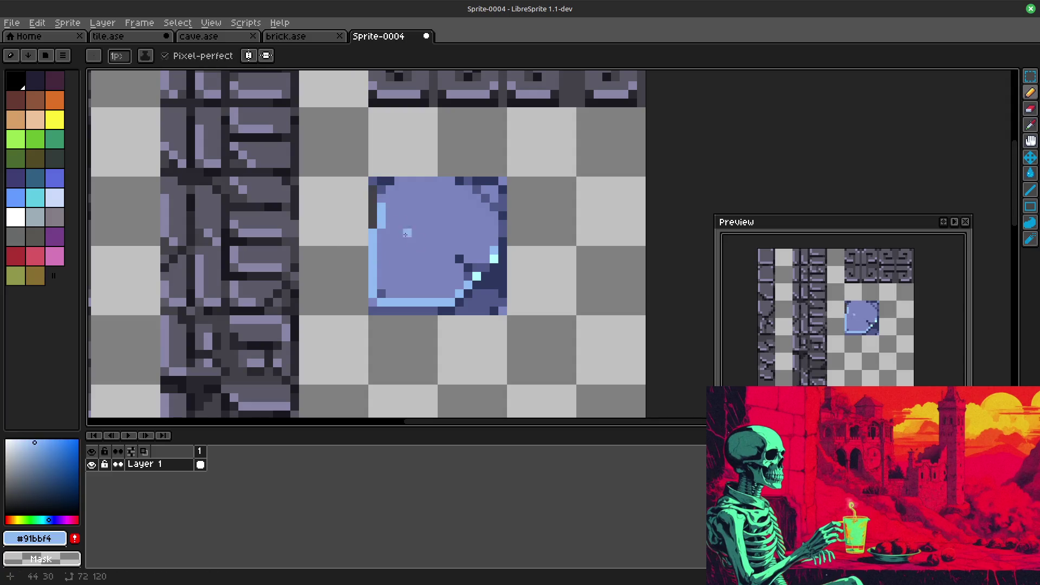
left_click(479, 252, "alt")
left_click(476, 277)
left_click(494, 259)
left_click(495, 251)
left_click(459, 292, "alt")
left_click_drag(460, 268, 468, 276)
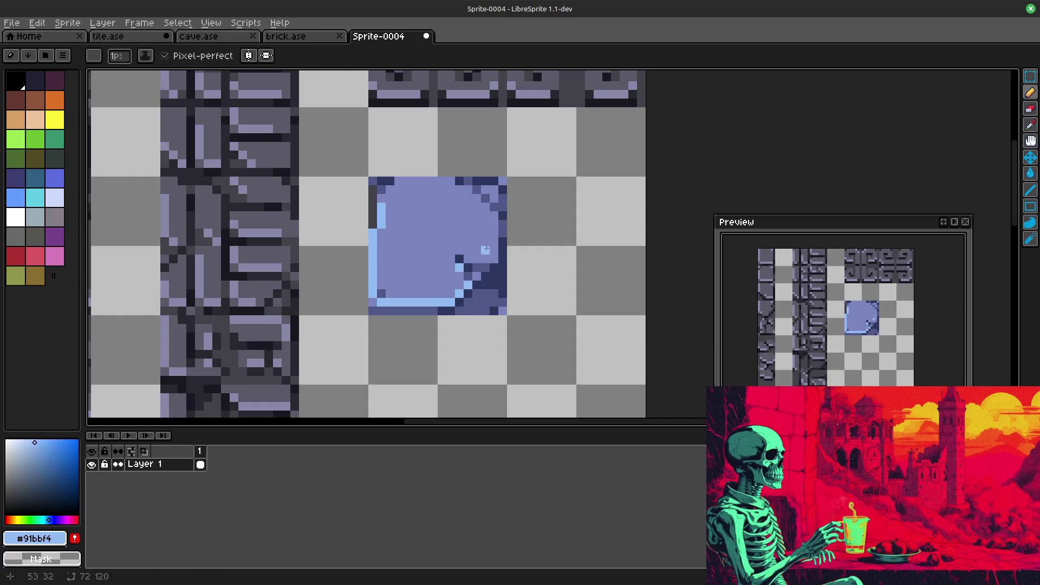
left_click(486, 190)
Paint dark grey along the tile's bottom edge and erase stray pixels below and right of it.
left_click(500, 293, "alt")
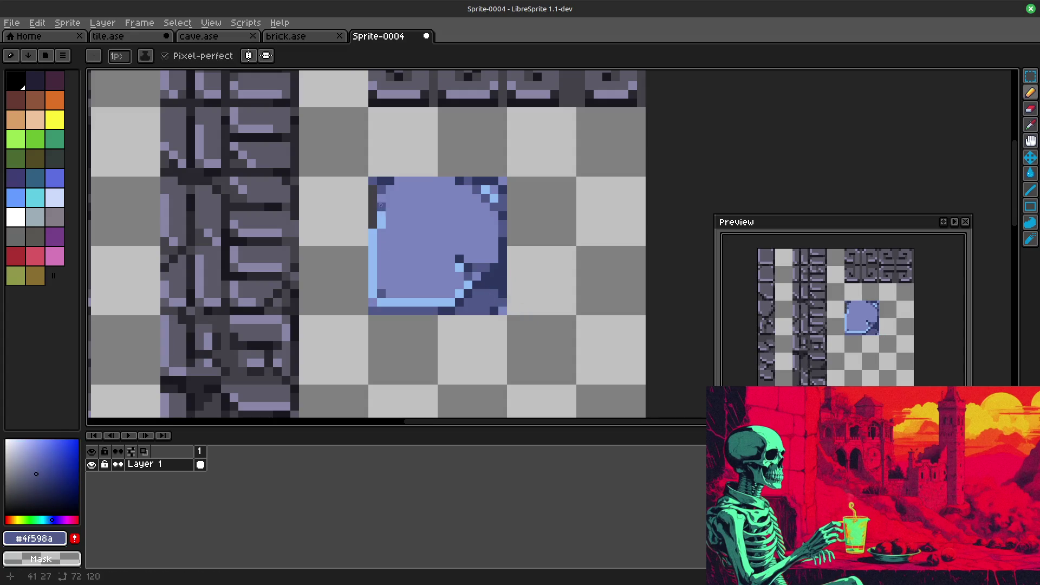
left_click(222, 328, "alt")
mouse_move(460, 310)
left_mouse_down()
mouse_move(498, 300)
mouse_move(503, 268)
mouse_move(495, 321)
mouse_move(480, 302)
left_mouse_up()
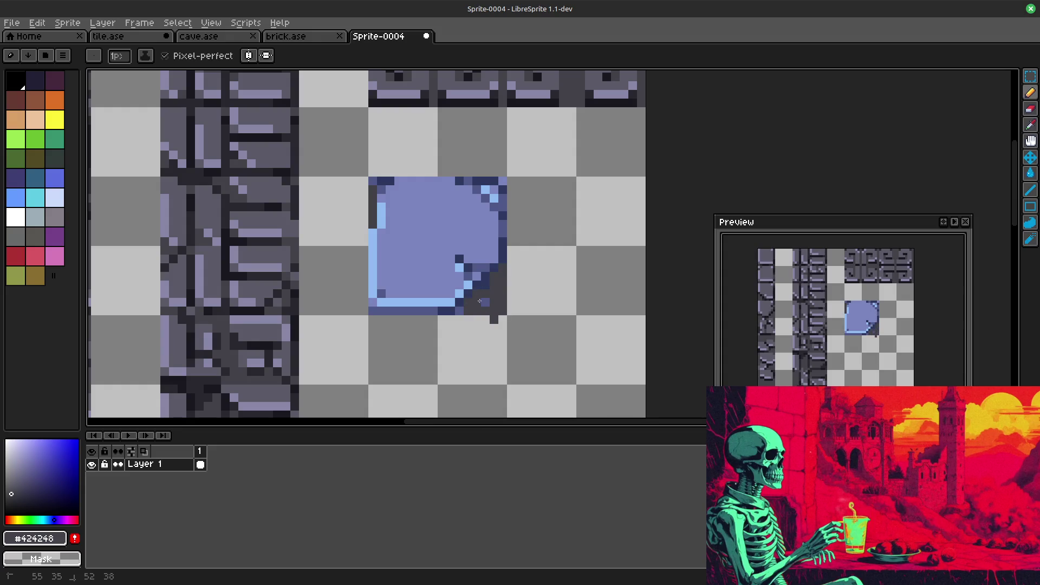
left_click(468, 320, "alt")
left_click(494, 320)
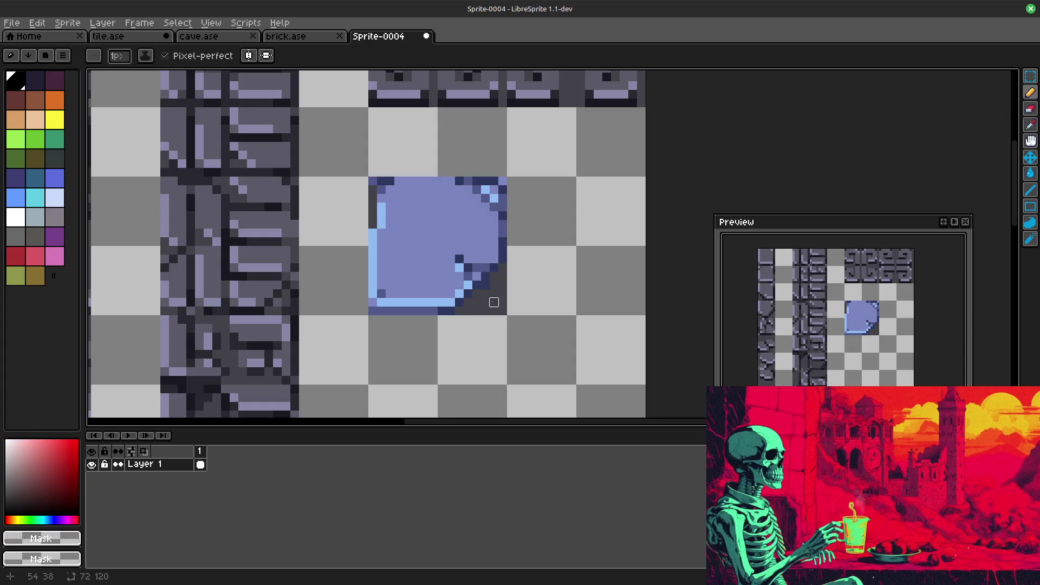
left_click(491, 298, "alt")
left_click(495, 285, "alt")
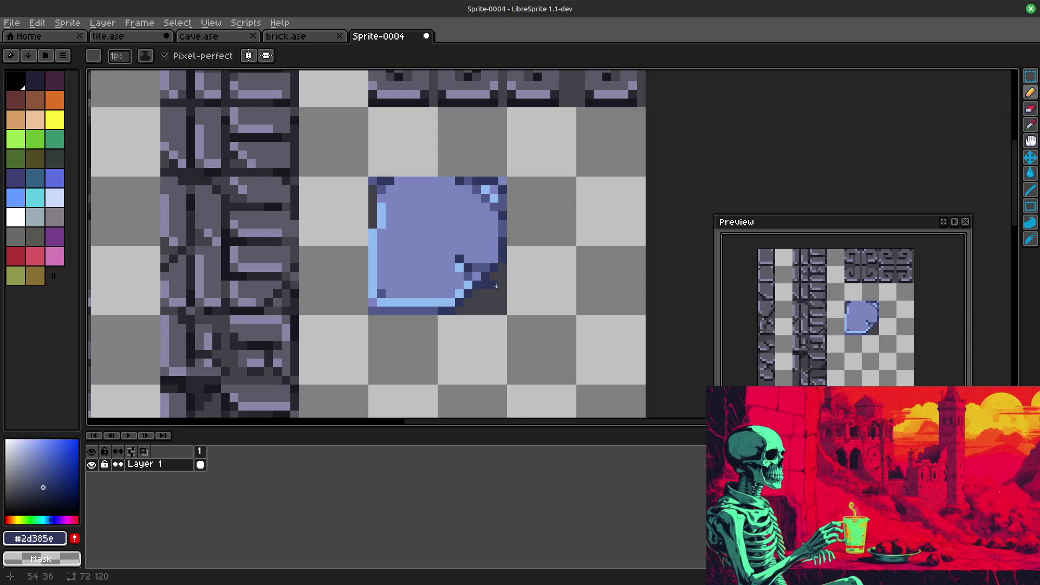
left_click(509, 259)
left_click(511, 270, "alt")
right_click(509, 266)
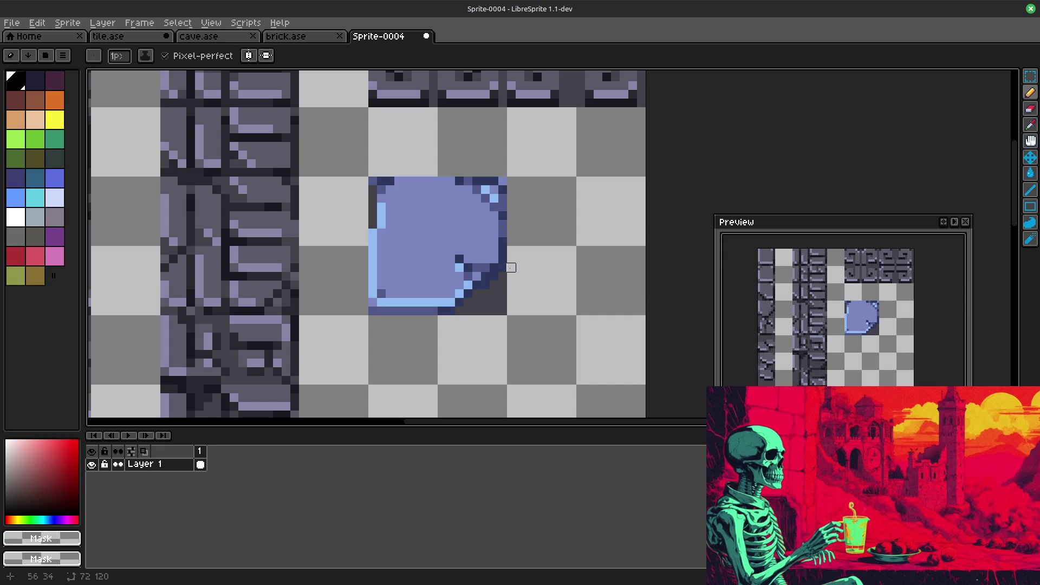
Sample the bottom-edge outline colours and open Replace Color for dark grey #424248.
left_click(465, 303, "alt")
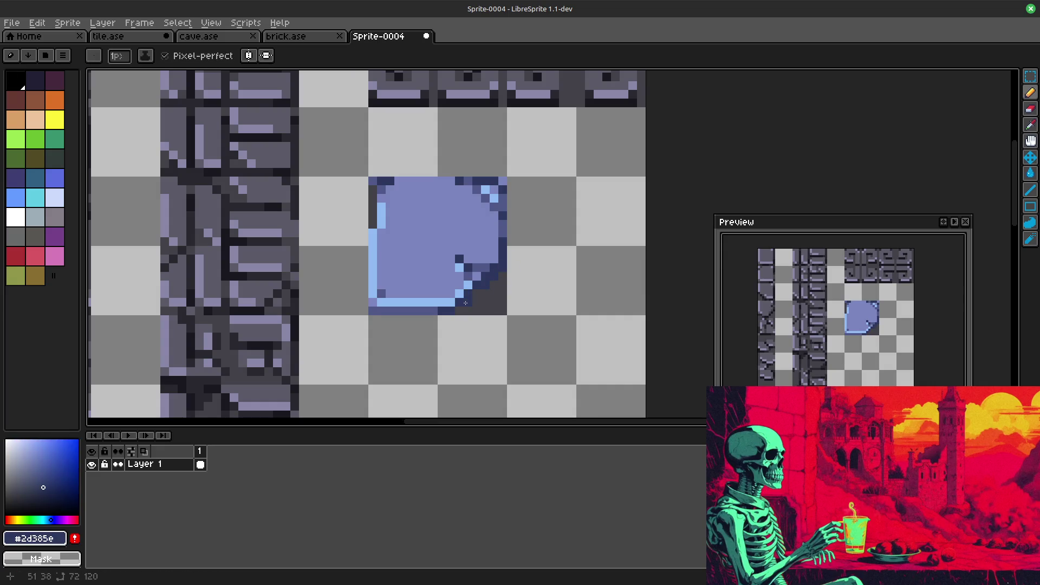
left_click(480, 304, "alt")
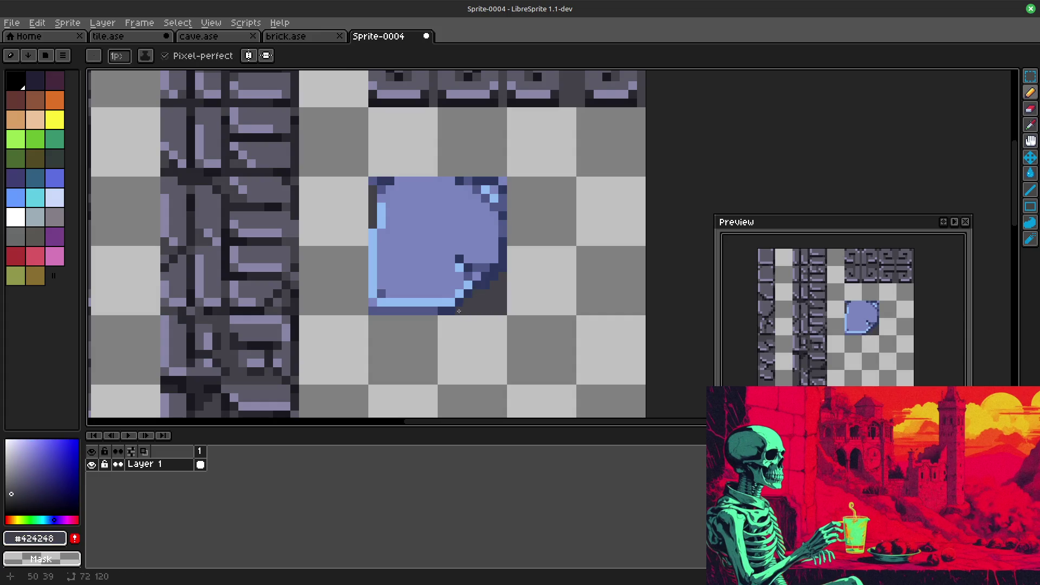
left_click(425, 314, "alt")
left_click(449, 310, "alt")
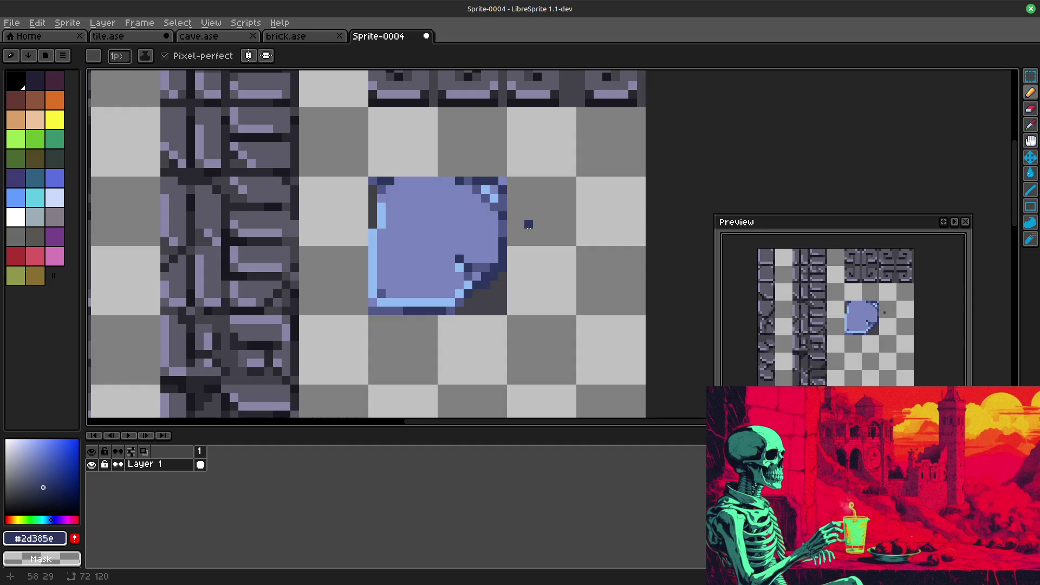
left_click(387, 311, "alt")
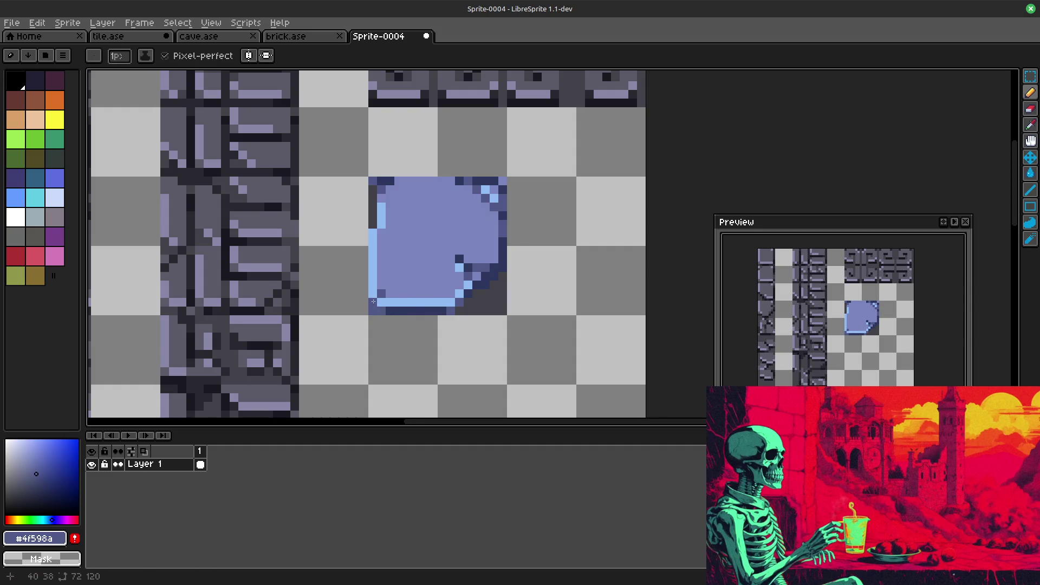
left_click(374, 311, "alt")
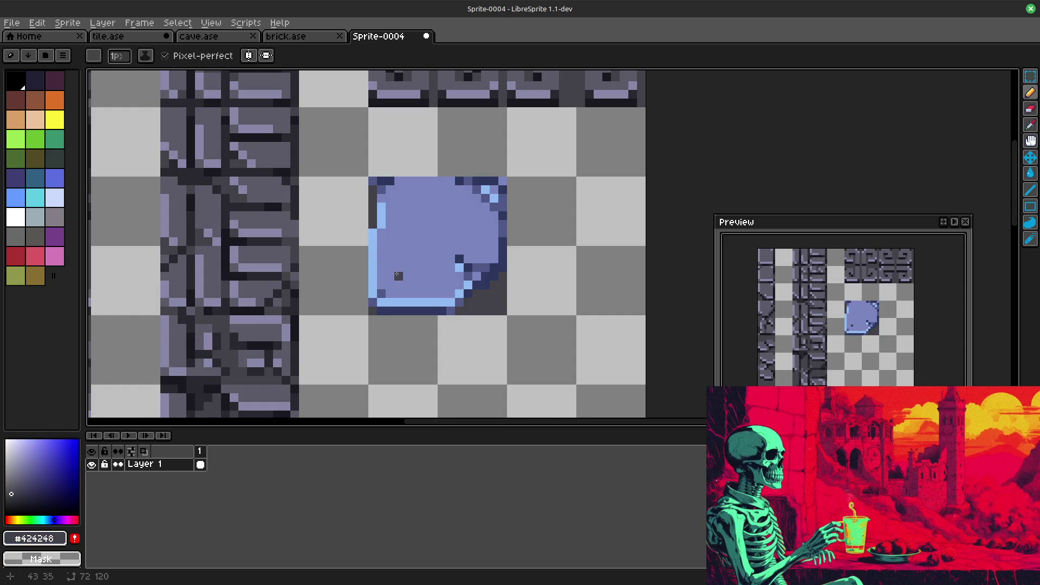
key("shift+r")
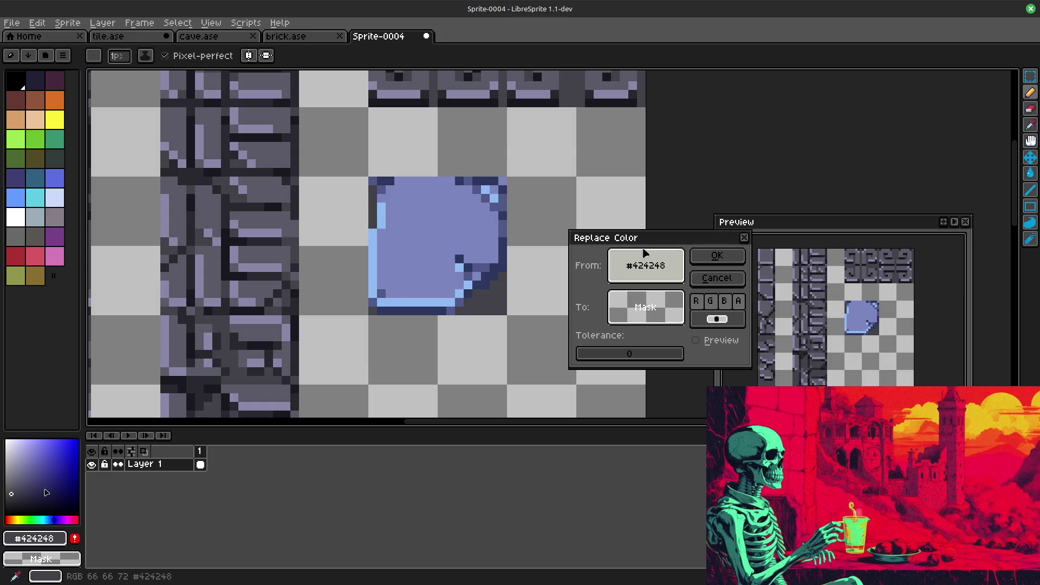
Replace the gem tile's blue body colour with a brick grey.
left_click(629, 270)
left_click(420, 211)
mouse_move(628, 308)
left_mouse_down()
mouse_move(269, 264)
mouse_move(216, 267)
left_mouse_up()
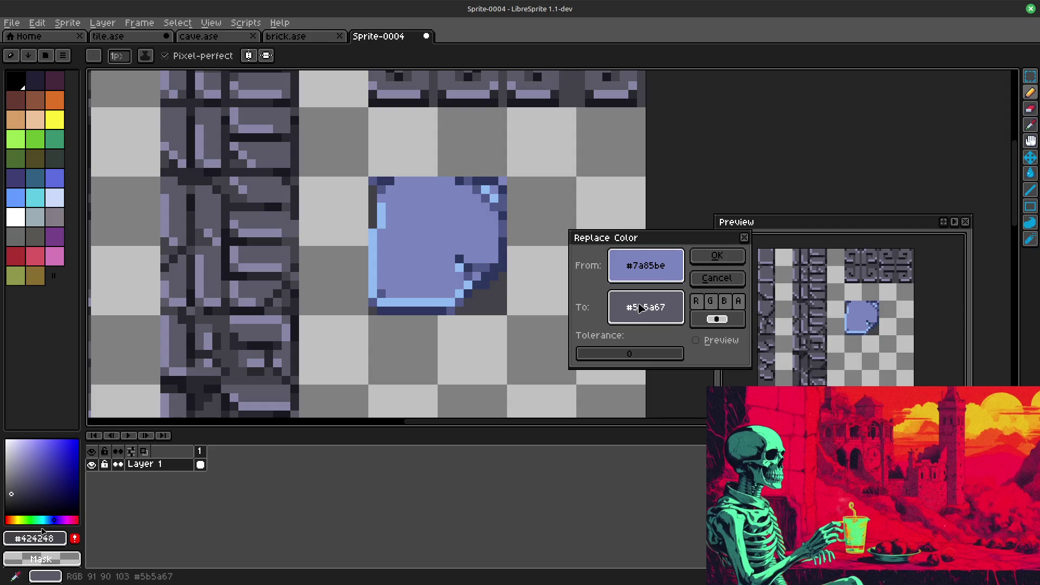
left_click(717, 256)
Replace the light-blue outline colour with a sampled brick colour.
key("shift+r")
left_click_drag(628, 268, 432, 295)
mouse_move(621, 300)
left_mouse_down()
mouse_move(295, 271)
mouse_move(272, 260)
left_mouse_up()
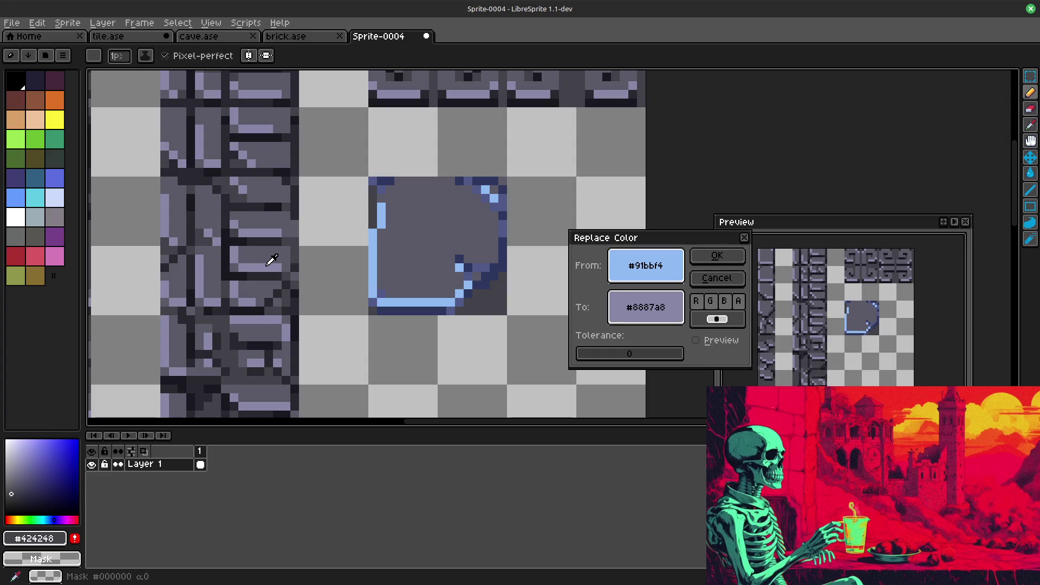
left_click(710, 257)
Set Replace Color to turn the darkest navy #2d385e into near-black #191820 and apply.
key("shift+r")
left_click_drag(631, 265, 488, 263)
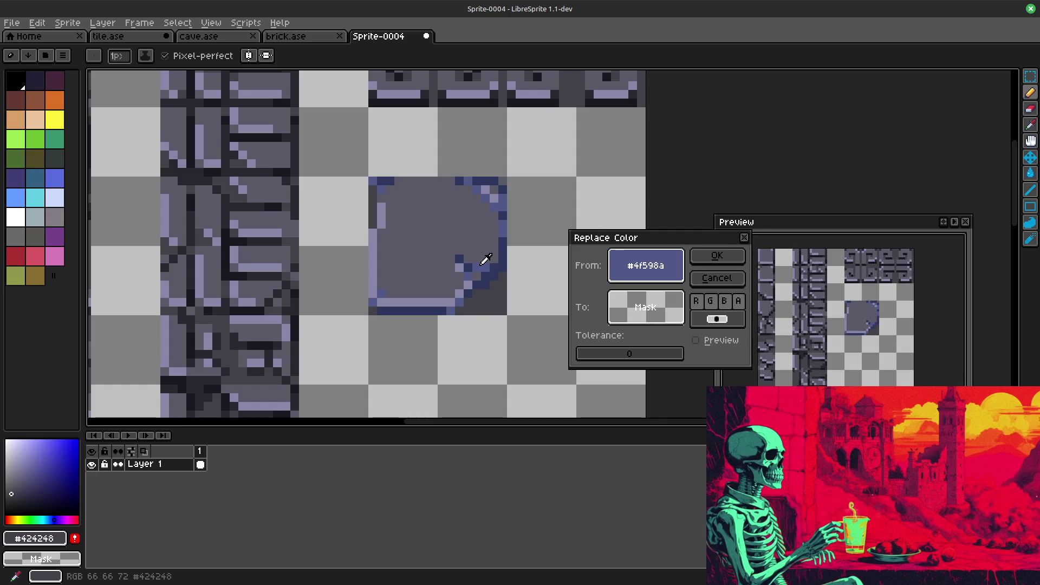
mouse_move(646, 308)
left_mouse_down()
mouse_move(274, 297)
mouse_move(310, 293)
left_mouse_up()
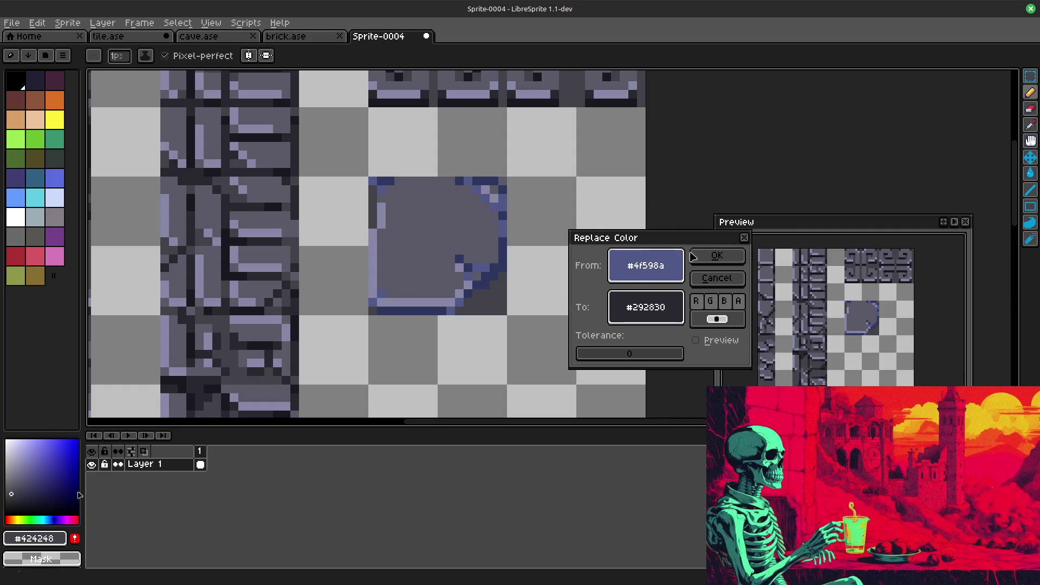
left_click_drag(655, 284, 471, 260)
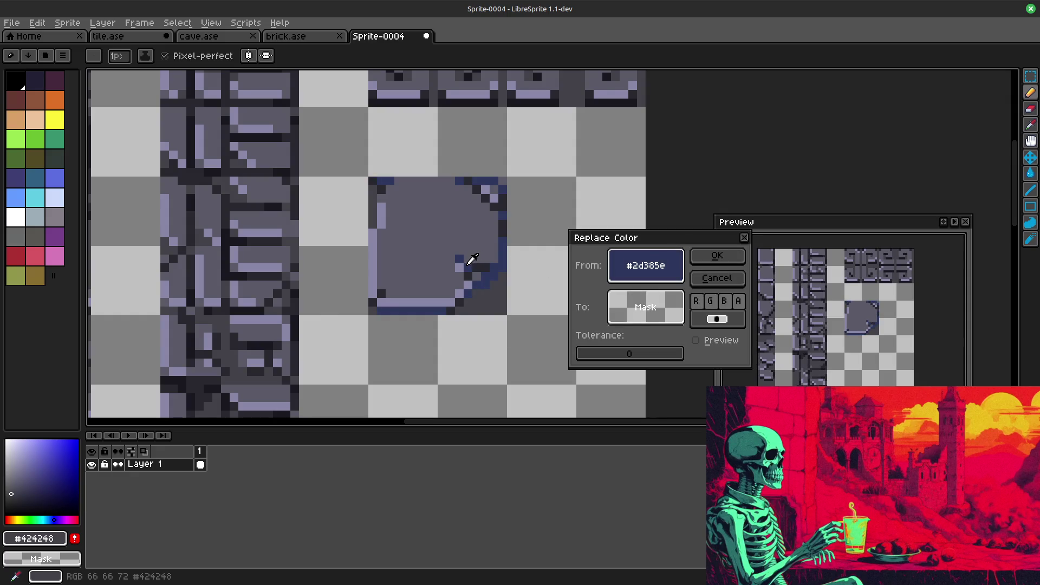
left_click_drag(639, 307, 273, 305)
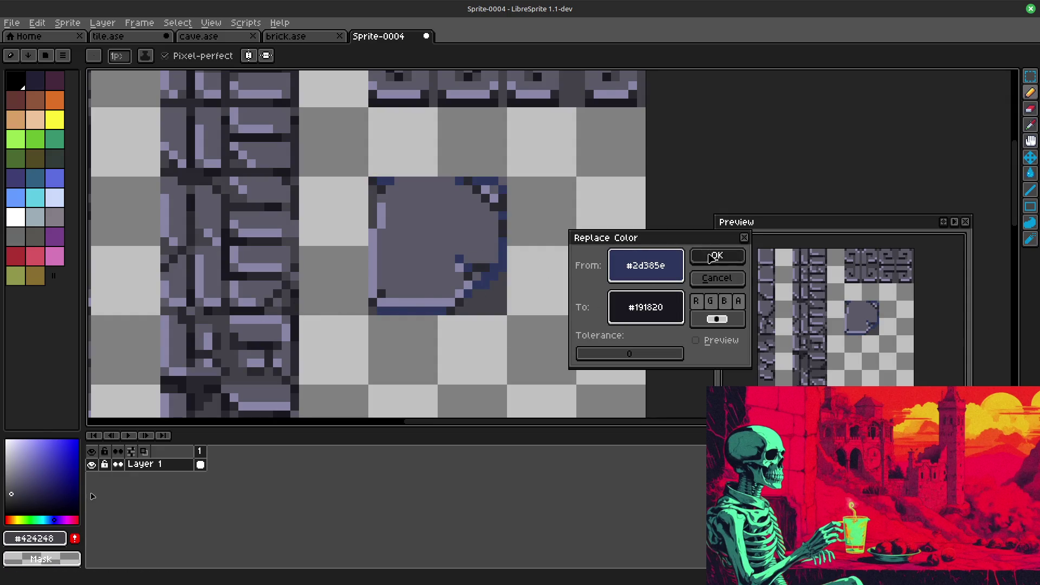
left_click(714, 255)
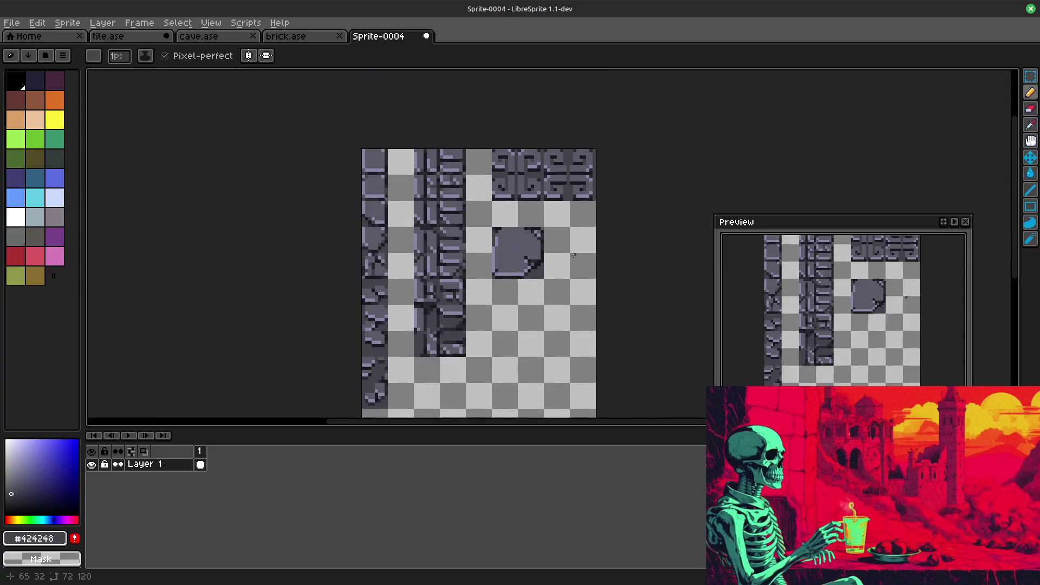
Add dark and light grey detail pixels inside the grey gem tile using colours picked from it.
scroll(573, 255, "up", 4)
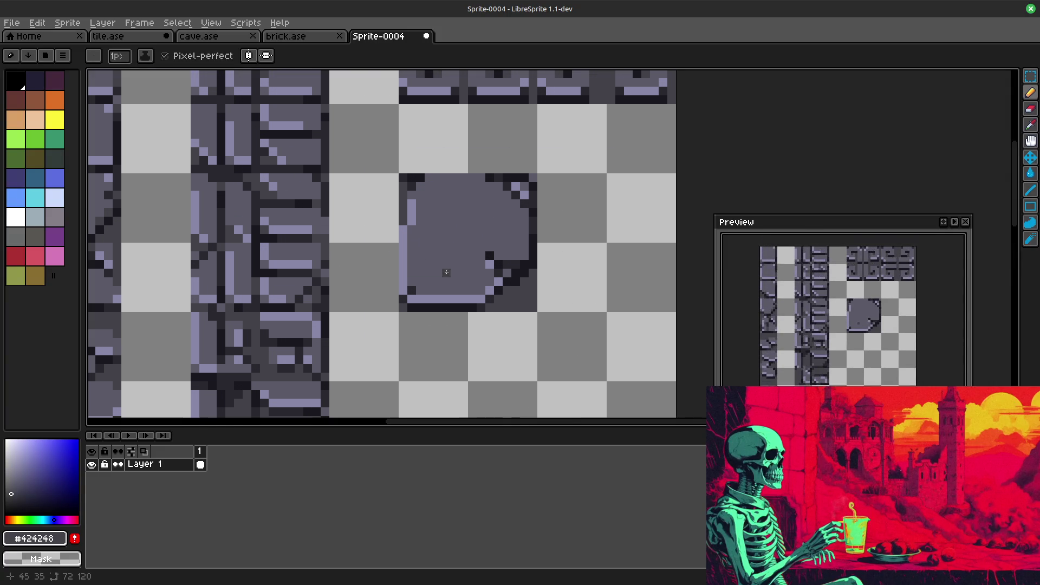
left_click(499, 272, "alt")
left_click_drag(455, 204, 465, 209)
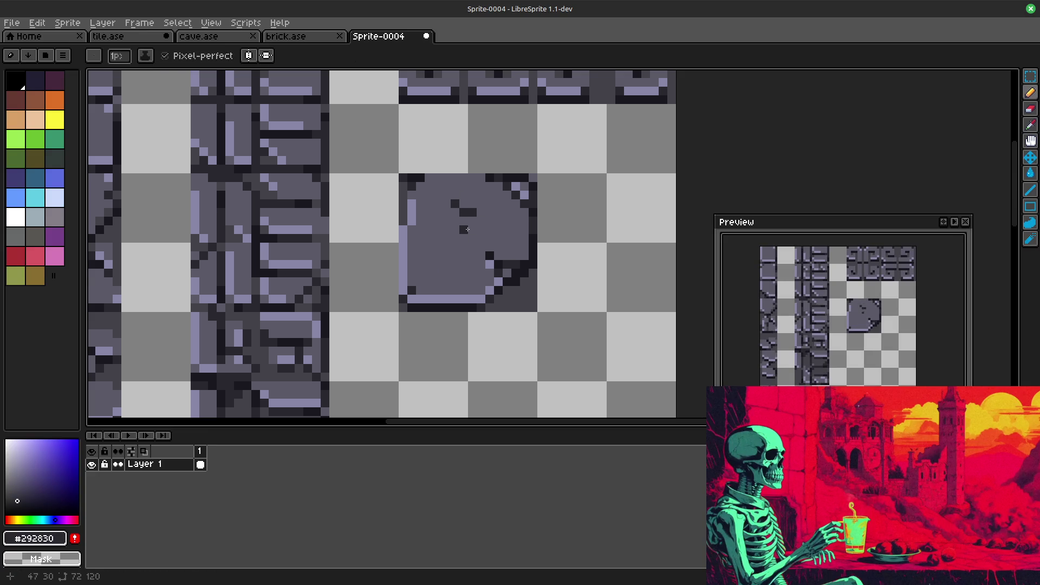
left_click(489, 261, "alt")
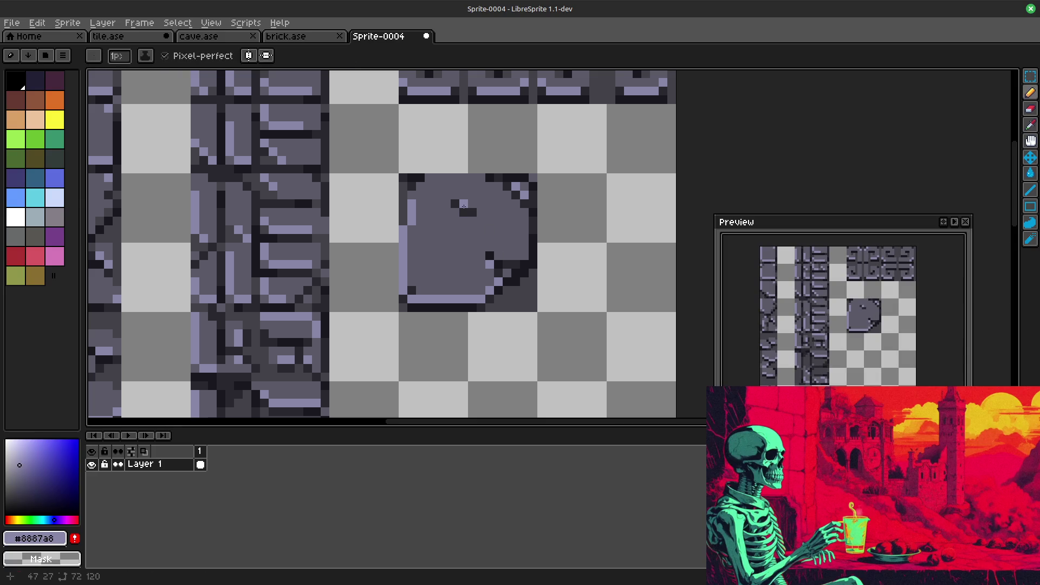
scroll(517, 203, "down", 3)
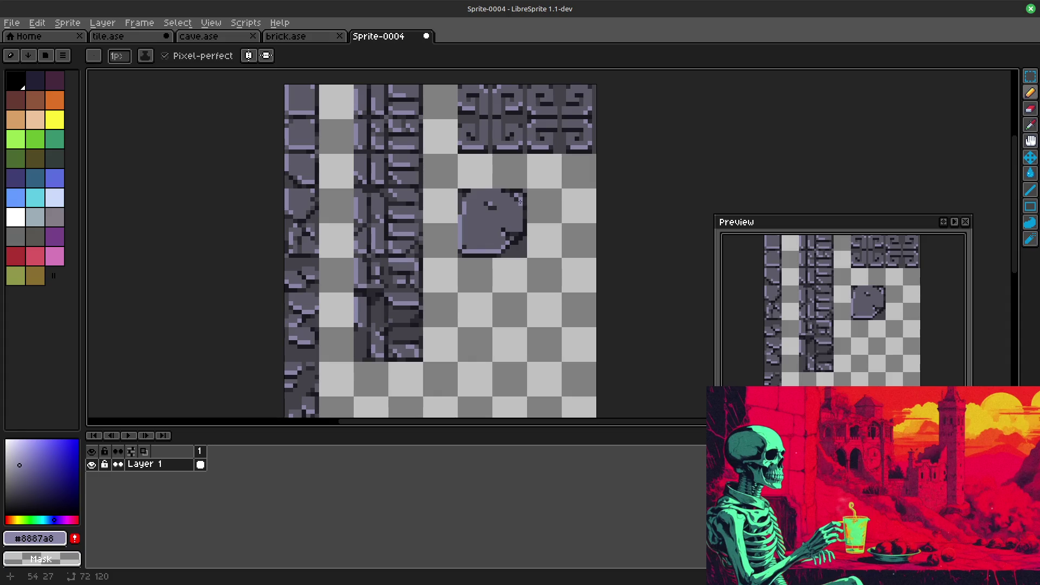
scroll(502, 225, "up", 3)
left_click(480, 180, "alt")
left_click(481, 208)
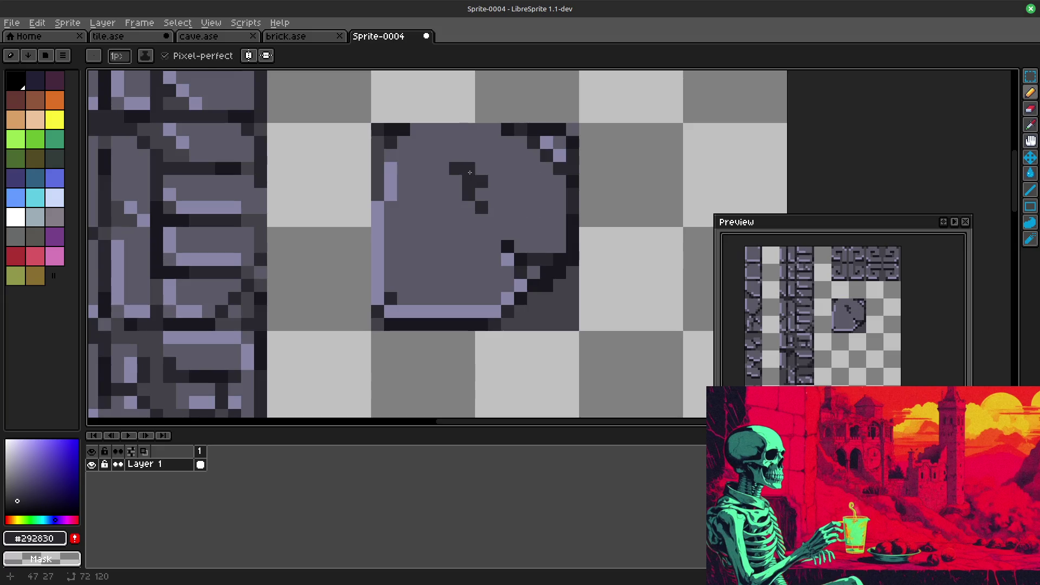
left_click(468, 168, "alt")
left_click(481, 194)
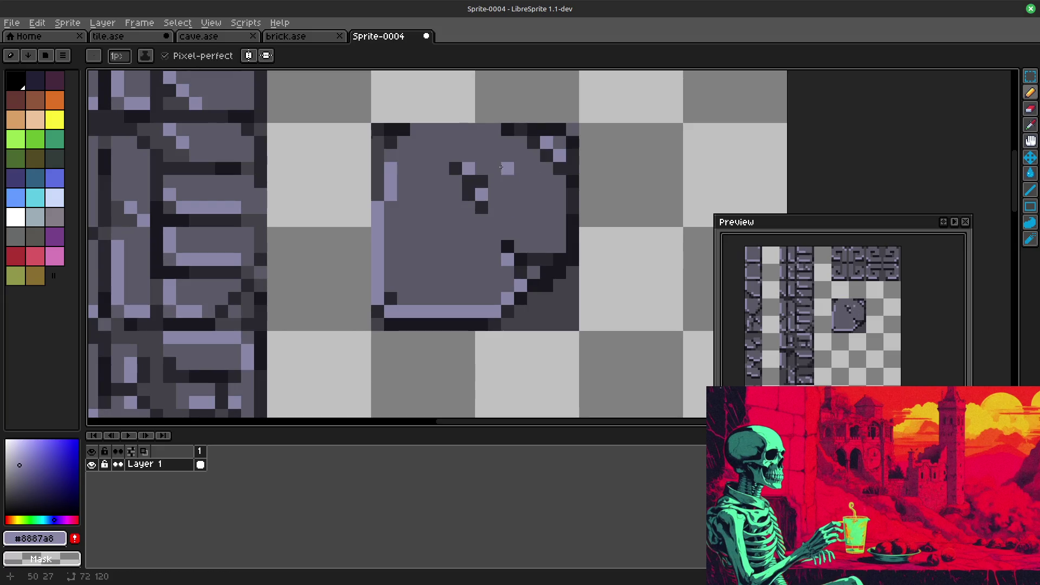
scroll(500, 172, "down", 1)
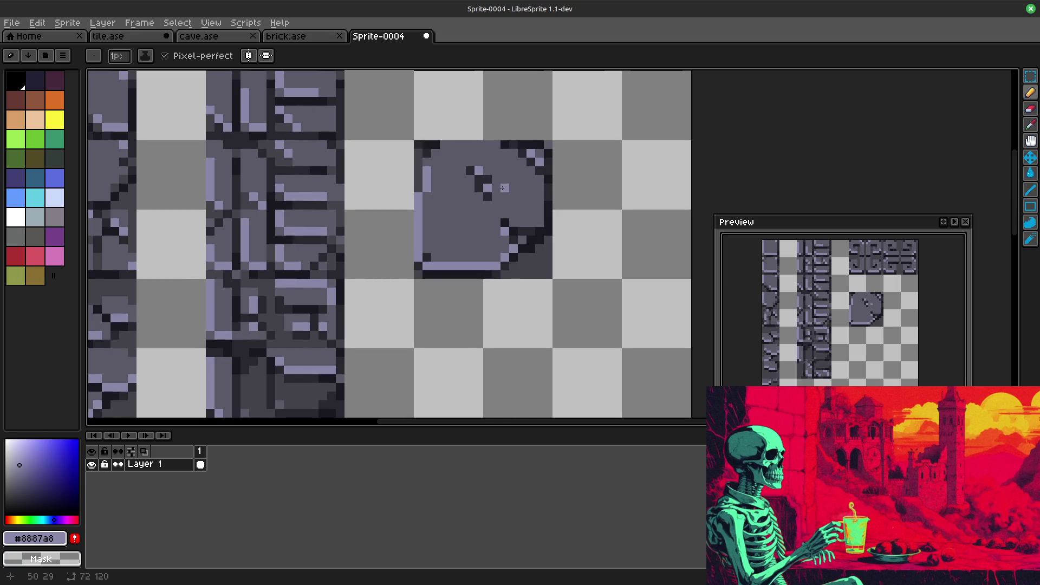
Make the dark grey #292830 the drawing colour and switch to the Home tab.
left_click(488, 197, "alt")
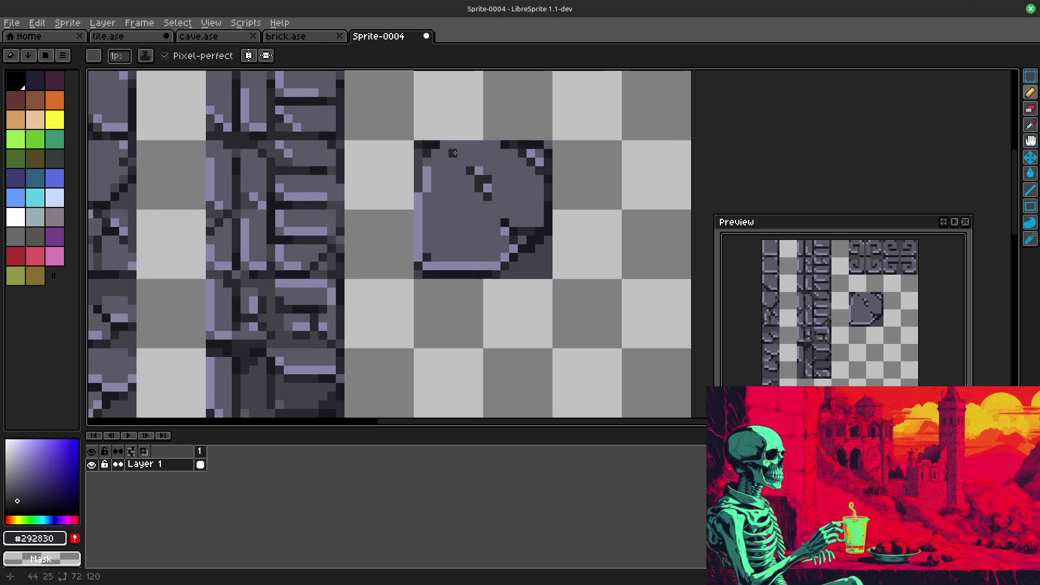
key("ctrl")
key("ctrl")
key("ctrl")
scroll(579, 208, "down", 3)
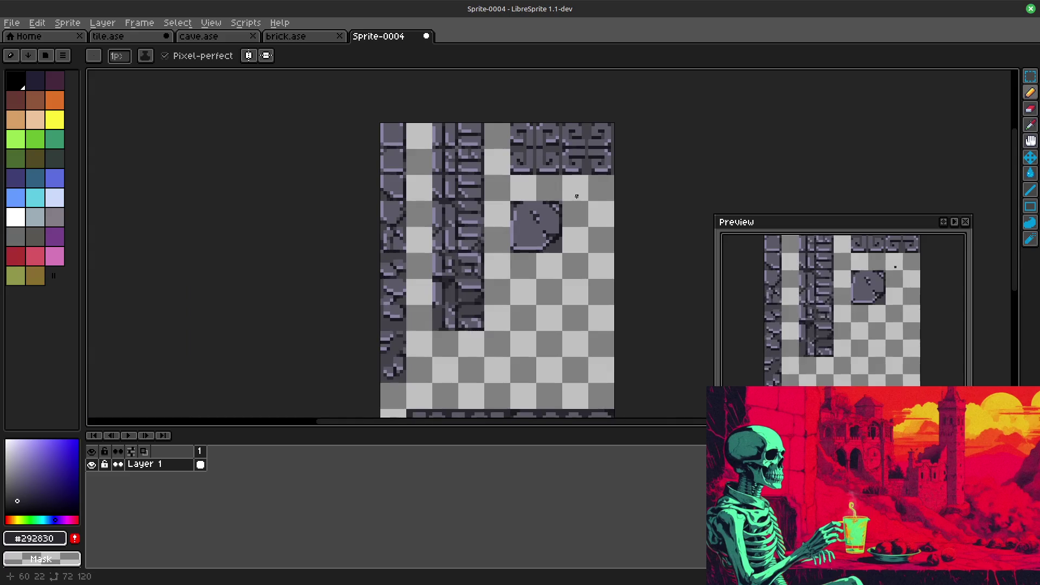
left_click(36, 39)
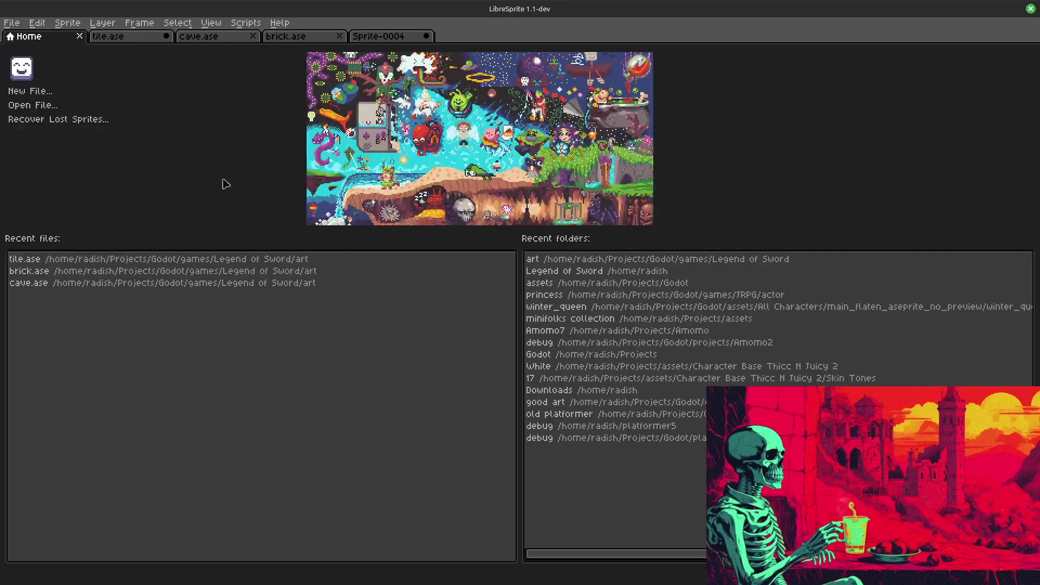
Copy tile.ase's two stacked spiral tiles and paste them below Sprite-0004's grey gem tile.
left_click(106, 38)
scroll(548, 238, "up", 3)
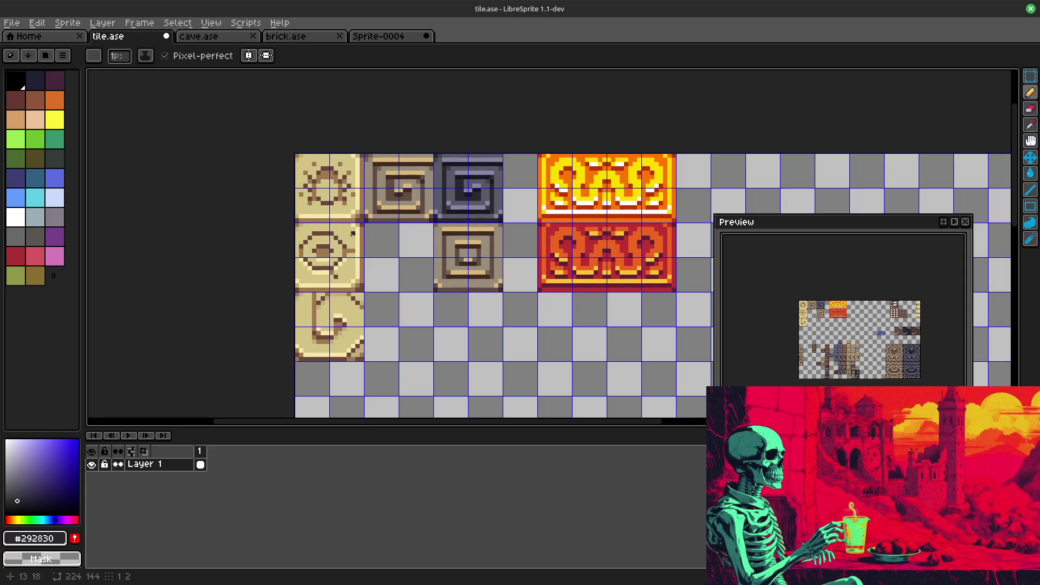
left_click(1031, 76)
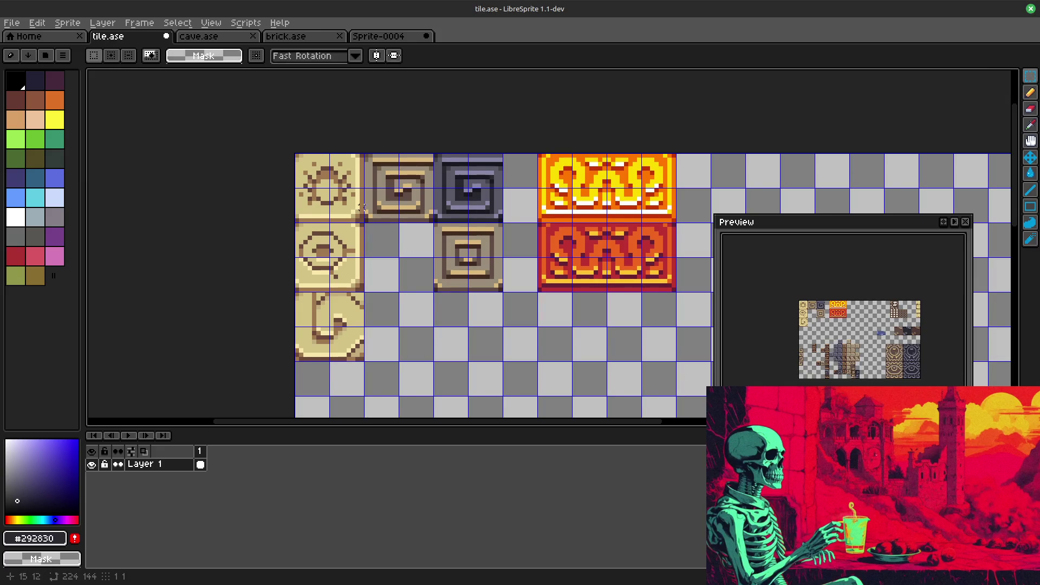
mouse_move(436, 156)
left_mouse_down()
mouse_move(492, 220)
mouse_move(496, 363)
left_mouse_up()
left_click_drag(441, 224, 502, 360)
key("ctrl+c")
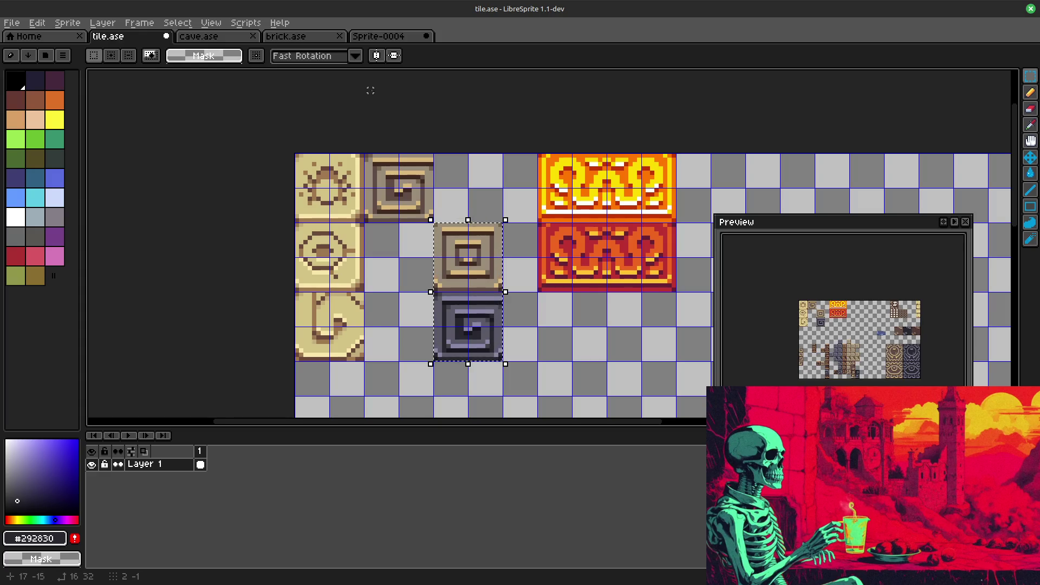
left_click(382, 36)
key("ctrl+v")
mouse_move(523, 217)
left_mouse_down()
mouse_move(550, 307)
mouse_move(550, 295)
left_mouse_up()
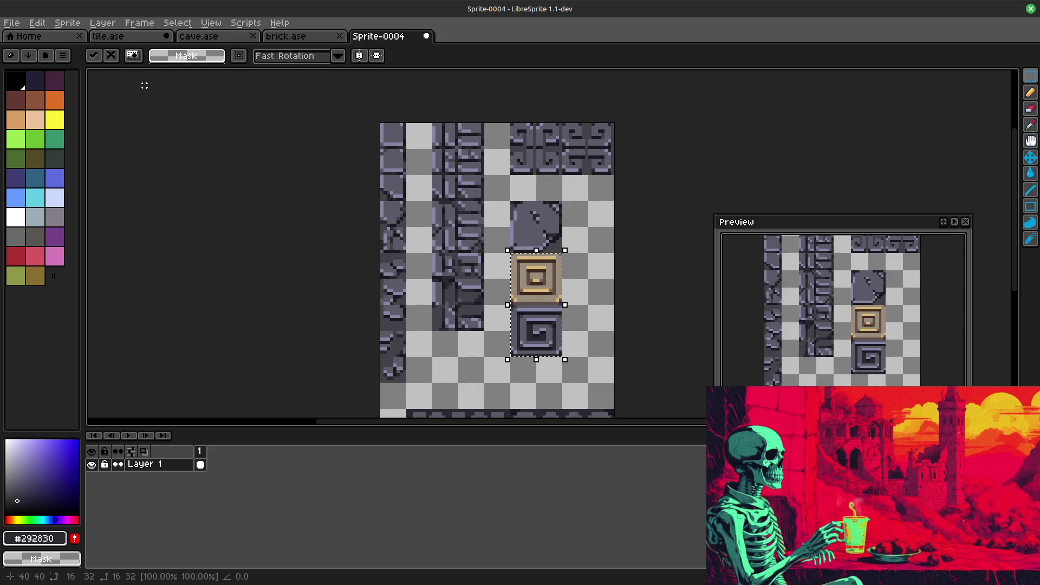
Copy tile.ase's column of three tan glyph tiles and place them right of the gem tile.
key("ctrl+Tab")
key("ctrl+Tab")
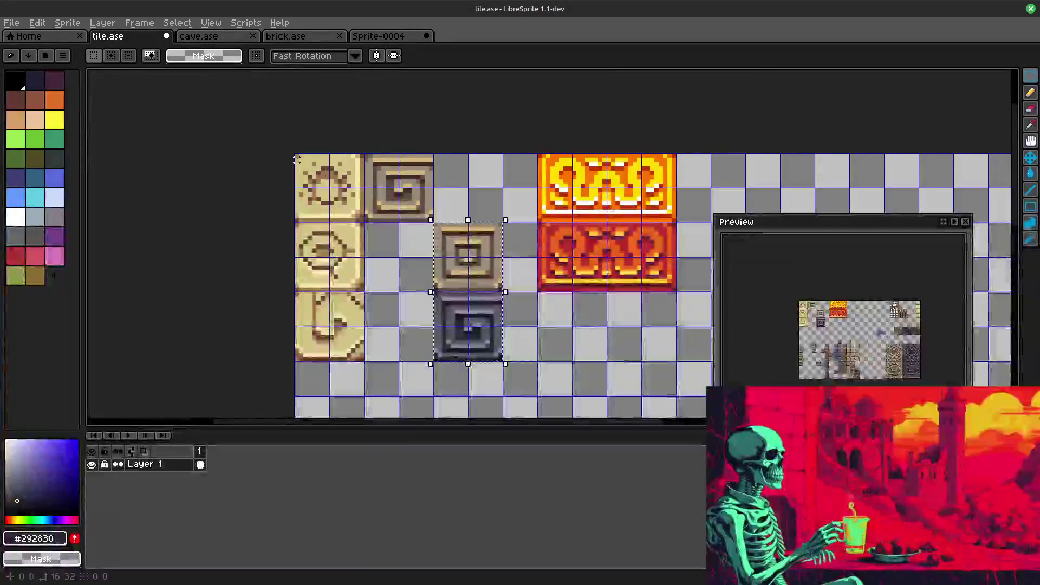
left_click_drag(297, 158, 357, 355)
key("ctrl+c")
key("ctrl+shift+Tab")
key("ctrl+shift+Tab")
key("ctrl+v")
mouse_move(414, 189)
left_mouse_down()
mouse_move(558, 288)
mouse_move(594, 262)
left_mouse_up()
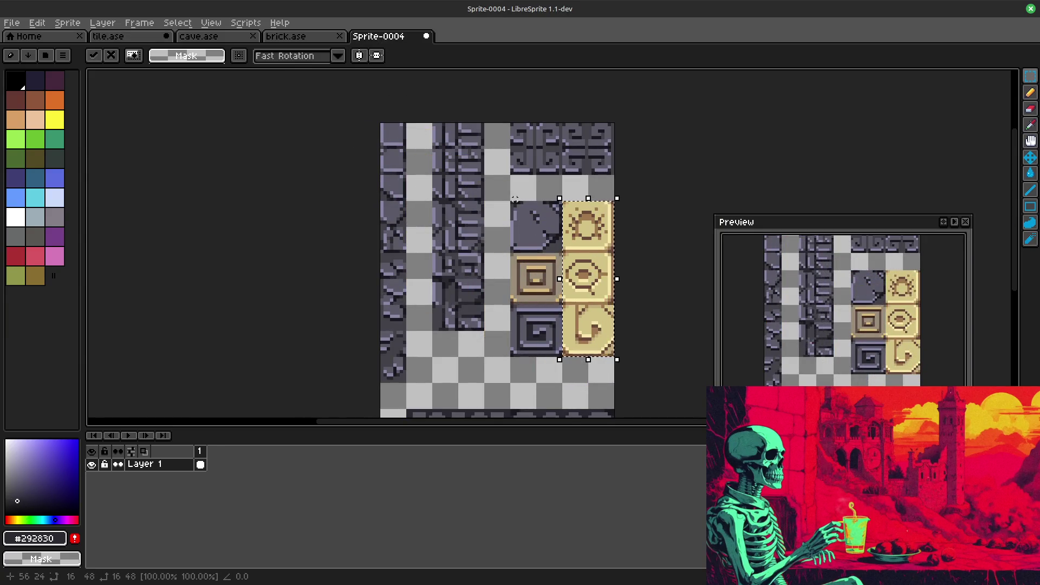
scroll(540, 219, "down", 1)
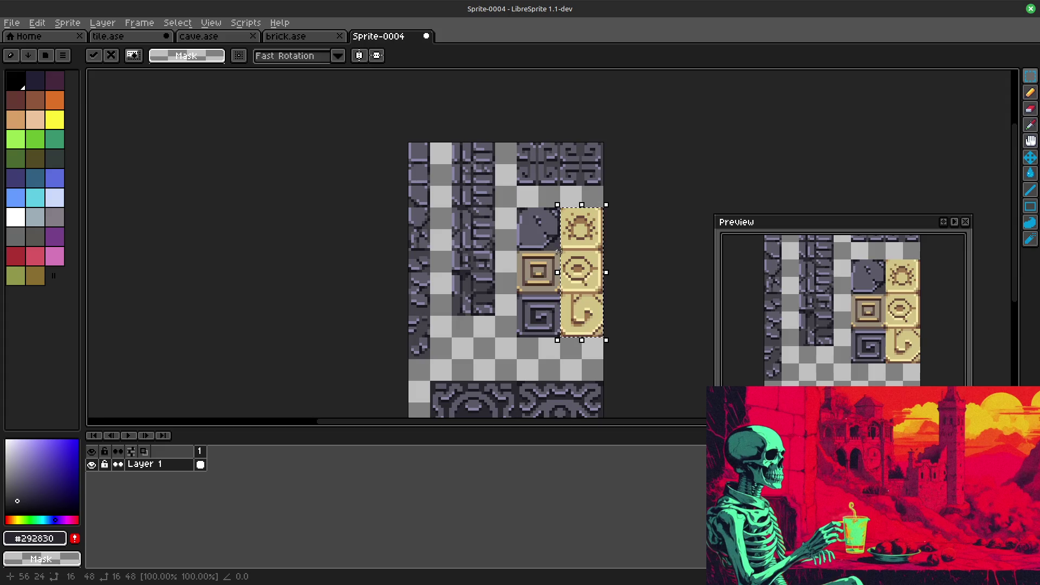
left_click(323, 38)
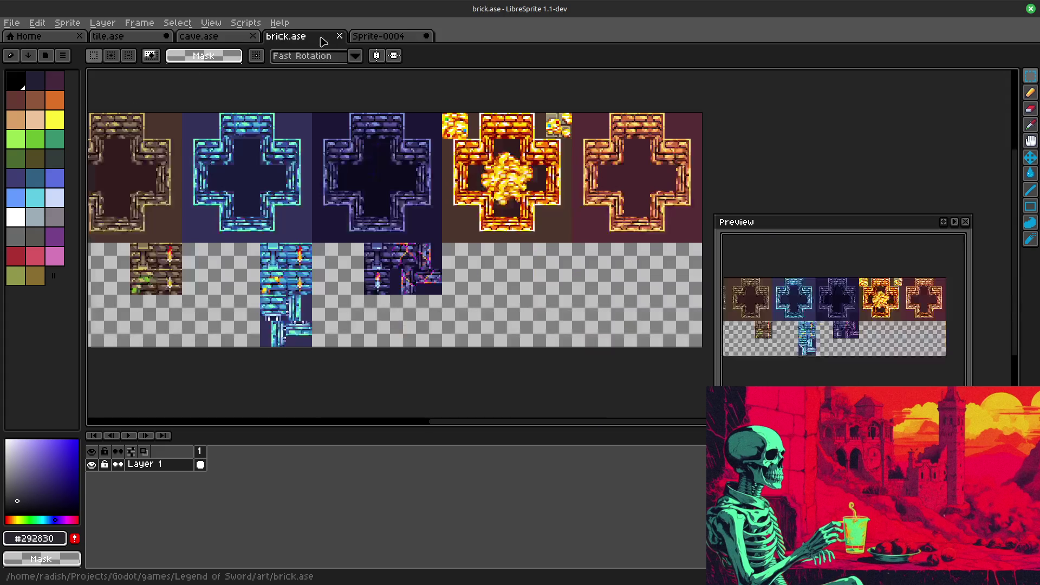
Select and copy the orange panel tile in tile.ase.
left_click(131, 37)
scroll(519, 262, "down", 2)
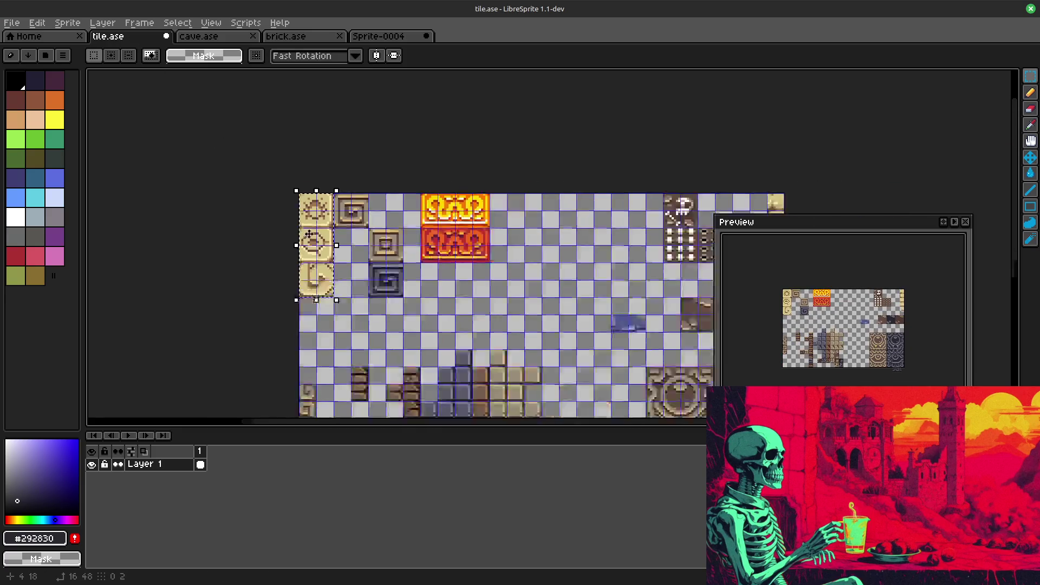
scroll(518, 261, "up", 4)
left_click_drag(248, 148, 385, 217)
key("ctrl+c")
Paste the orange panel into Sprite-0004, discard it for now, and start editing Canvas Size's bottom margin.
left_click(379, 36)
key("ctrl+v")
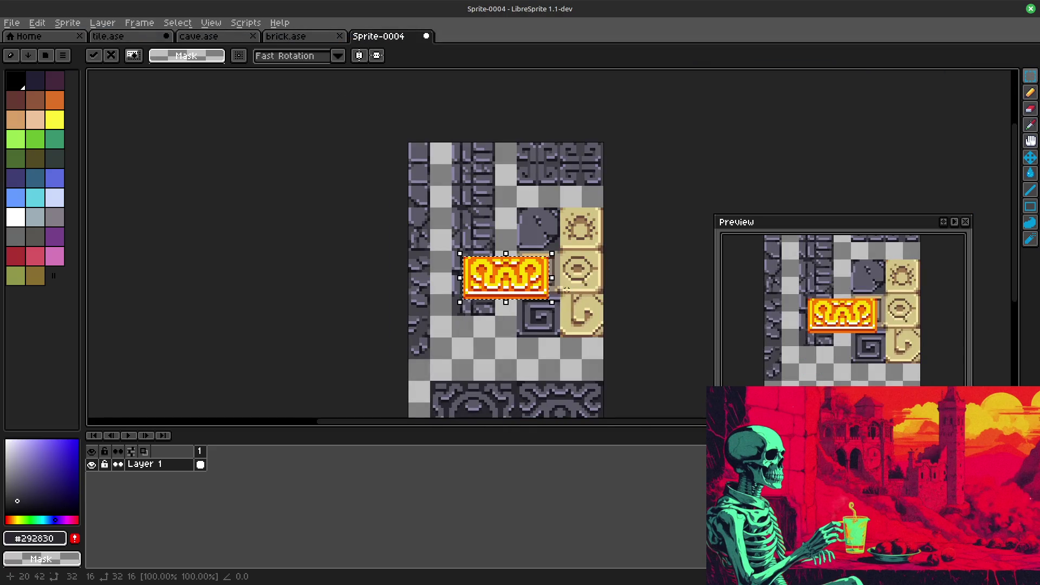
scroll(531, 334, "down", 1)
mouse_move(570, 157)
left_mouse_down()
mouse_move(544, 220)
mouse_move(588, 221)
mouse_move(550, 234)
left_mouse_up()
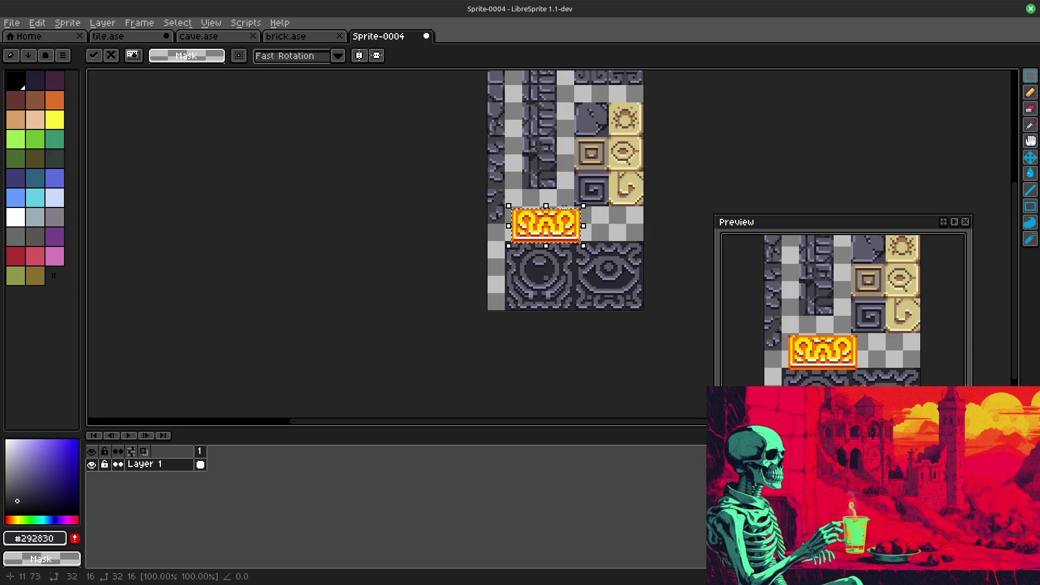
key("Delete")
key("ctrl+alt+c")
left_click(291, 229)
Extend the canvas bottom by 8 px and shift the two carved tiles left and down.
type("8")
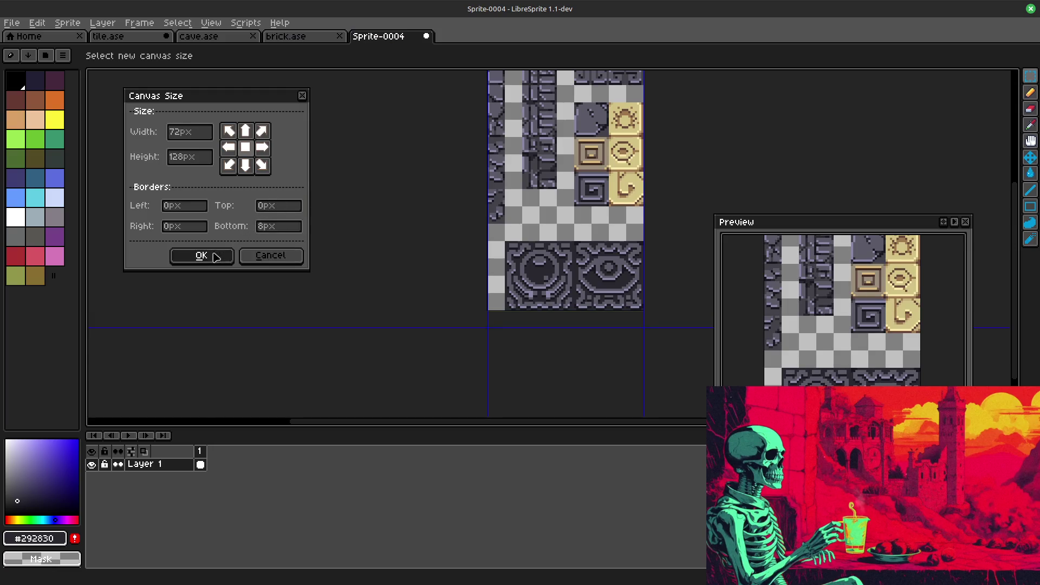
left_click(219, 256)
left_click_drag(506, 238, 642, 309)
left_click_drag(558, 274, 538, 289)
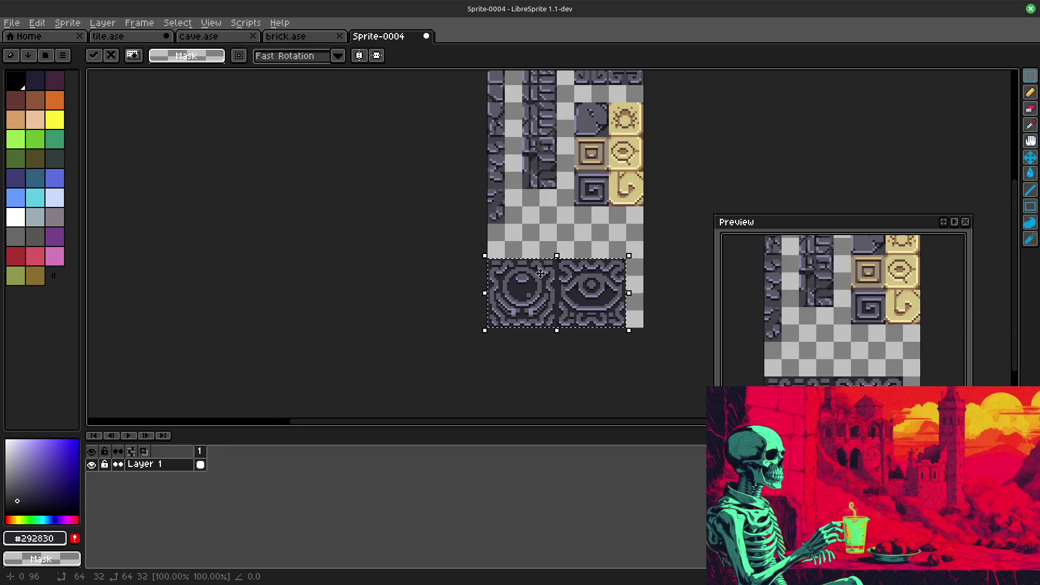
left_click(549, 233)
Paste the orange panel tile again and place it under the tan glyph tiles.
key("ctrl+v")
mouse_move(544, 229)
left_mouse_down()
mouse_move(552, 246)
mouse_move(553, 227)
left_mouse_up()
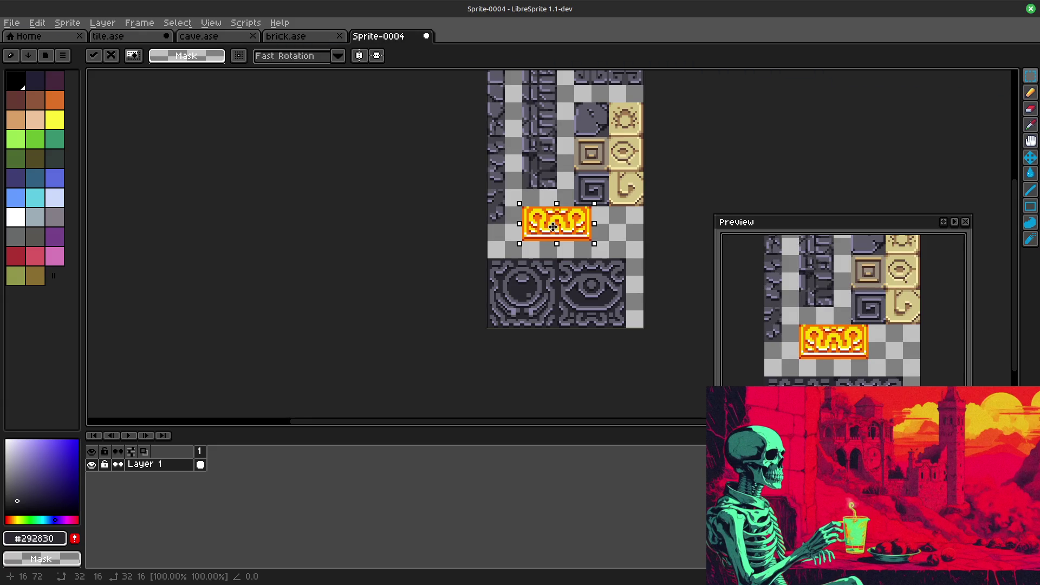
mouse_move(553, 226)
left_mouse_down()
mouse_move(521, 243)
mouse_move(611, 242)
left_mouse_up()
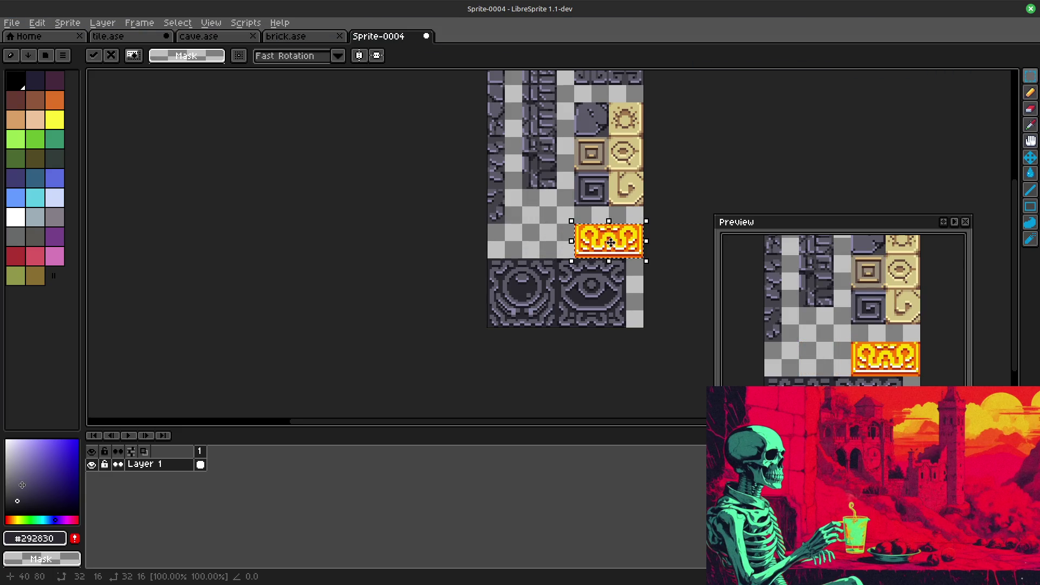
left_click(571, 286)
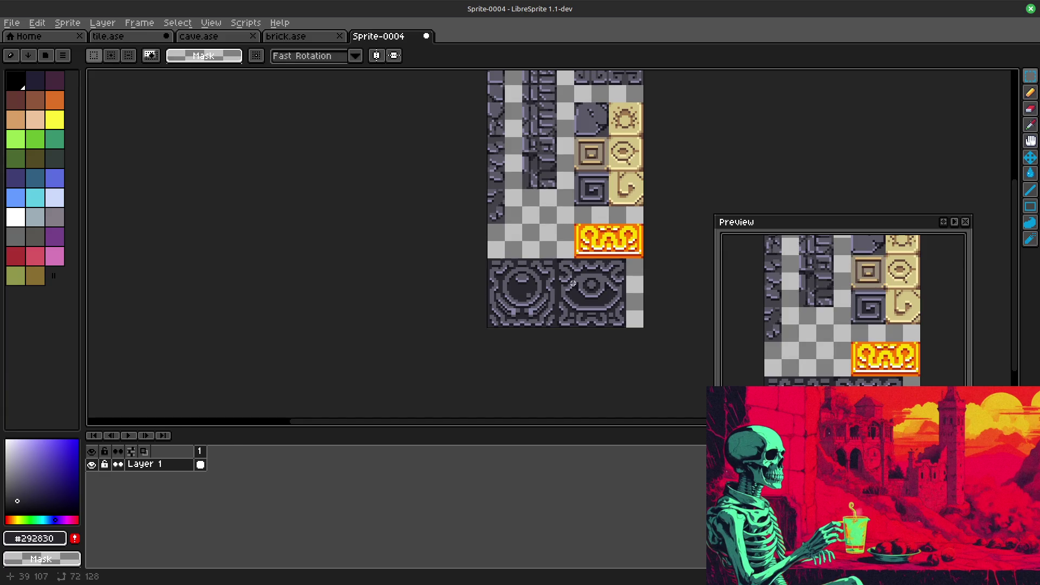
Add another 8 px at the bottom for a 72×136 canvas and move the carved tiles to the bottom edge.
key("ctrl+alt+c")
left_click(279, 226)
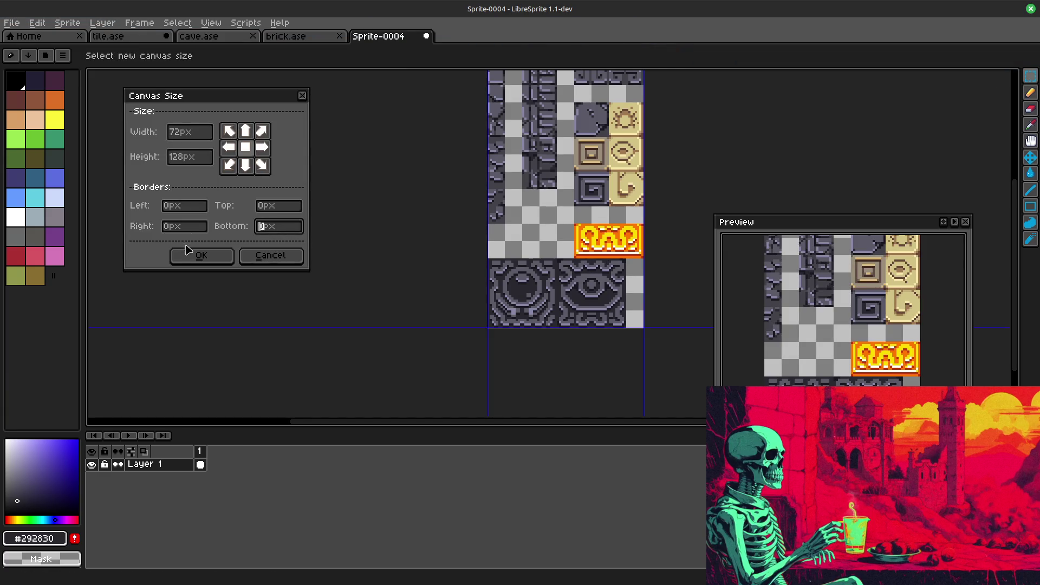
type("8")
left_click(201, 255)
mouse_move(489, 261)
left_mouse_down()
mouse_move(618, 309)
mouse_move(626, 324)
left_mouse_up()
left_click_drag(574, 293, 590, 309)
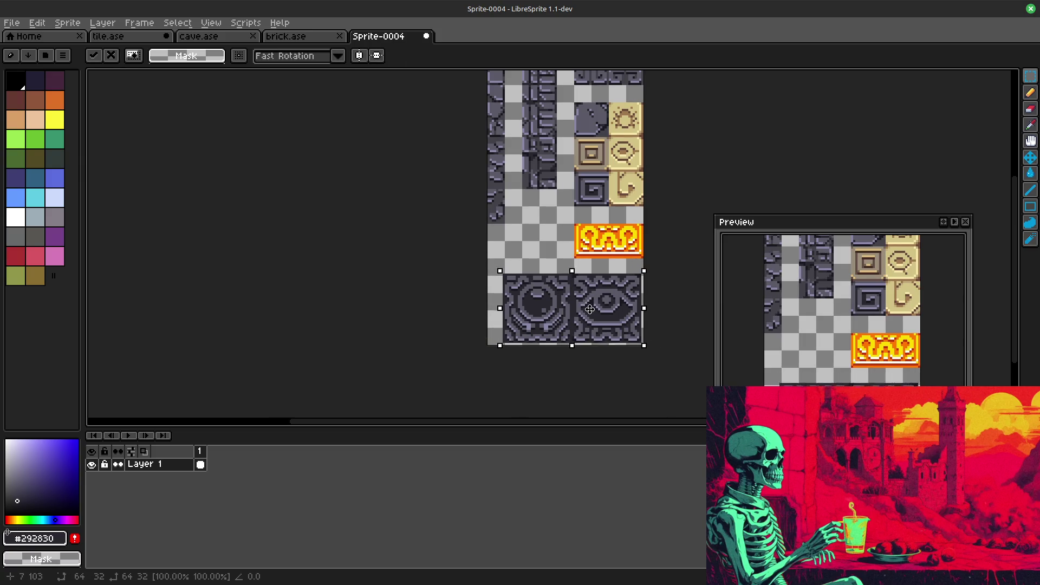
left_click(651, 235)
scroll(672, 220, "down", 2)
left_click_drag(678, 214, 493, 238)
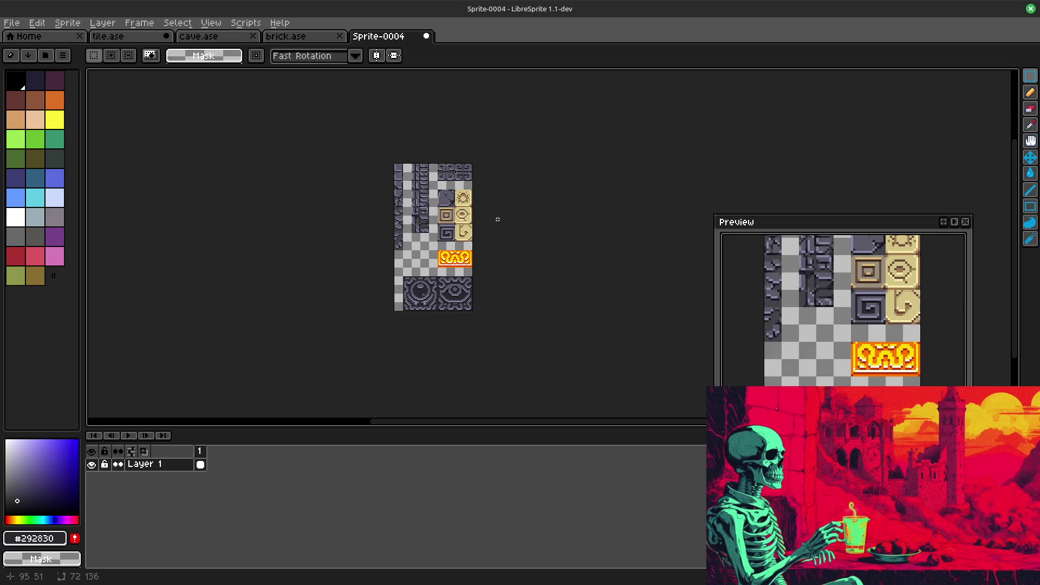
scroll(504, 199, "up", 2)
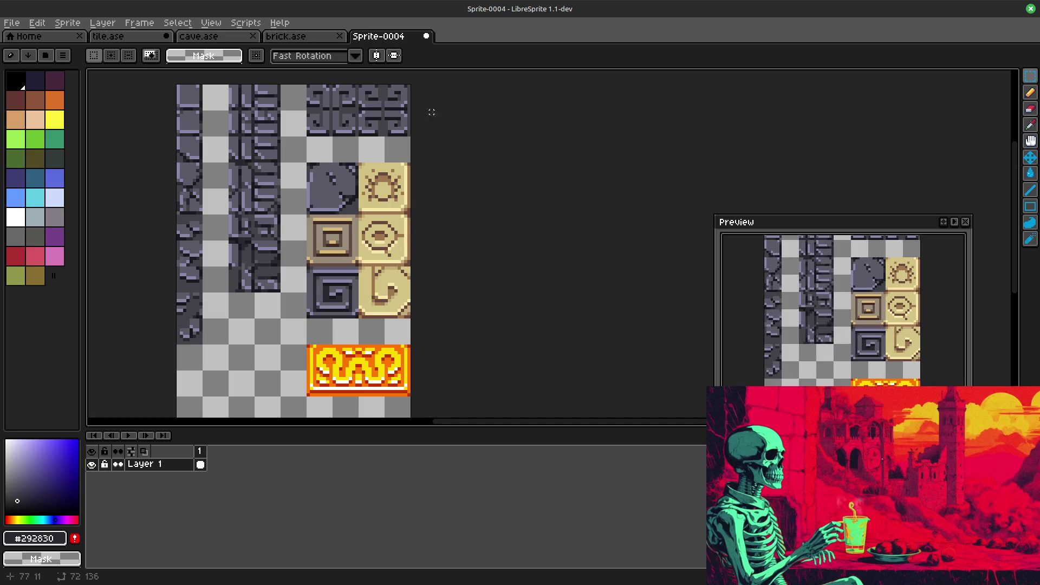
Cancel the colour replacement and clear a trial selection of the top-right sun tile.
key("shift+r")
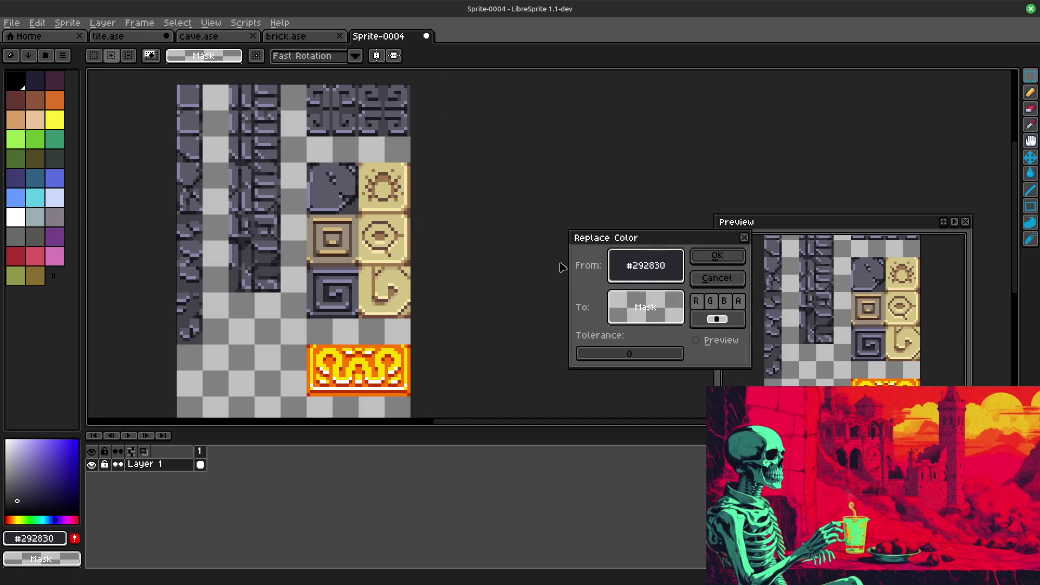
left_click(717, 278)
scroll(570, 270, "up", 2)
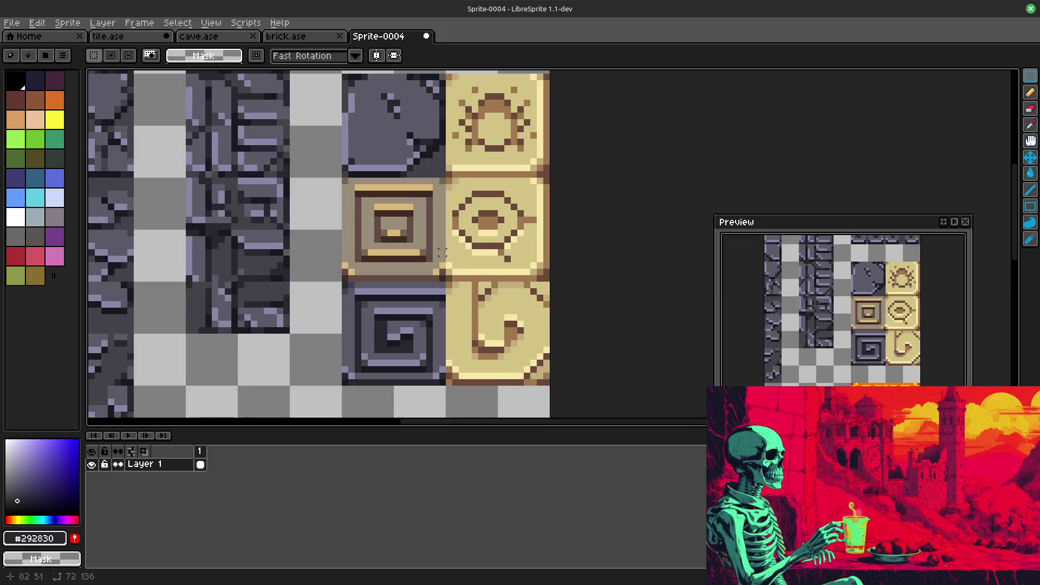
scroll(569, 269, "up", 1)
mouse_move(449, 125)
left_mouse_down()
mouse_move(540, 195)
mouse_move(540, 218)
left_mouse_up()
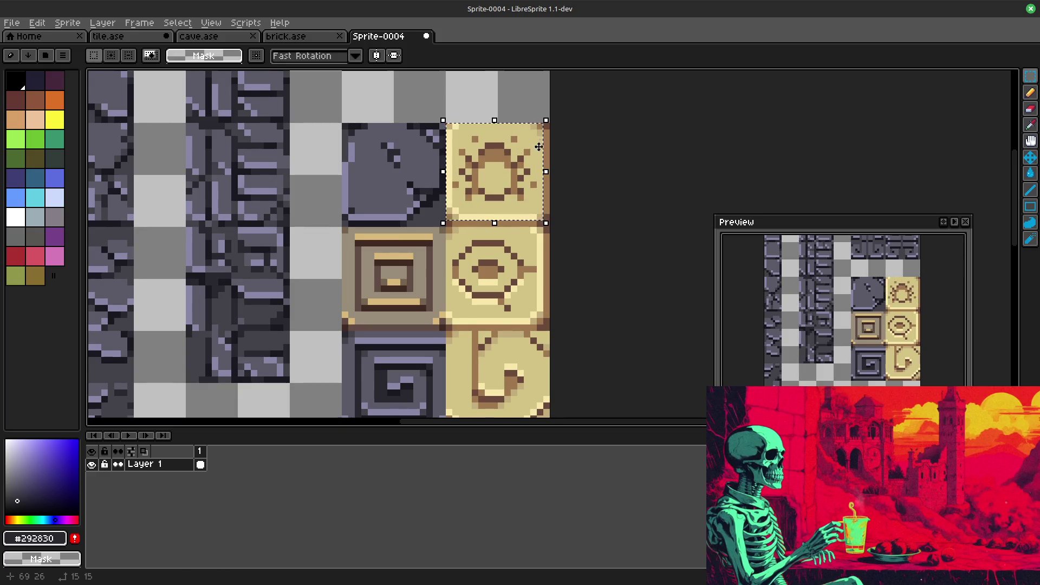
left_click(473, 270)
Select the right-column eye tile and flip it horizontally.
left_click_drag(447, 229, 545, 325)
key("shift+h")
left_click(631, 322)
scroll(634, 325, "down", 1)
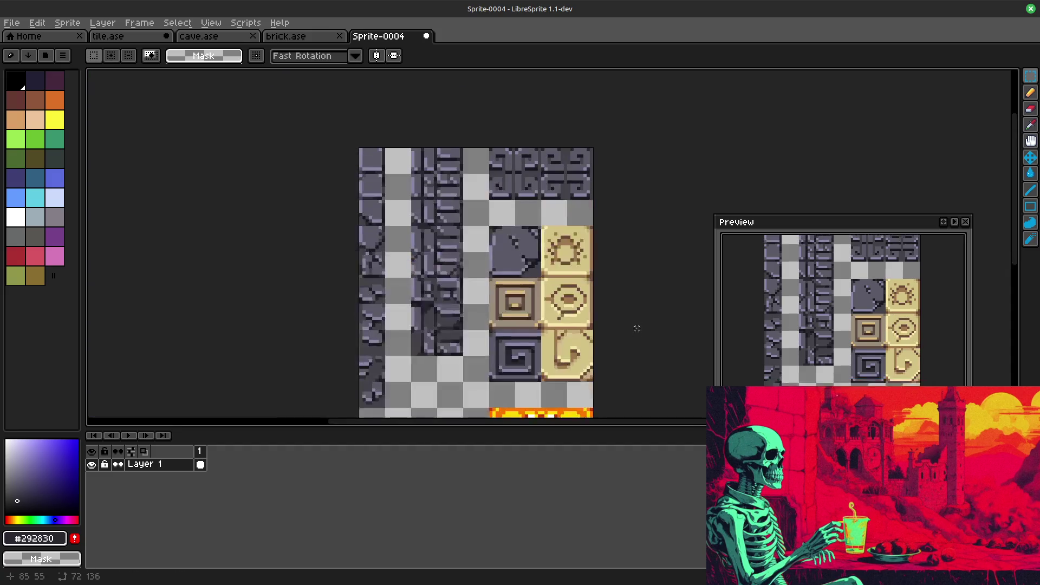
left_click_drag(636, 327, 592, 267)
scroll(586, 272, "up", 1)
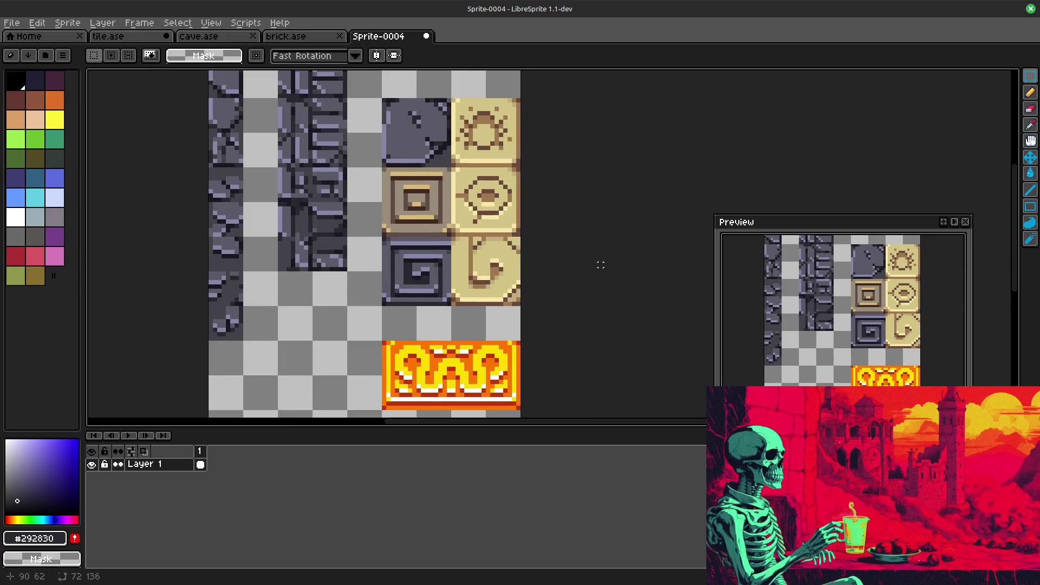
left_click_drag(601, 265, 624, 275)
scroll(566, 275, "up", 1)
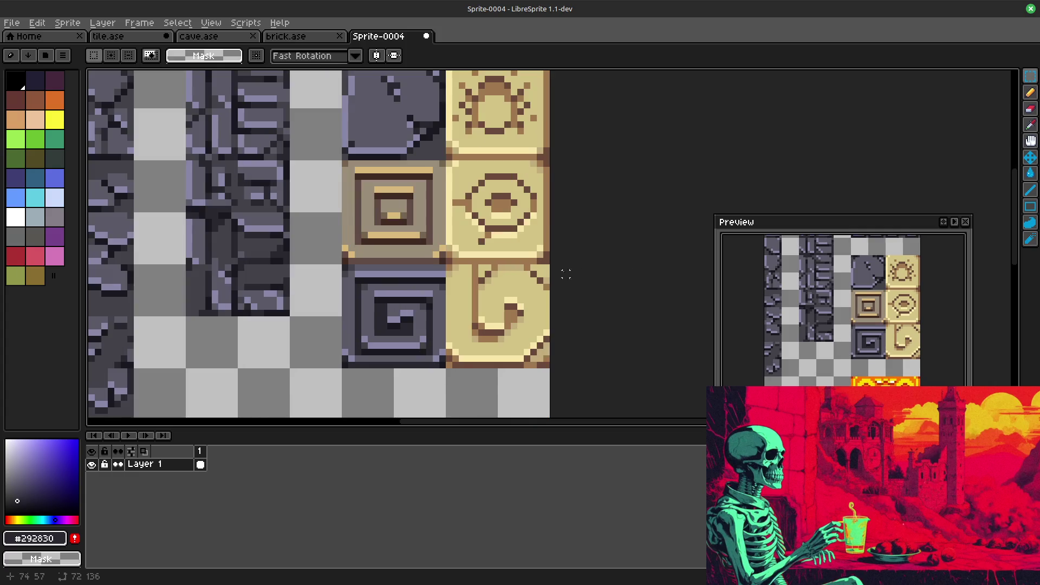
Centre the tileset and replace the tan pixels with dark grey #5b5a67.
key("b")
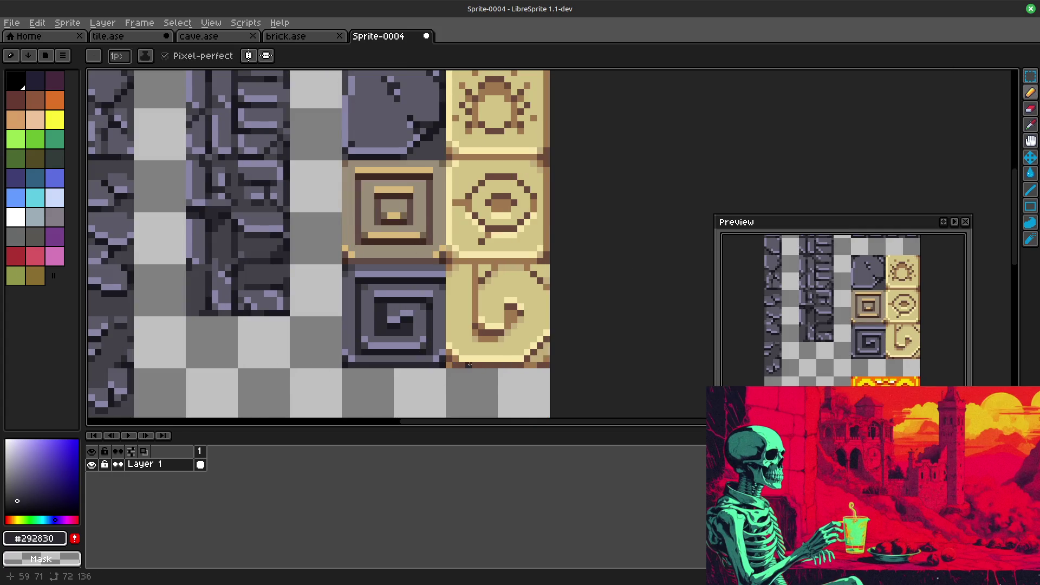
left_click(469, 365, "alt")
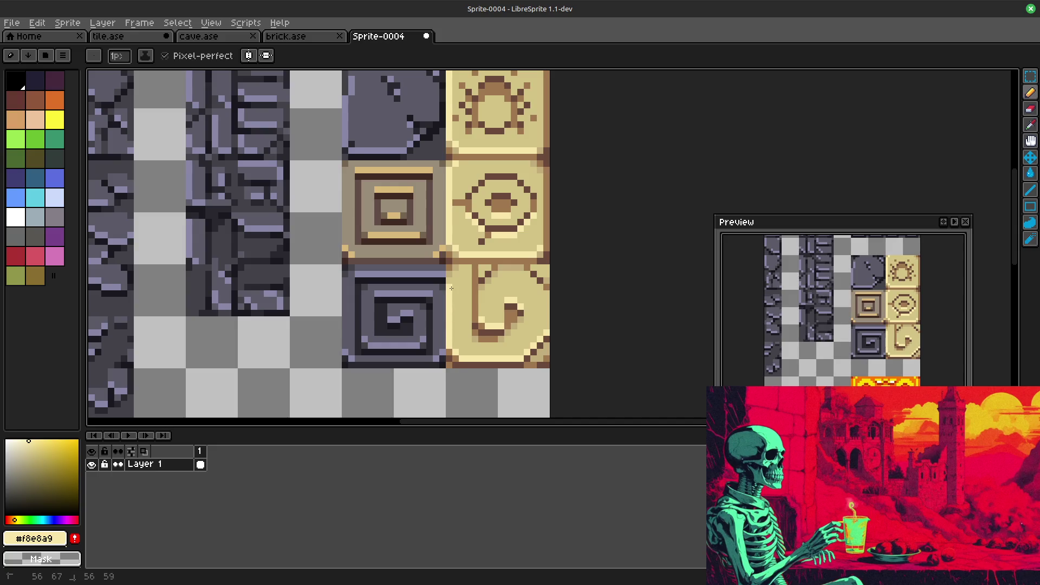
scroll(451, 287, "down", 3)
scroll(509, 275, "up", 4)
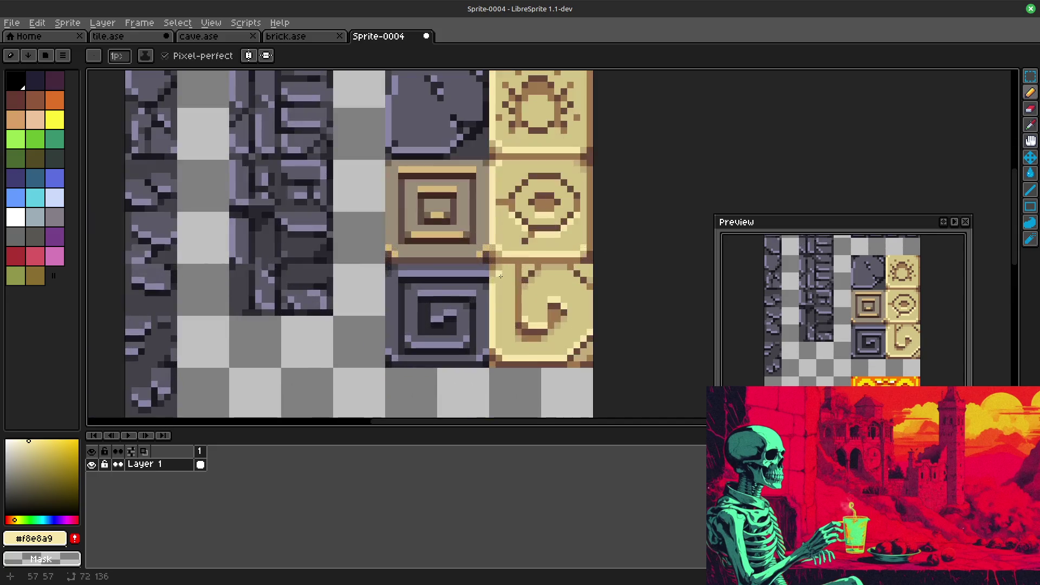
scroll(638, 242, "down", 2)
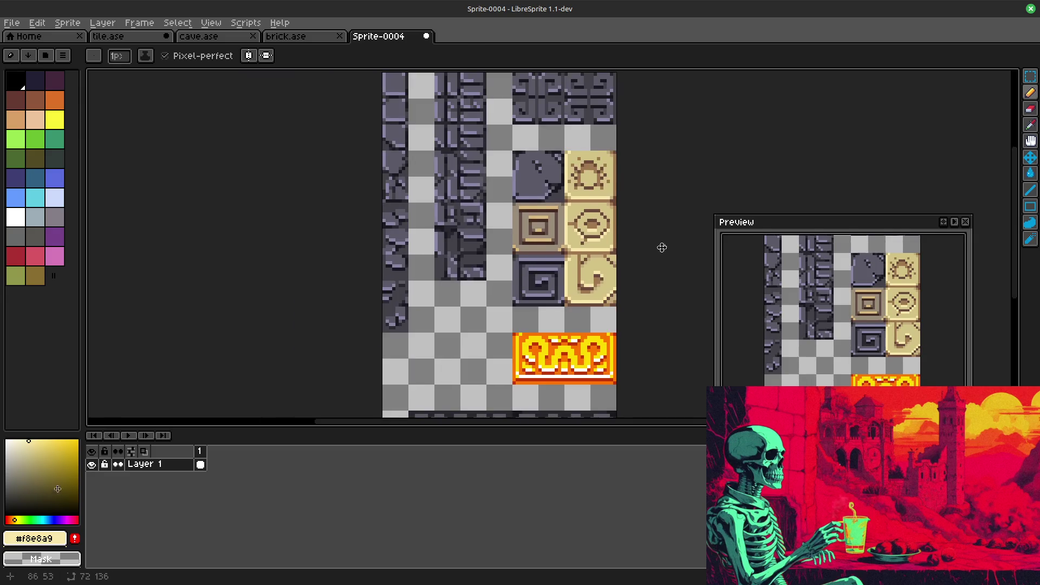
left_click_drag(662, 246, 562, 255)
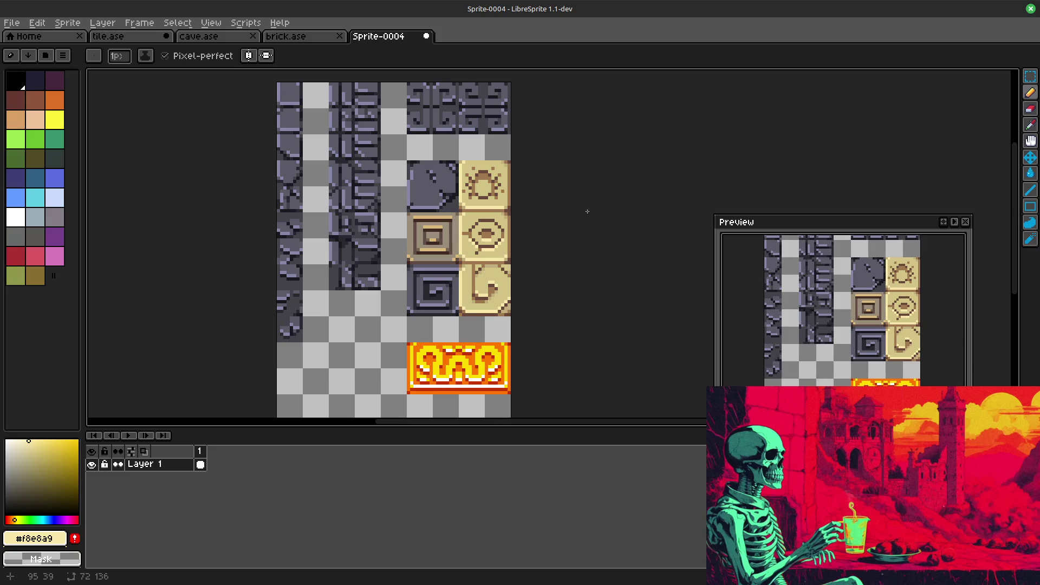
key("shift+r")
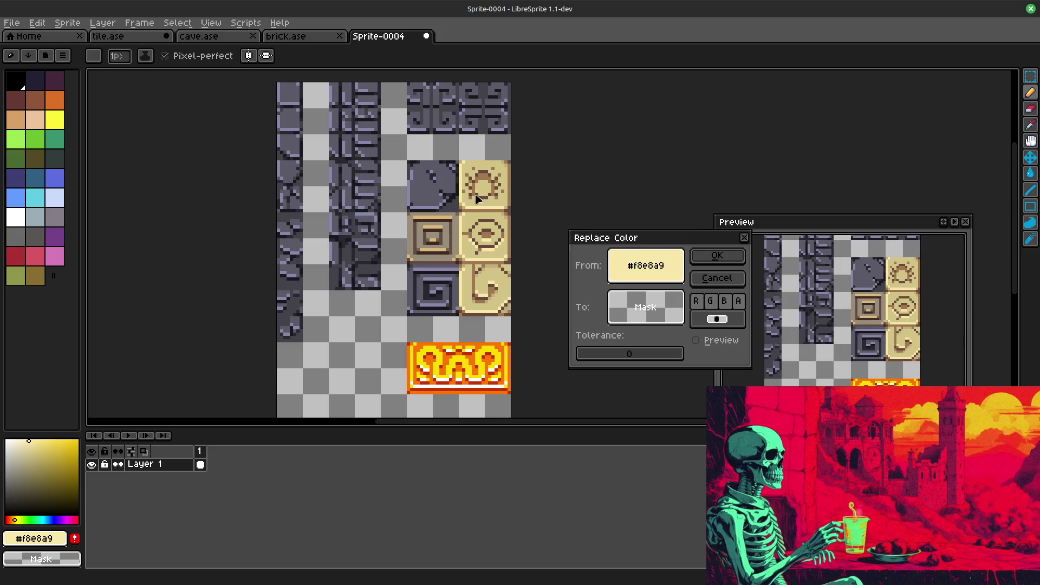
left_click_drag(629, 260, 486, 233)
mouse_move(618, 305)
left_mouse_down()
mouse_move(390, 226)
mouse_move(422, 181)
mouse_move(428, 187)
left_mouse_up()
left_click(705, 255)
Replace the cream pixels with light grey #8887a8.
key("shift+r")
left_click_drag(645, 265, 492, 237)
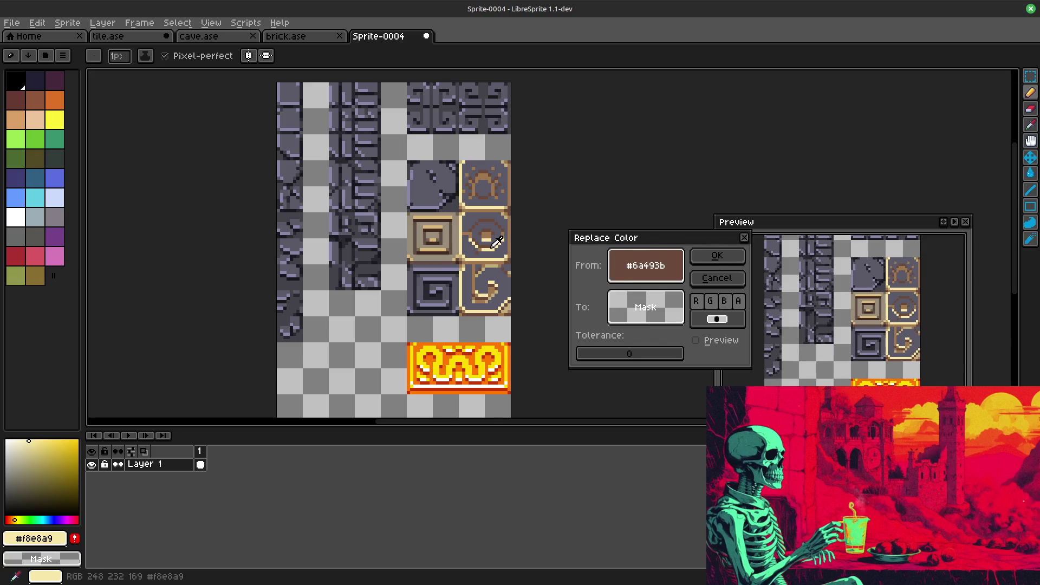
left_click_drag(639, 306, 444, 262)
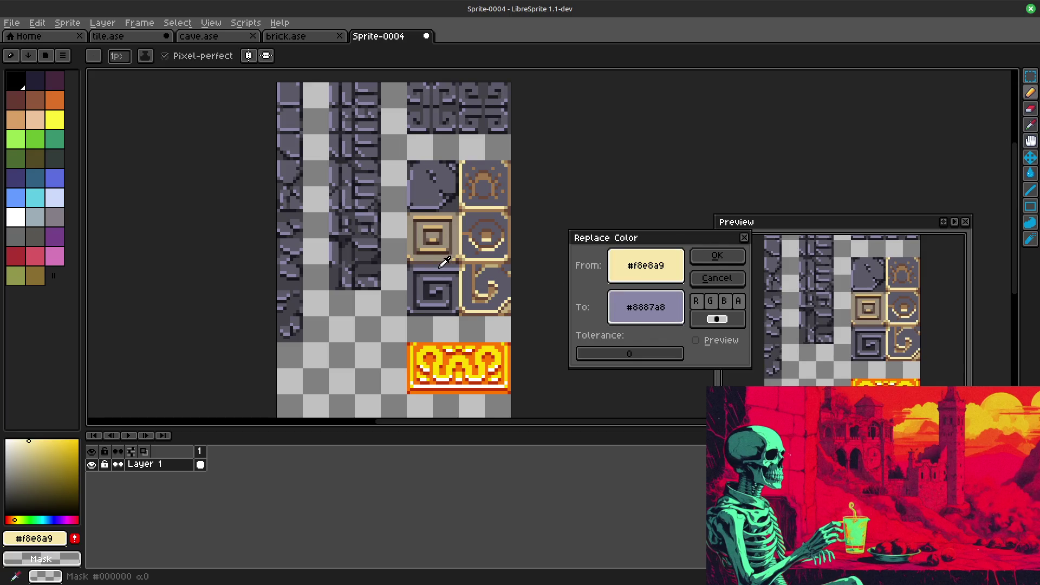
left_click(704, 256)
Start another colour replacement, clear the sampled colour and cancel it.
key("shift+r")
mouse_move(648, 265)
left_mouse_down()
mouse_move(656, 264)
mouse_move(526, 224)
mouse_move(485, 195)
mouse_move(495, 209)
left_mouse_up()
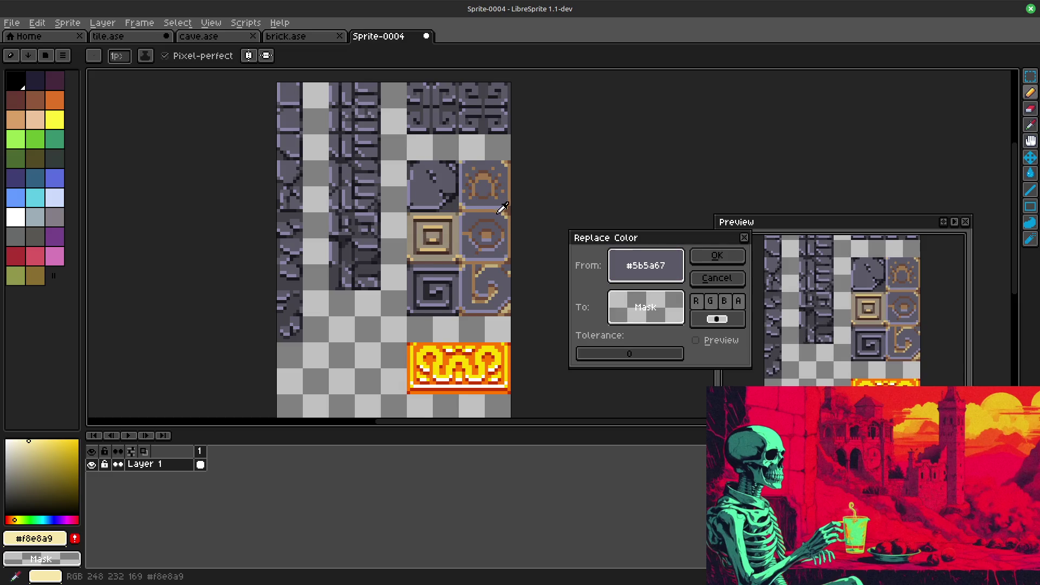
left_click(513, 293)
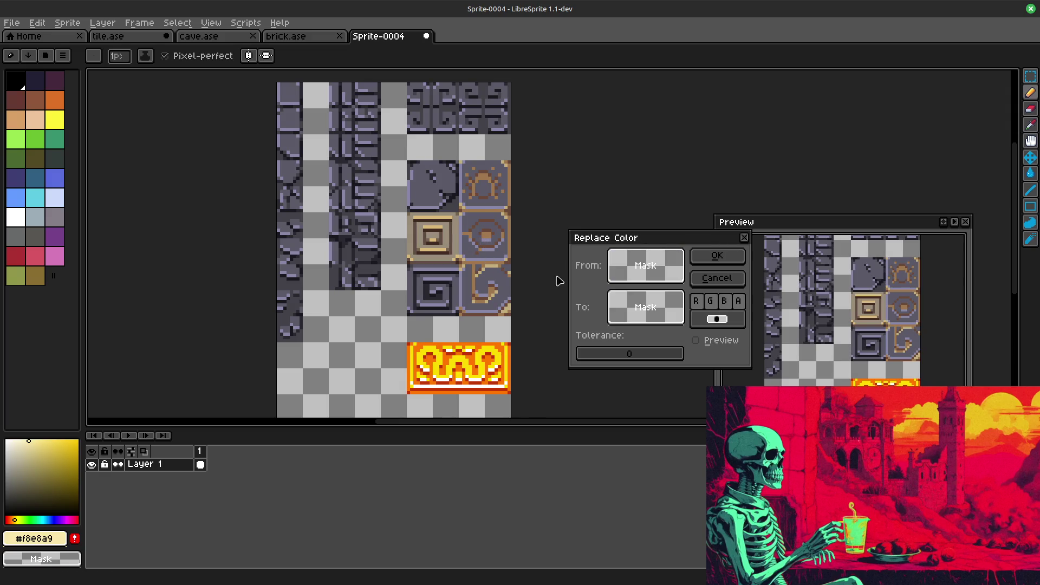
left_click(717, 278)
scroll(515, 282, "up", 4)
scroll(515, 281, "down", 1)
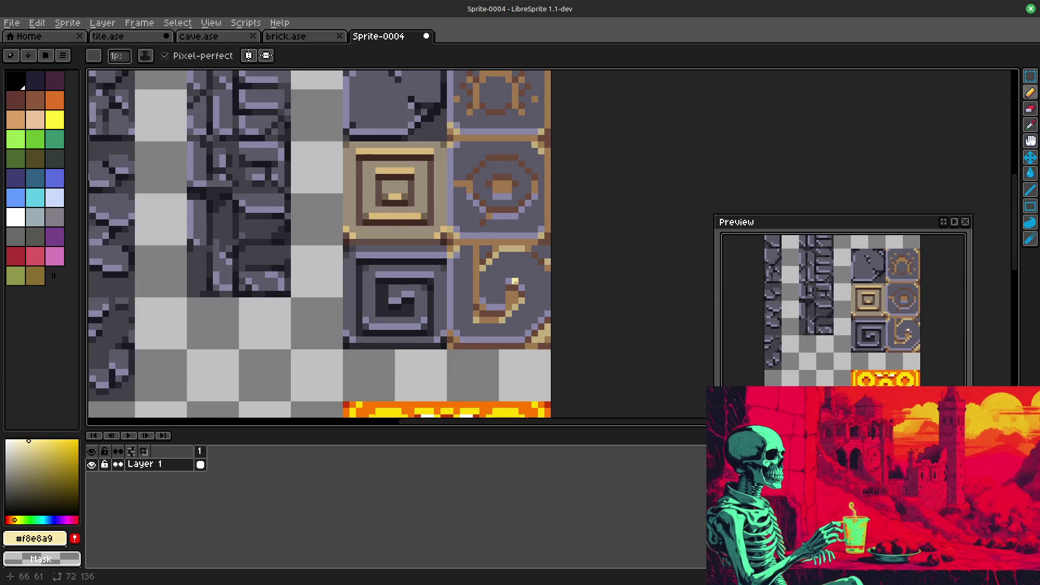
Recolour the square tile's tan pixels grey in two passes, first to #5b5a67.
key("shift+r")
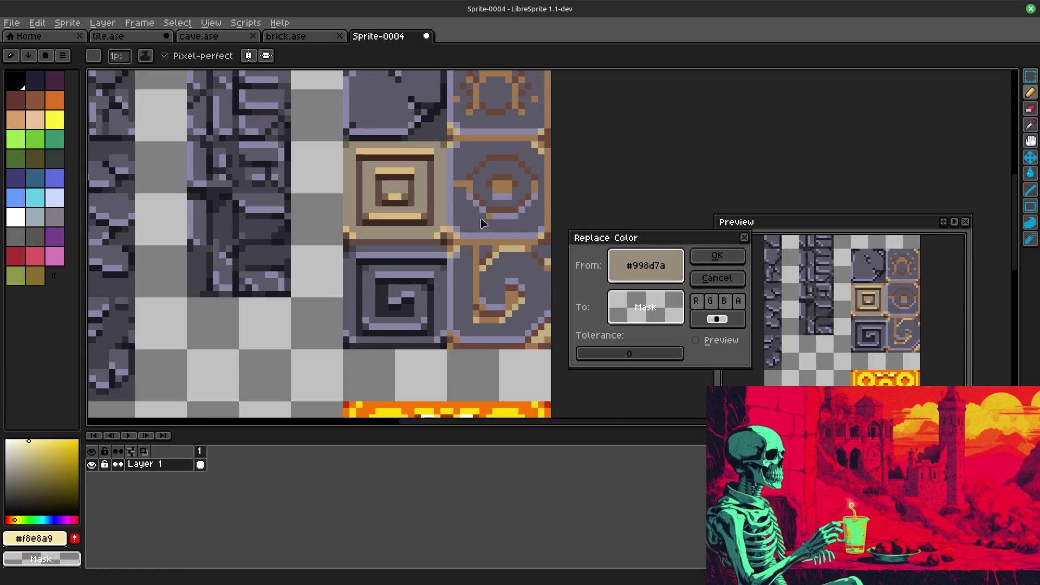
mouse_move(646, 308)
left_mouse_down()
mouse_move(459, 284)
mouse_move(433, 295)
left_mouse_up()
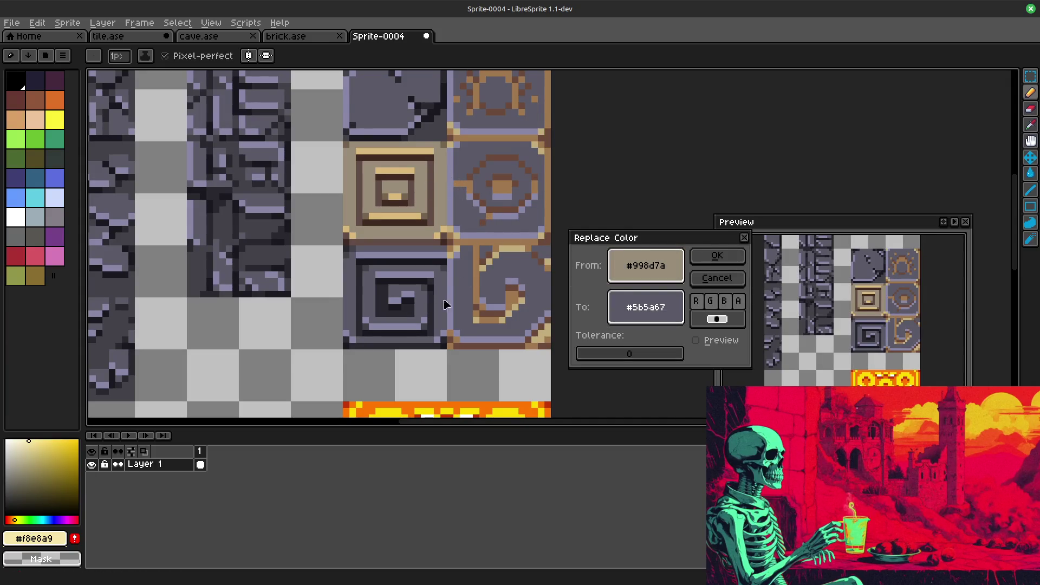
left_click(706, 260)
key("shift+r")
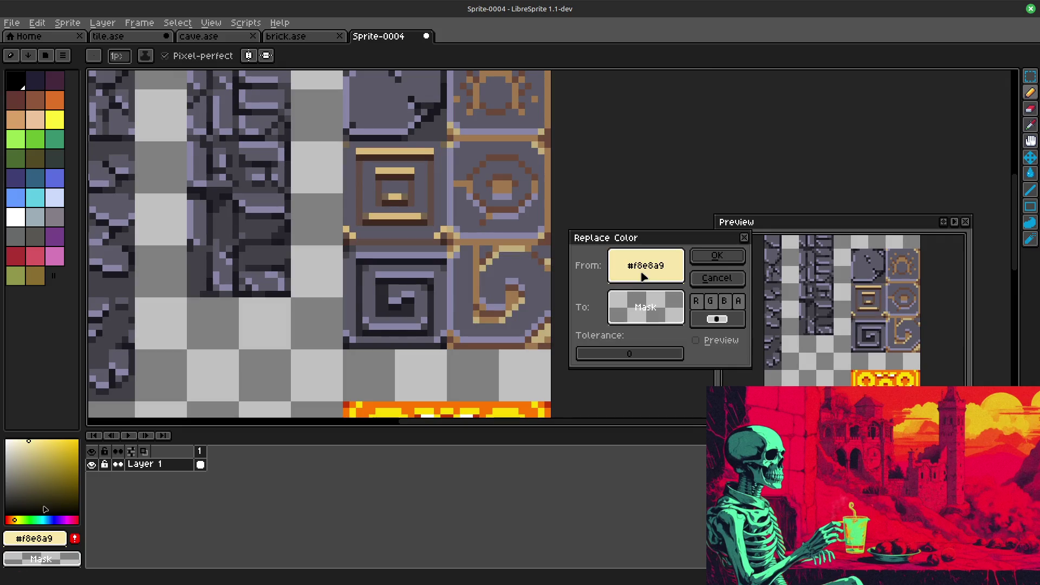
left_click_drag(646, 307, 428, 252)
left_click(710, 256)
Replace the brown outline colour with near-black #191820.
key("shift+r")
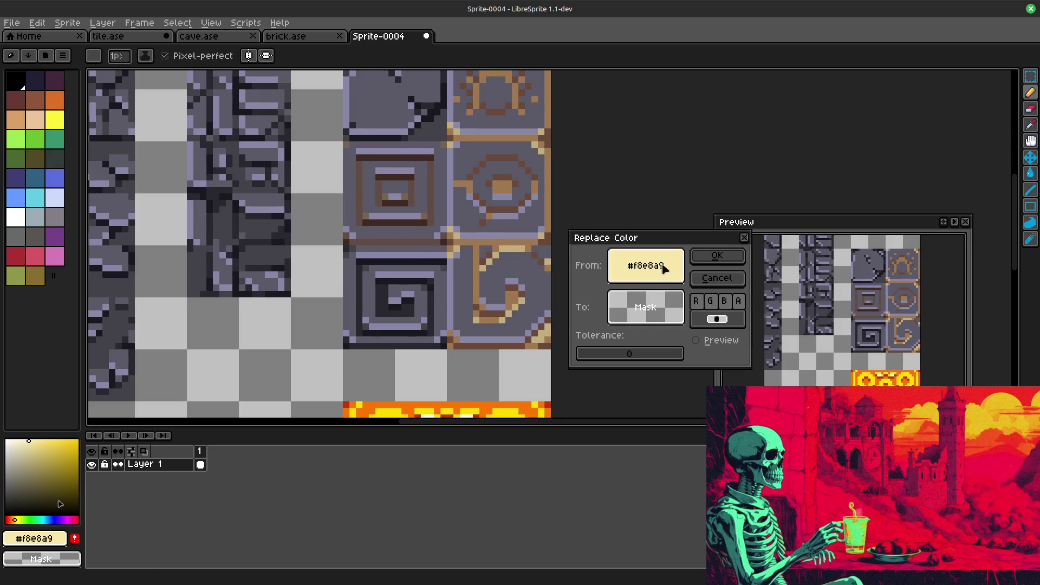
left_click_drag(666, 270, 518, 243)
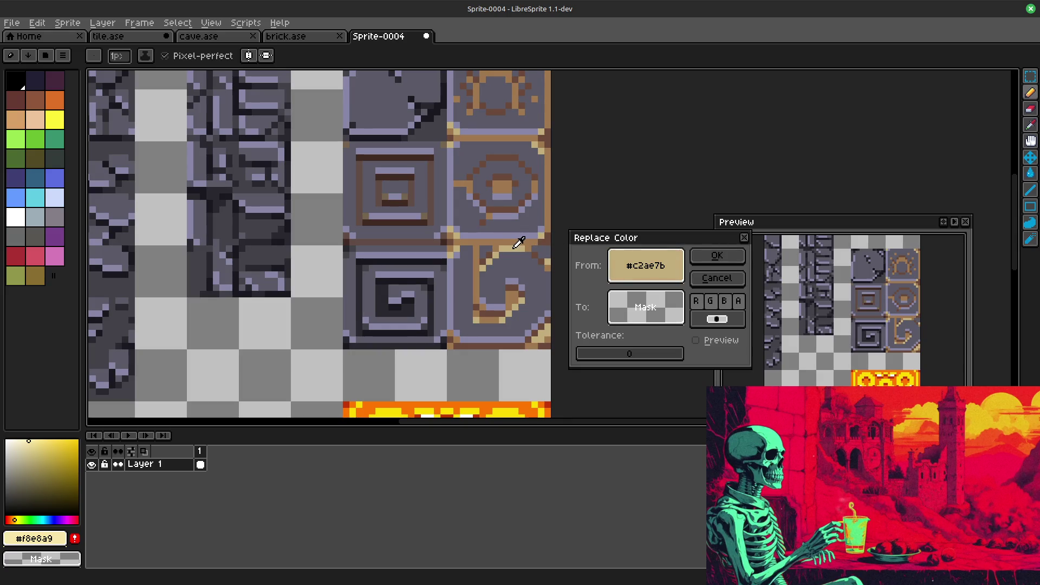
mouse_move(519, 243)
left_mouse_down()
mouse_move(542, 309)
mouse_move(530, 343)
left_mouse_up()
mouse_move(623, 303)
left_mouse_down()
mouse_move(496, 291)
mouse_move(428, 325)
left_mouse_up()
left_click(717, 256)
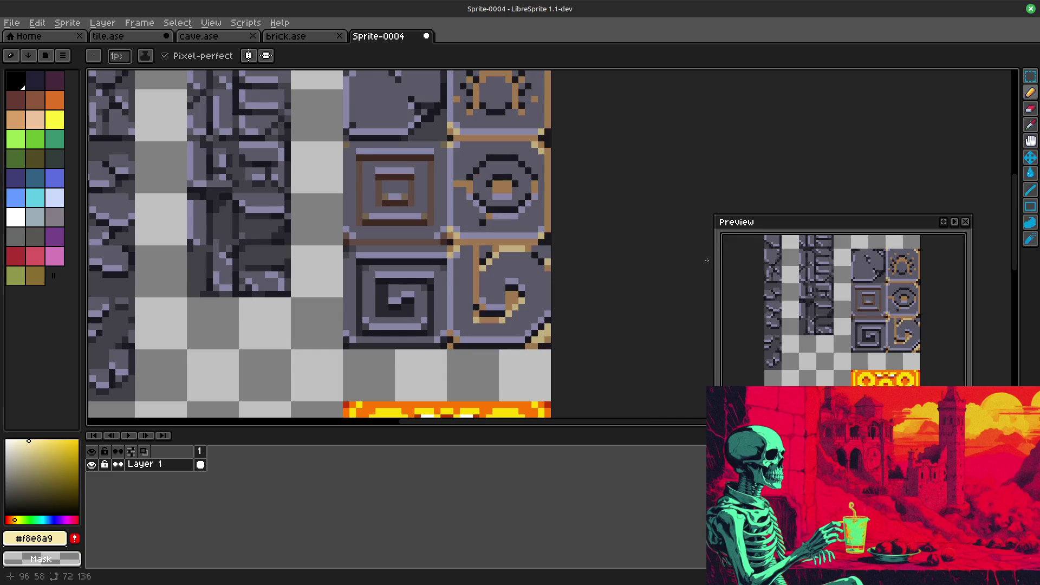
Replace the brown #a07950 with a dark shade sampled from the sprite.
key("shift+r")
mouse_move(652, 275)
left_mouse_down()
mouse_move(569, 186)
mouse_move(551, 193)
left_mouse_up()
mouse_move(623, 303)
left_mouse_down()
mouse_move(425, 223)
mouse_move(329, 245)
mouse_move(265, 210)
left_mouse_up()
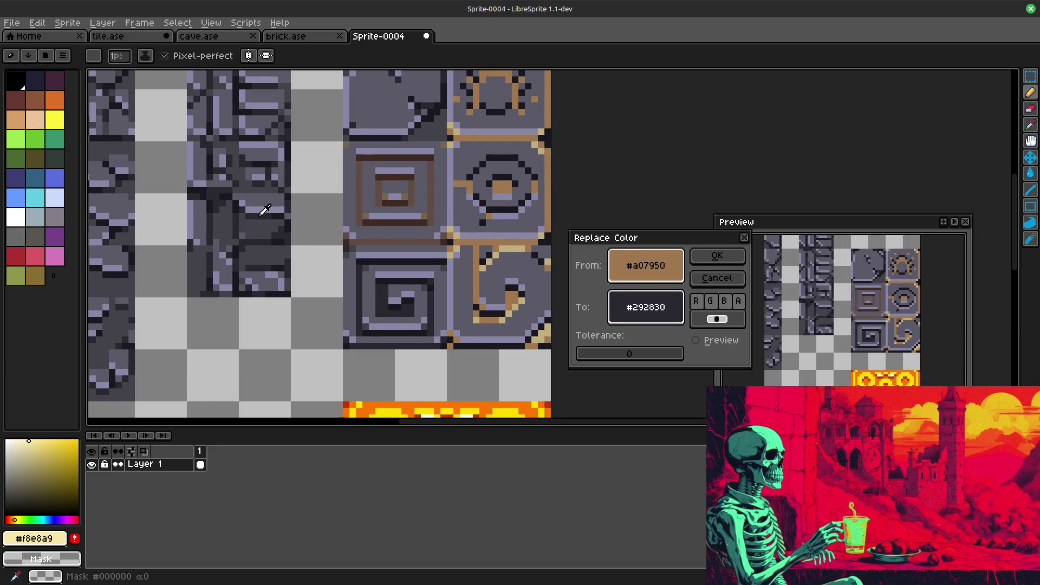
left_click(705, 251)
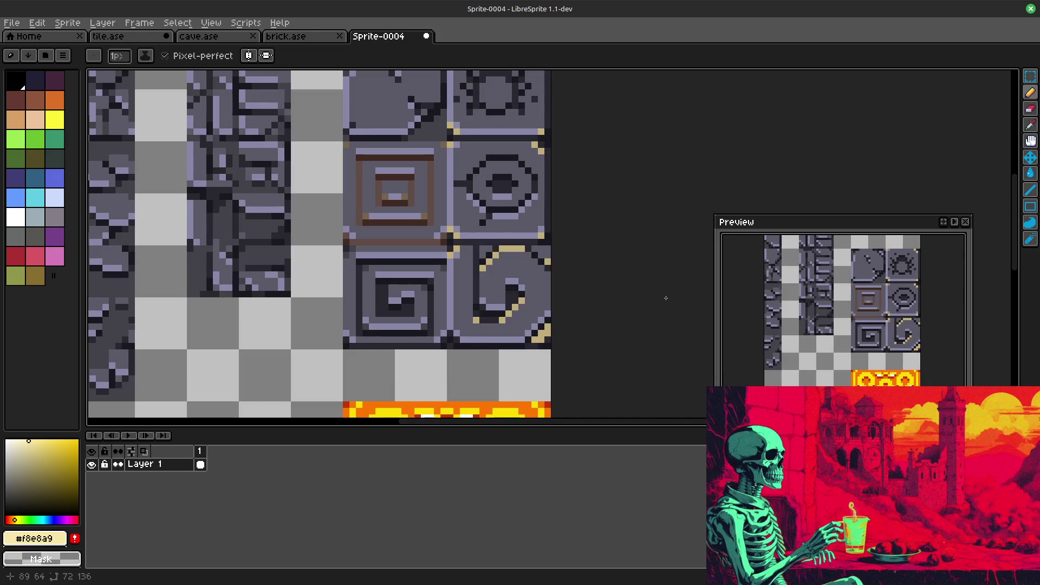
Replace the tan #c2ae7b pixels with dark #292830.
key("shift+r")
left_click_drag(647, 271, 514, 244)
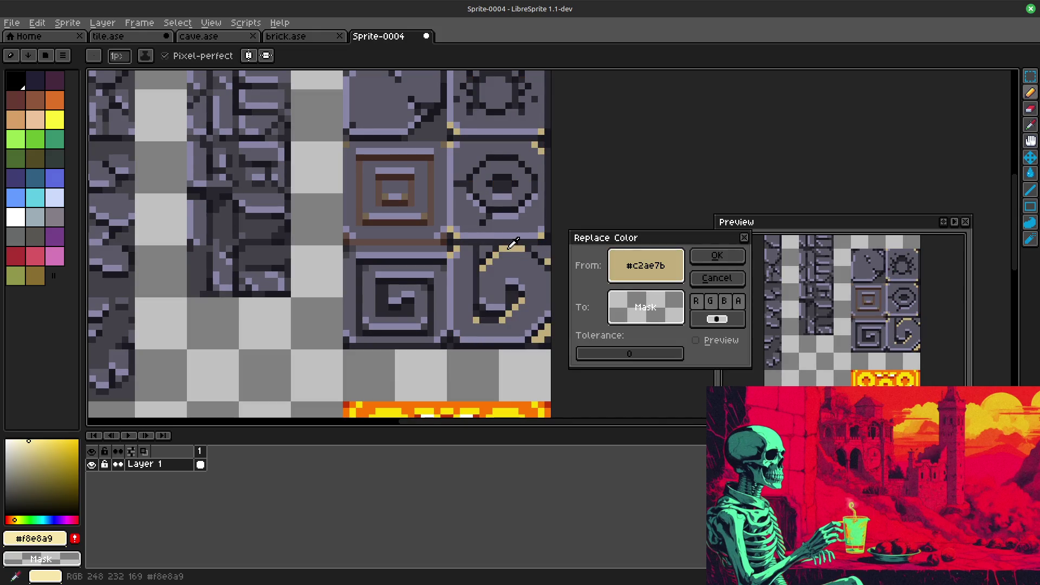
mouse_move(646, 307)
left_mouse_down()
mouse_move(491, 276)
mouse_move(402, 274)
mouse_move(259, 217)
left_mouse_up()
left_click(700, 257)
mouse_move(622, 251)
left_mouse_down()
mouse_move(639, 320)
mouse_move(643, 255)
mouse_move(437, 167)
left_mouse_up()
Turn the browns #412b23 and #624d46 dark.
key("shift+r")
mouse_move(632, 302)
left_mouse_down()
mouse_move(341, 237)
mouse_move(302, 249)
left_mouse_up()
left_click(717, 255)
key("shift+r")
left_click_drag(637, 267, 428, 202)
left_click_drag(319, 234, 292, 229)
left_click(716, 255)
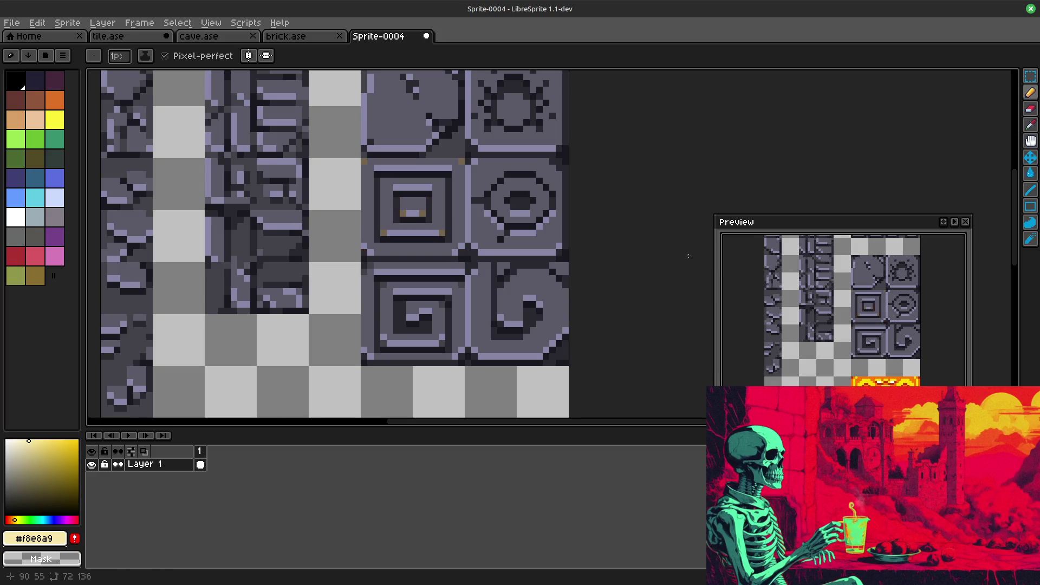
Replace brown #75644f with grey-purple #5b5a67 and view the whole sprite.
key("shift+r")
left_click_drag(662, 263, 425, 206)
left_click_drag(641, 302, 293, 212)
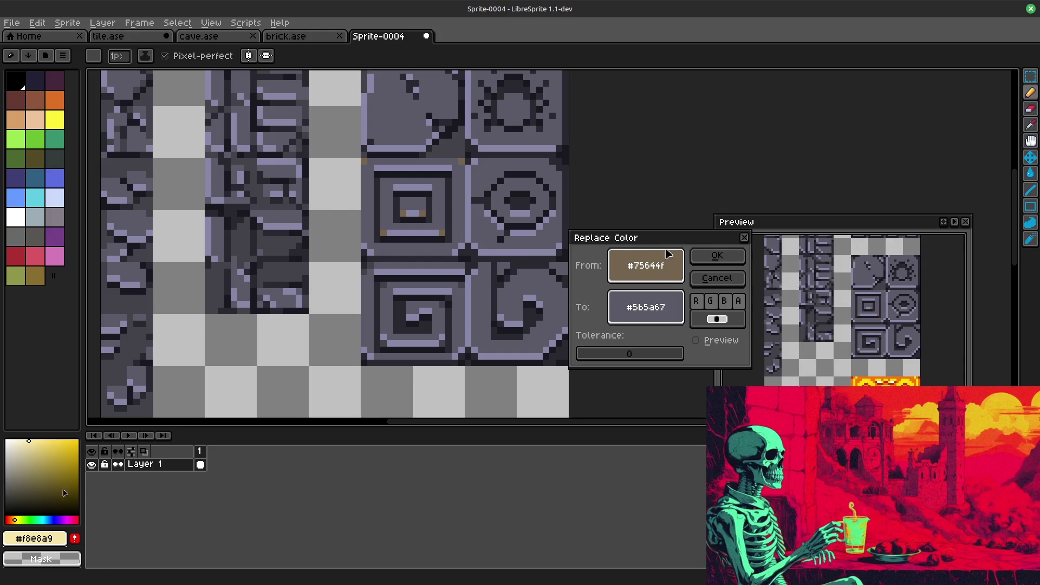
left_click(718, 256)
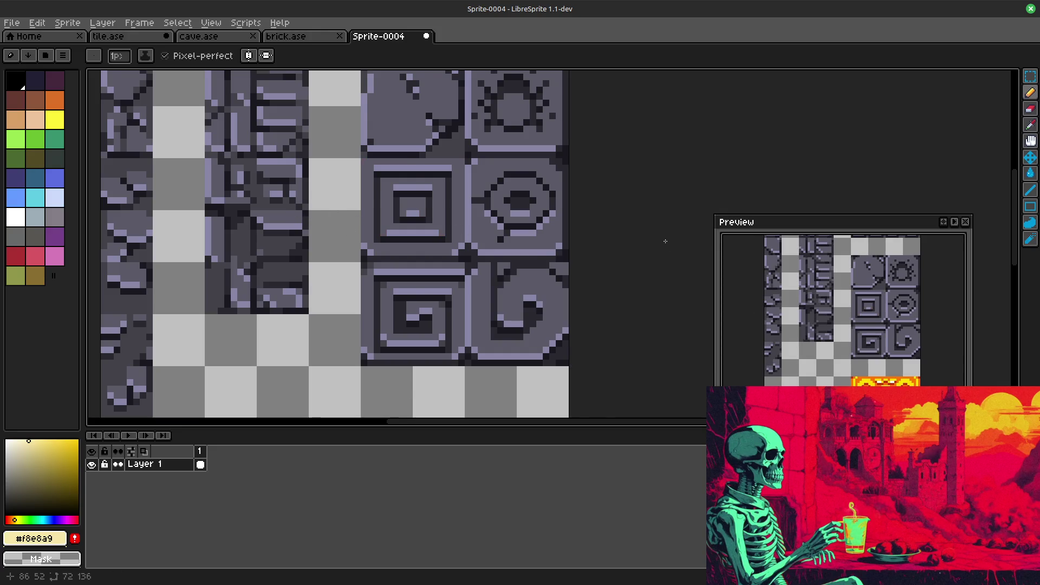
scroll(666, 239, "down", 2)
mouse_move(674, 233)
left_mouse_down()
mouse_move(544, 223)
mouse_move(553, 268)
left_mouse_up()
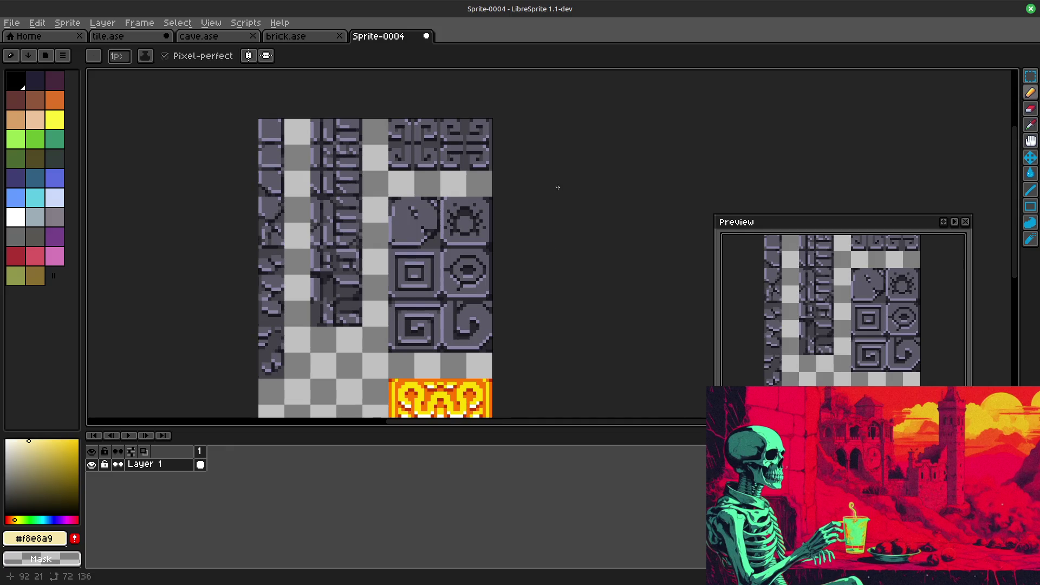
Zoom in and replace brown #75644f with dark grey #424248.
scroll(569, 260, "up", 2)
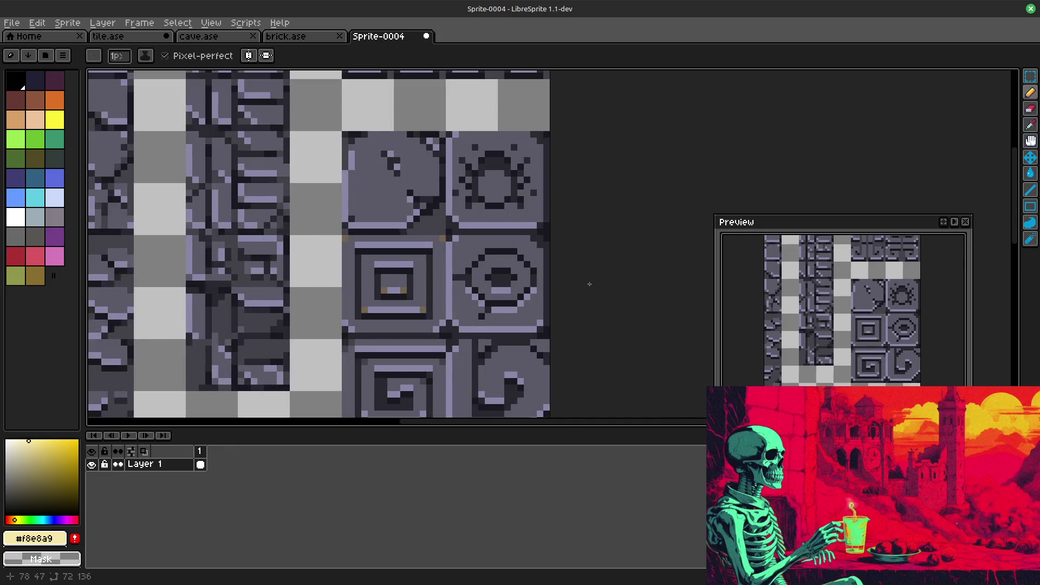
left_click_drag(588, 283, 706, 222)
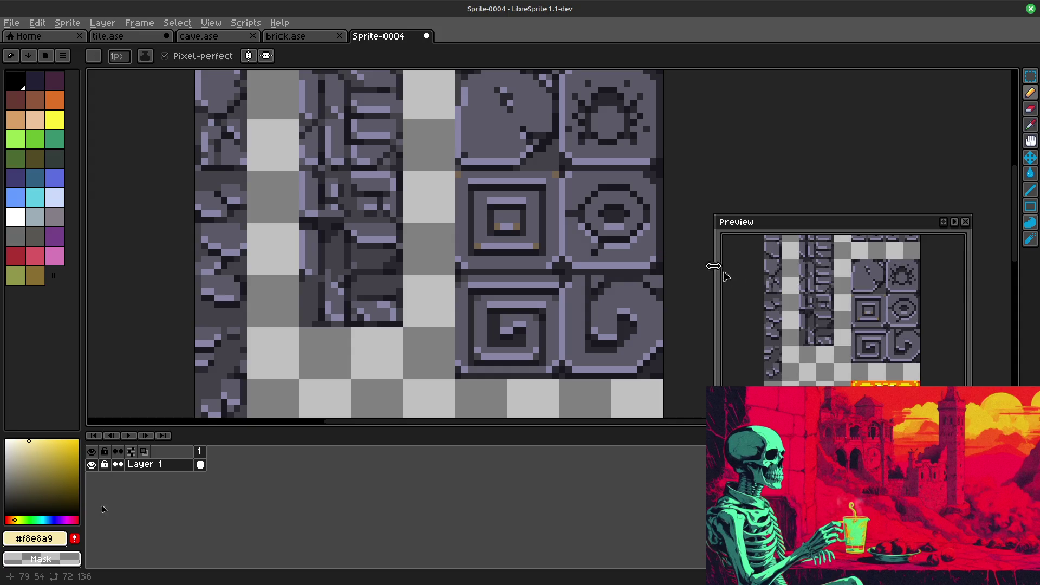
key("shift+r")
left_click_drag(646, 266, 538, 245)
mouse_move(646, 308)
left_mouse_down()
mouse_move(551, 264)
mouse_move(484, 291)
left_mouse_up()
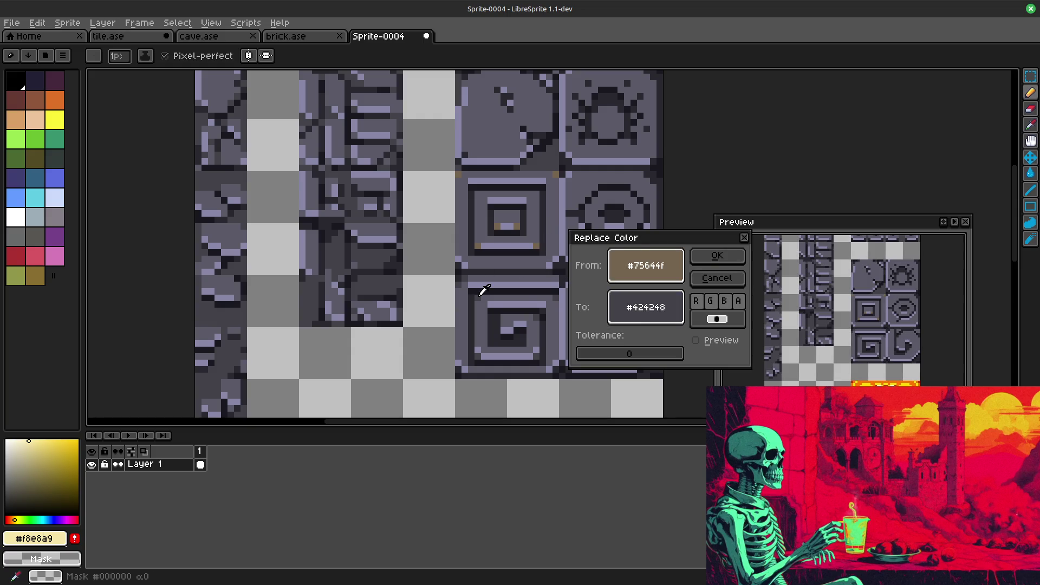
left_click(711, 259)
Draw a test #424248 stroke on a tile, then undo it.
scroll(688, 255, "down", 3)
left_click_drag(686, 257, 556, 296)
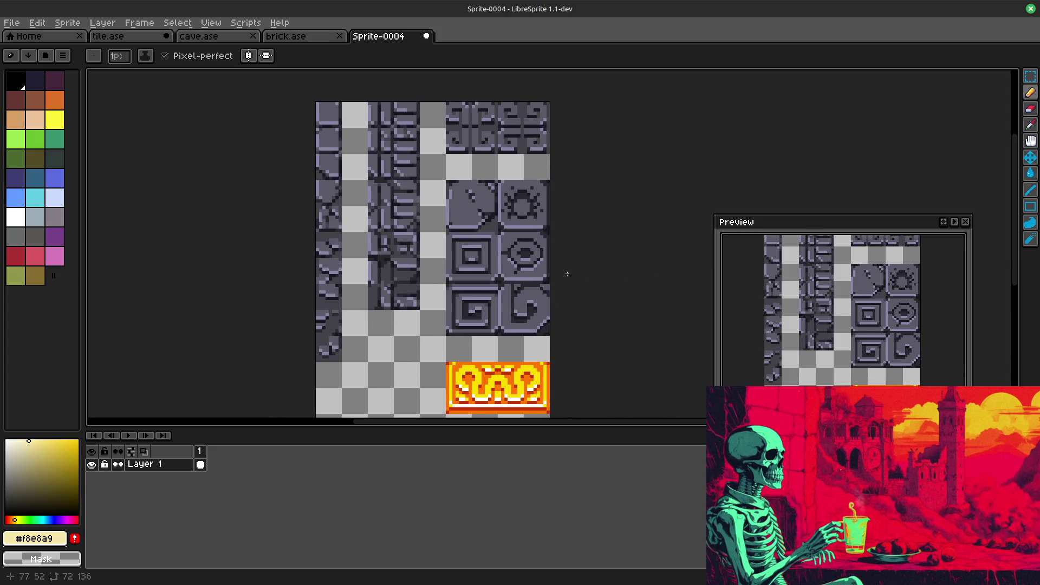
scroll(568, 274, "up", 3)
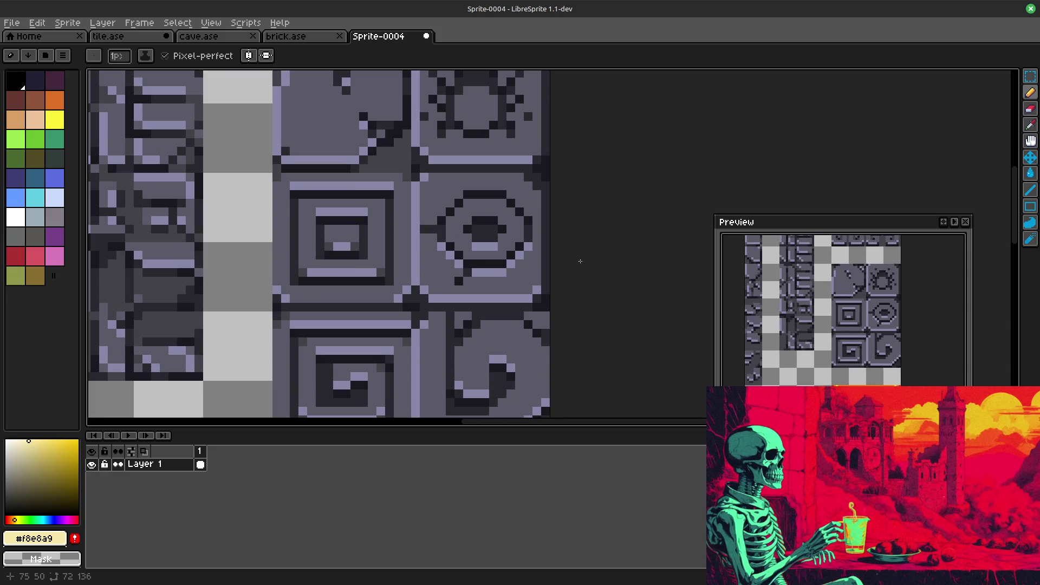
scroll(580, 262, "down", 2)
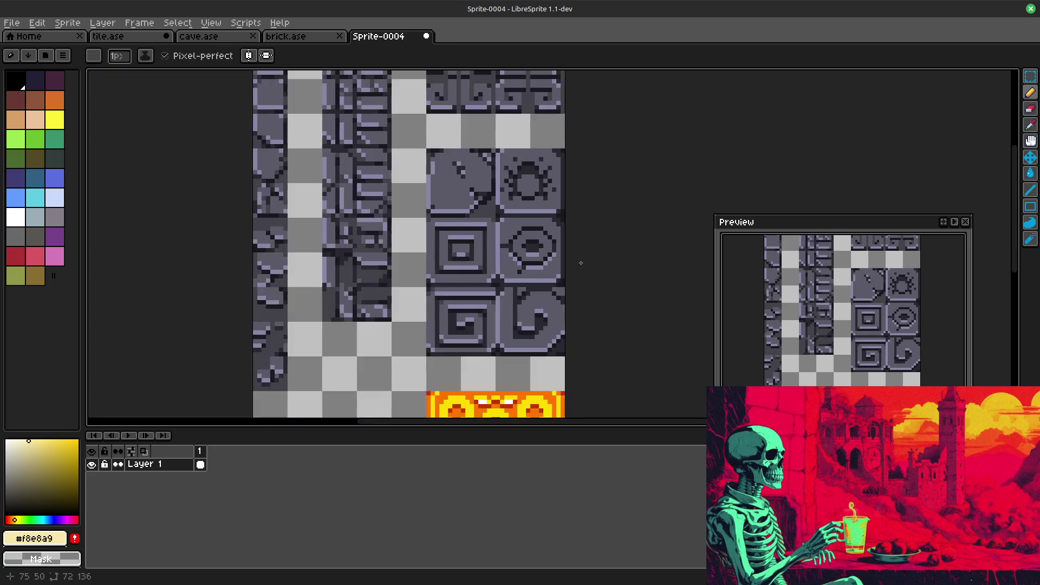
mouse_move(600, 236)
left_mouse_down()
mouse_move(697, 314)
mouse_move(683, 262)
left_mouse_up()
scroll(686, 265, "down", 1)
scroll(686, 265, "down", 1)
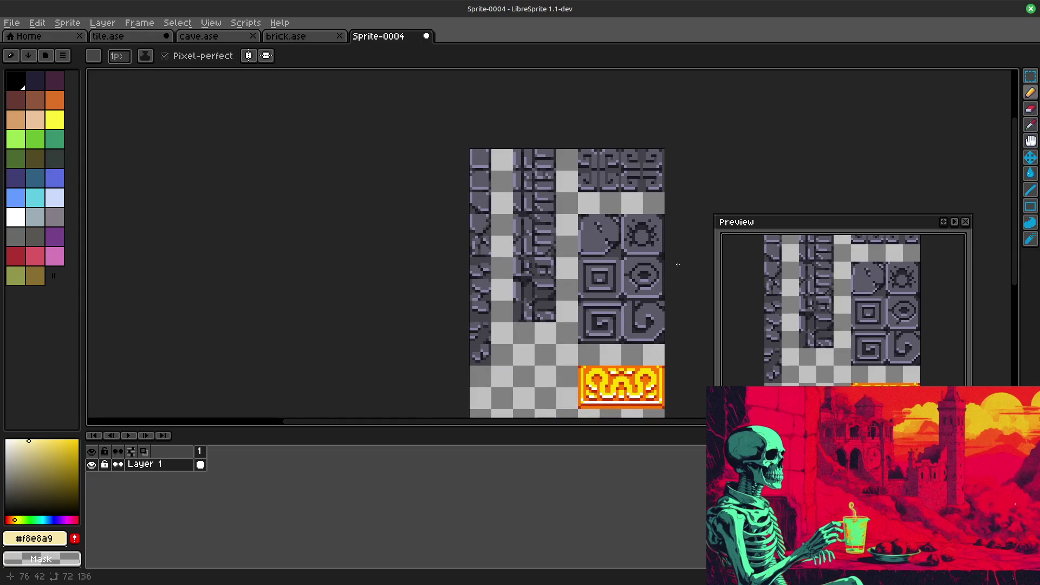
scroll(549, 278, "up", 5)
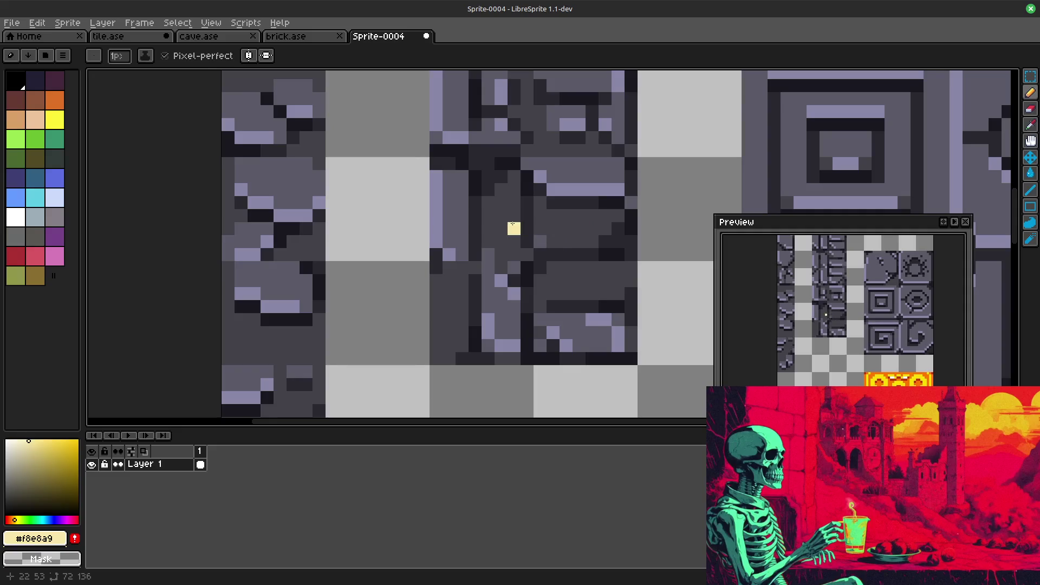
left_click(513, 224, "alt")
left_click_drag(540, 165, 540, 268)
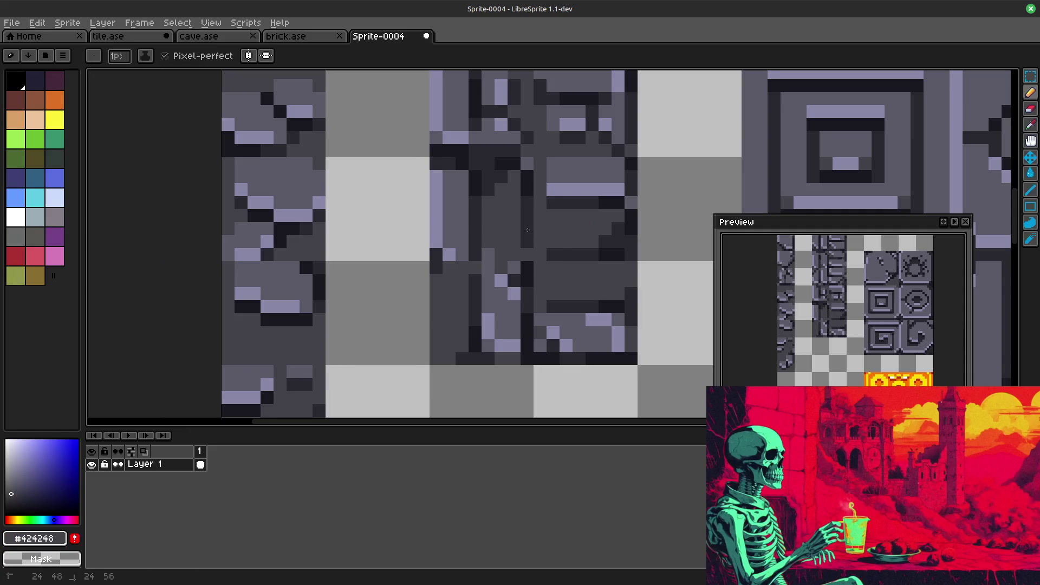
key("ctrl+z")
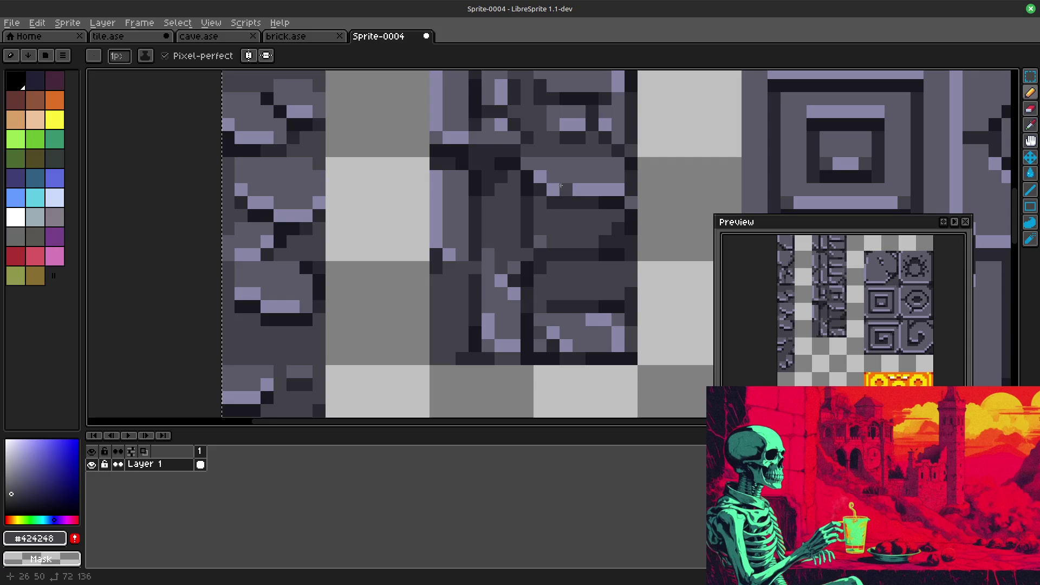
Undo the stray pencil stroke while keeping the colour replacement, and reselect #424248.
left_click(526, 202, "alt")
scroll(518, 270, "down", 3)
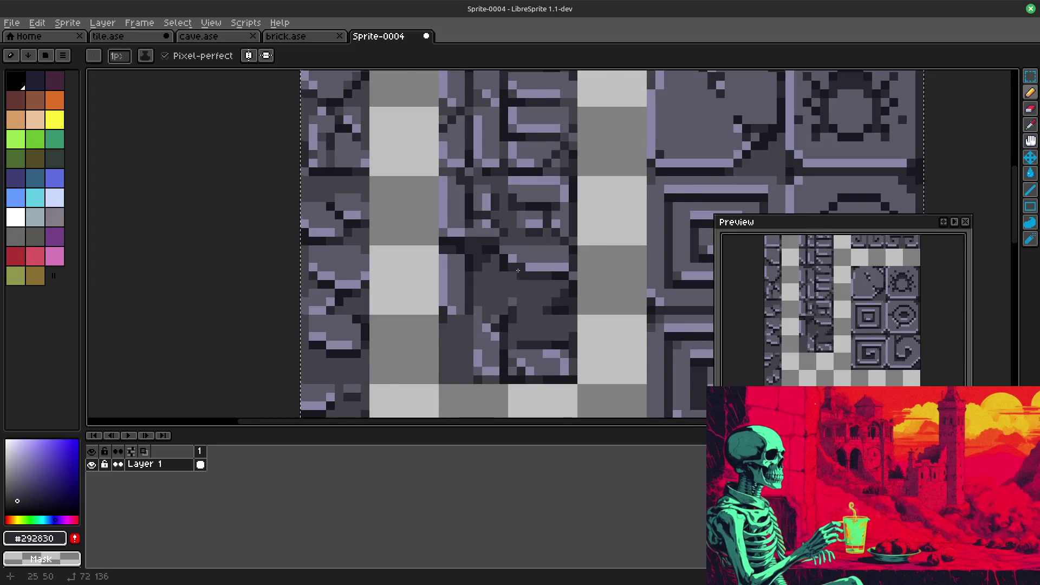
key("ctrl+z")
key("ctrl+z")
key("ctrl+y")
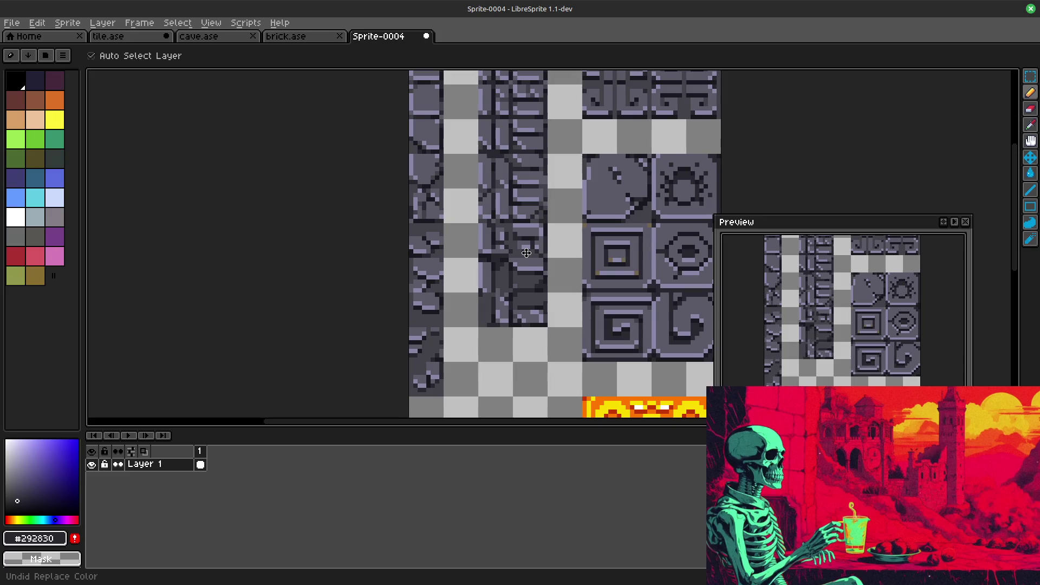
key("ctrl+z")
key("ctrl+z")
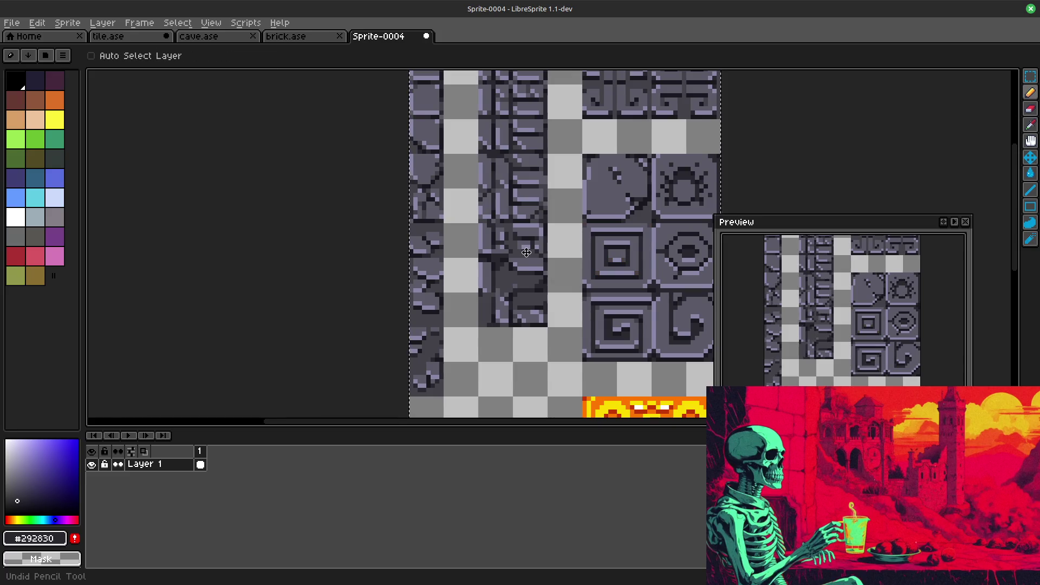
scroll(527, 253, "up", 5)
scroll(432, 355, "down", 2)
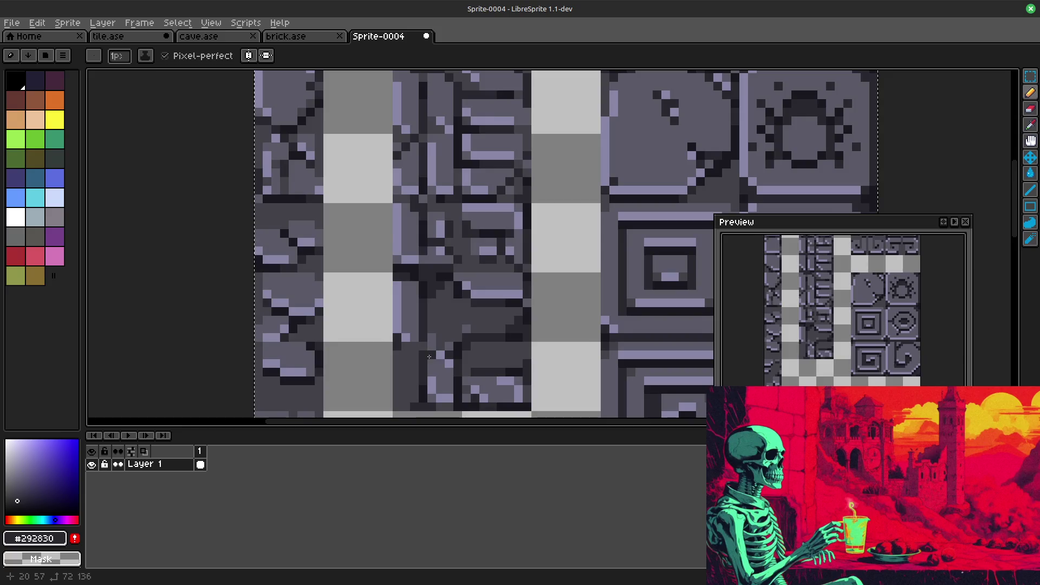
left_click(424, 374, "alt")
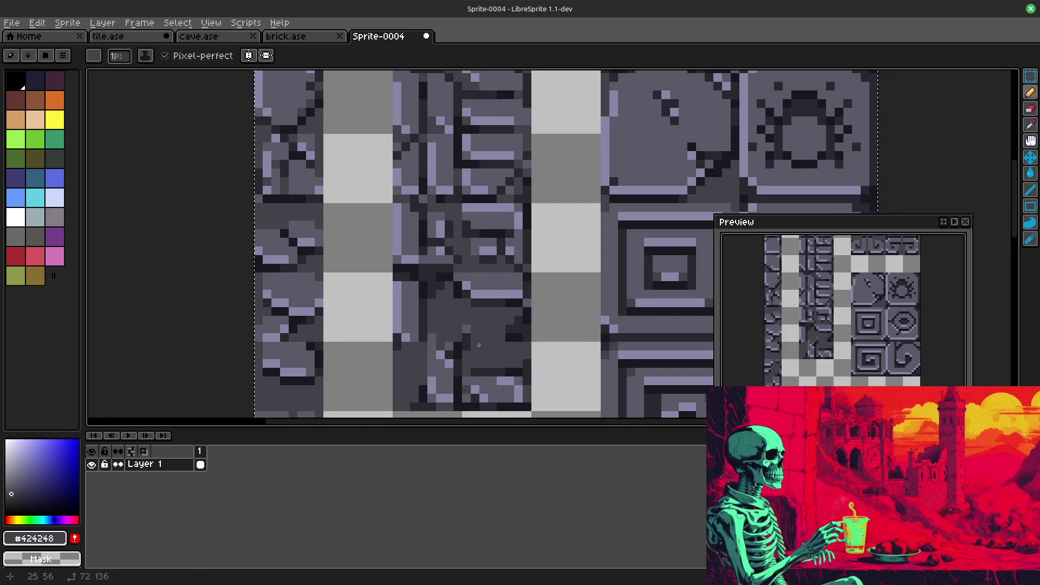
scroll(469, 345, "down", 1)
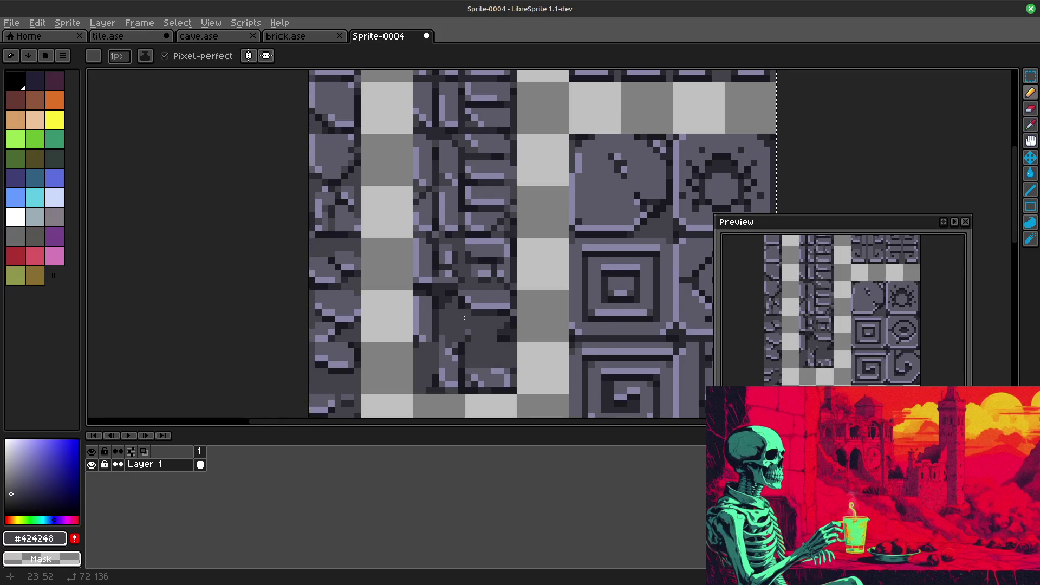
scroll(465, 318, "down", 2)
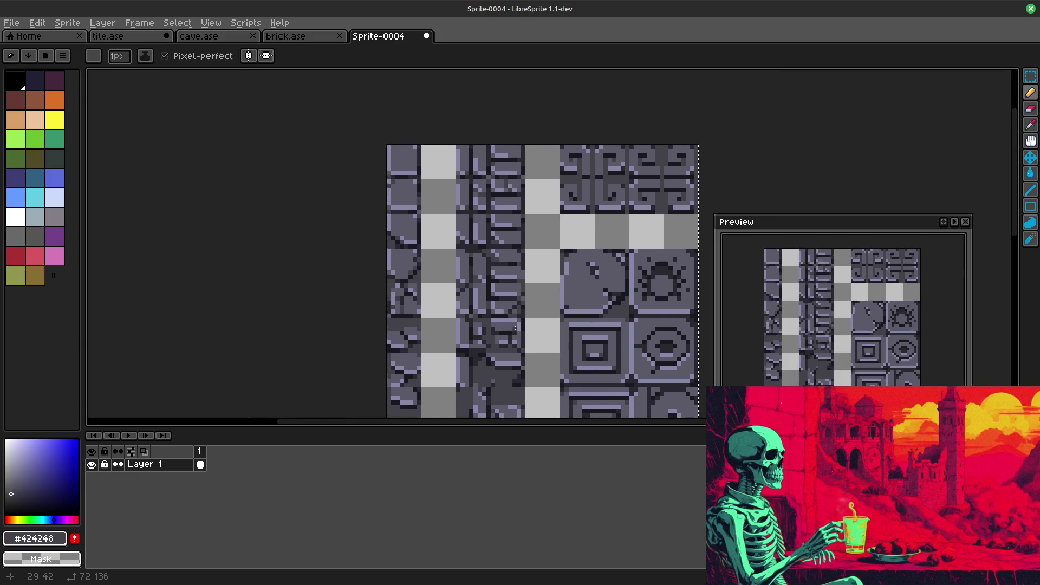
mouse_move(546, 285)
left_mouse_down()
mouse_move(545, 167)
mouse_move(487, 139)
mouse_move(459, 107)
left_mouse_up()
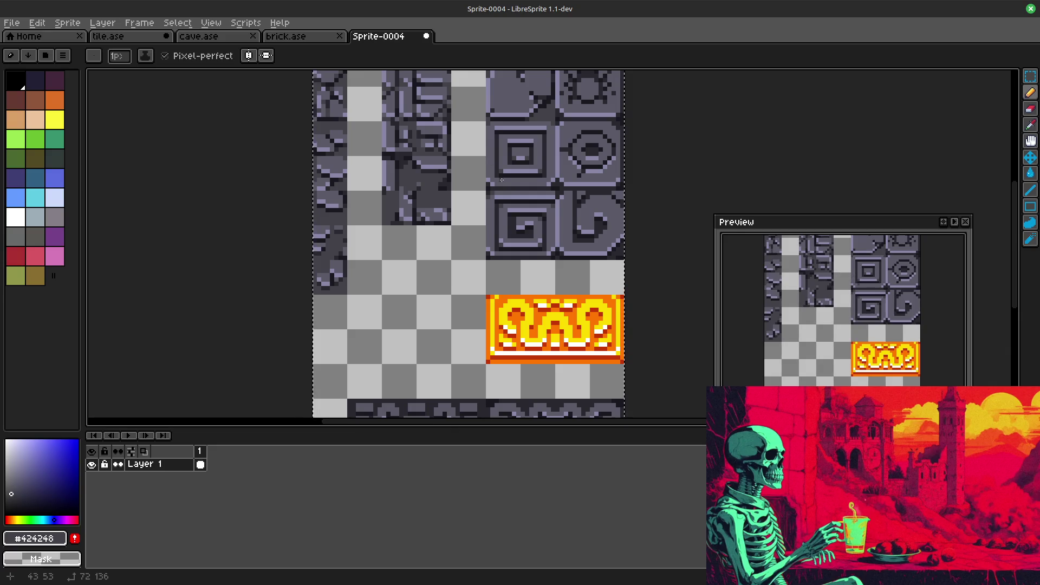
key("shift+r")
left_click_drag(646, 265, 537, 311)
mouse_move(628, 303)
left_mouse_down()
mouse_move(436, 179)
mouse_move(433, 161)
left_mouse_up()
mouse_move(646, 265)
left_mouse_down()
mouse_move(639, 295)
mouse_move(544, 335)
left_mouse_up()
mouse_move(637, 319)
left_mouse_down()
mouse_move(429, 165)
mouse_move(444, 163)
left_mouse_up()
left_click(718, 255)
key("shift+r")
left_click_drag(654, 253, 542, 311)
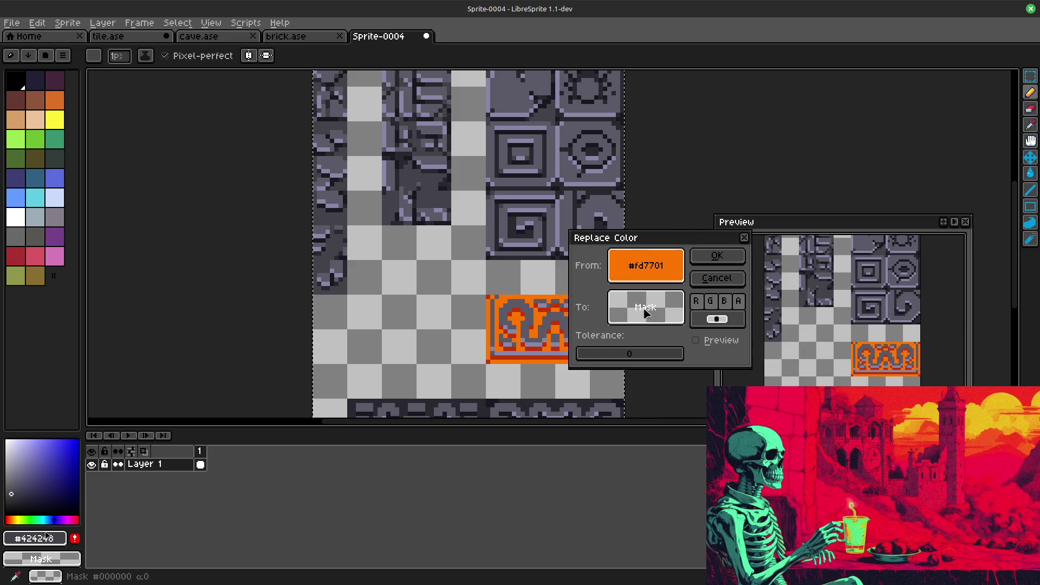
left_click_drag(645, 308, 444, 192)
left_click(716, 255)
key("shift+r")
left_click_drag(645, 265, 560, 301)
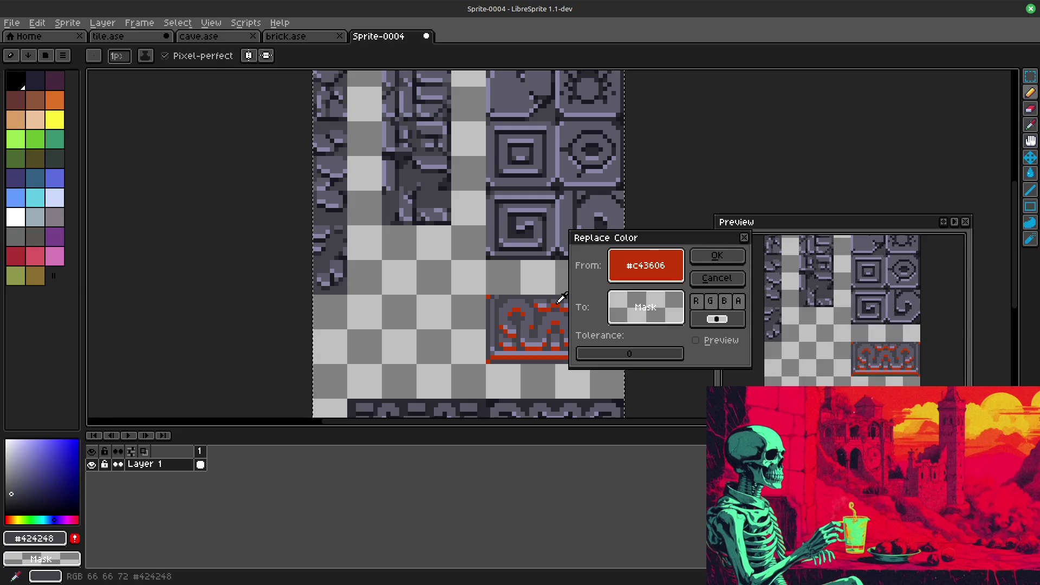
mouse_move(645, 308)
left_mouse_down()
mouse_move(457, 224)
mouse_move(403, 151)
mouse_move(415, 169)
left_mouse_up()
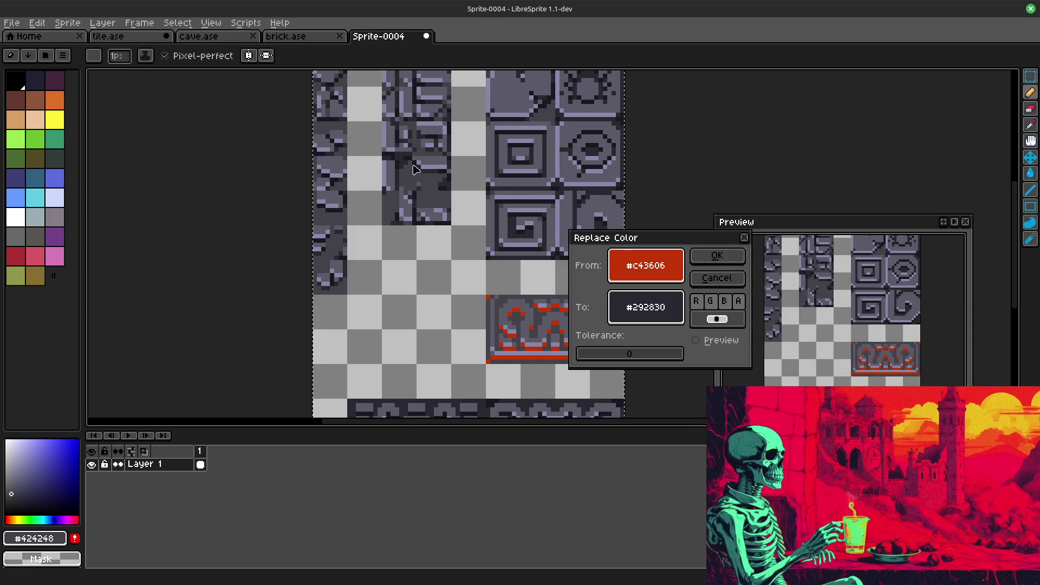
left_click(707, 256)
scroll(435, 262, "down", 1)
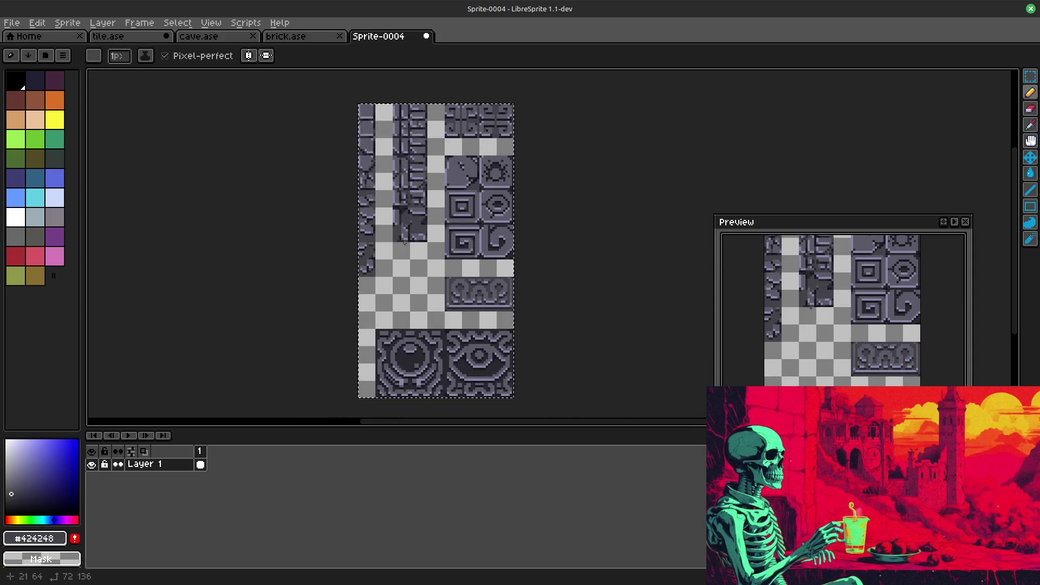
scroll(447, 297, "up", 1)
scroll(446, 300, "up", 3)
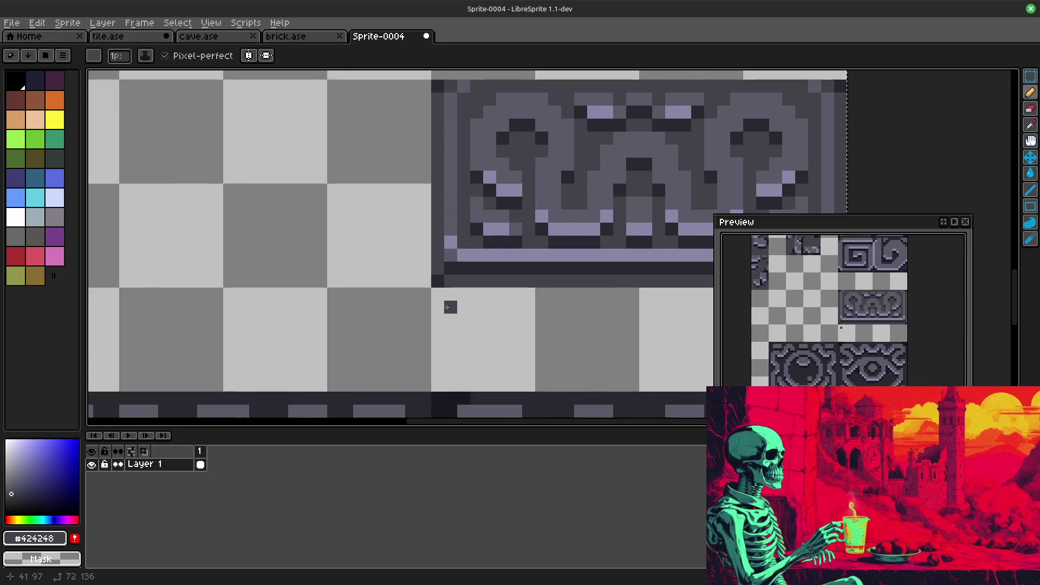
scroll(446, 304, "down", 1)
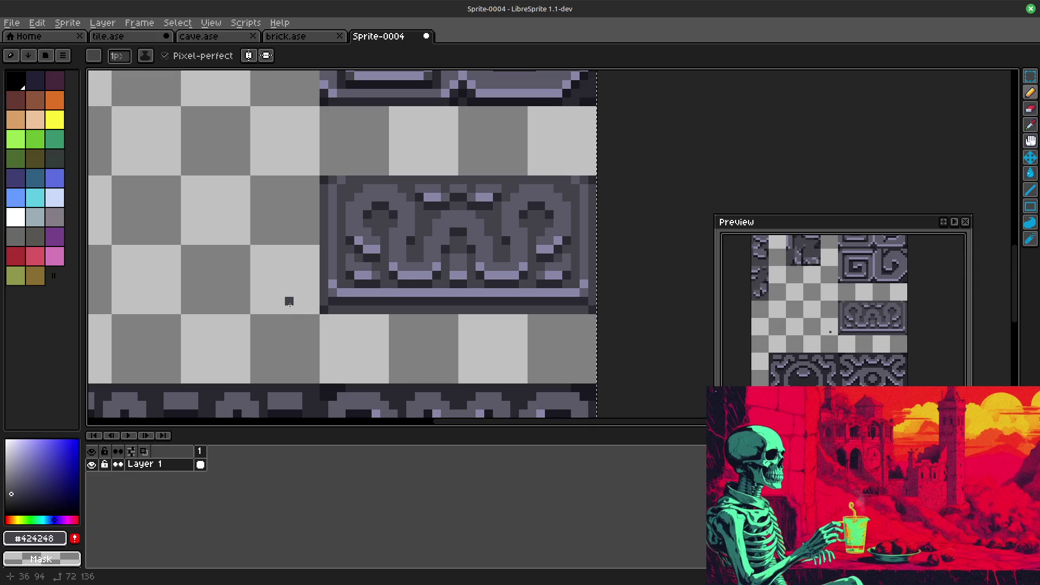
scroll(289, 302, "down", 3)
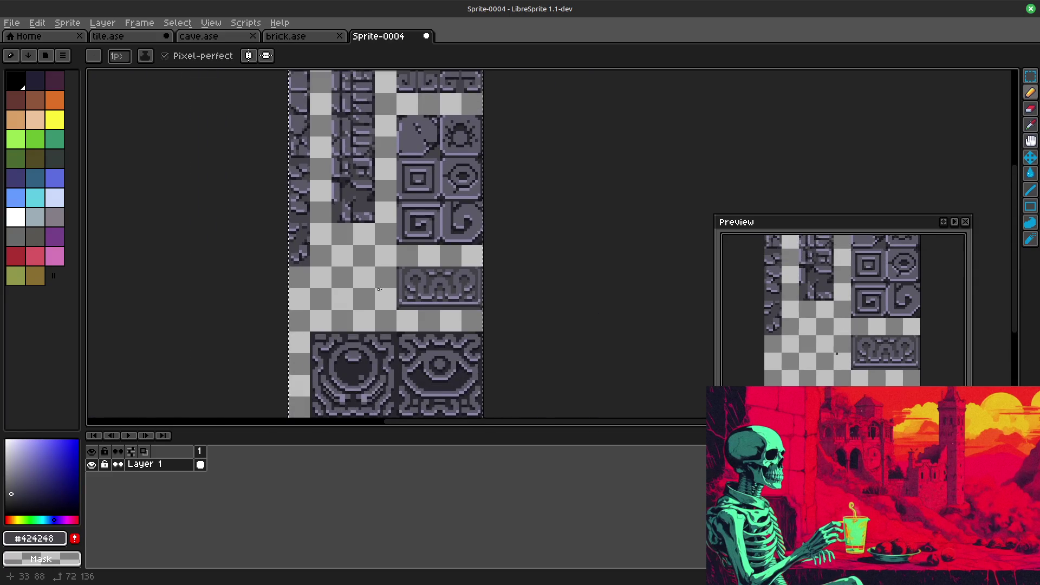
scroll(379, 289, "down", 1)
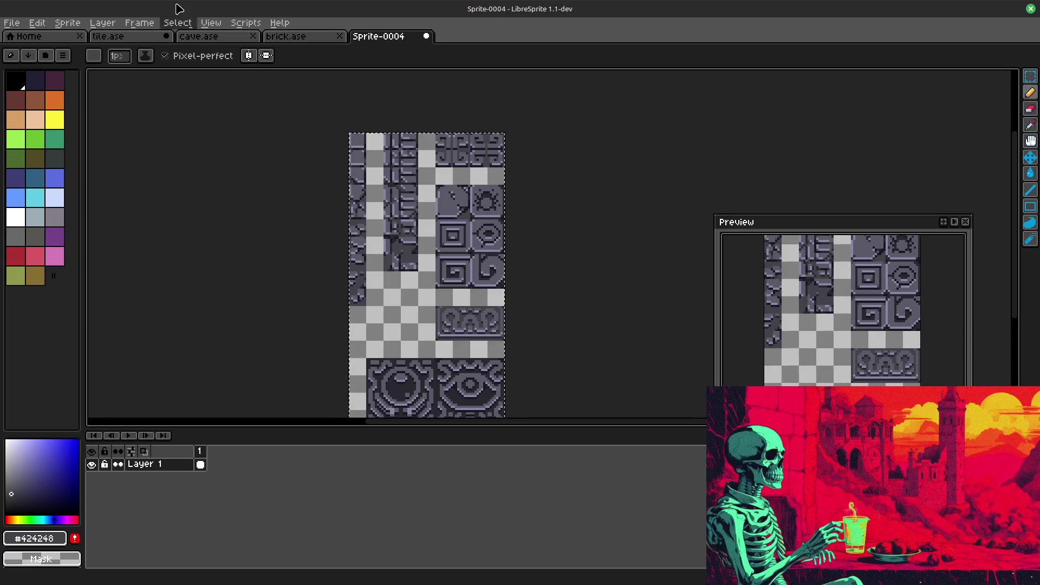
left_click(21, 26)
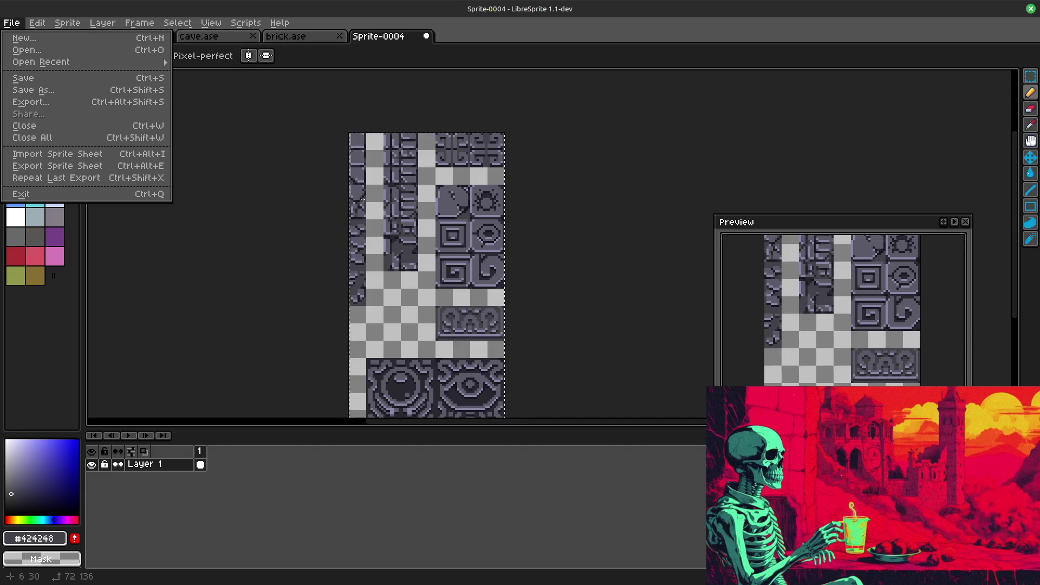
Save the sprite under the file name tiles2 with Save As.
left_click(40, 85)
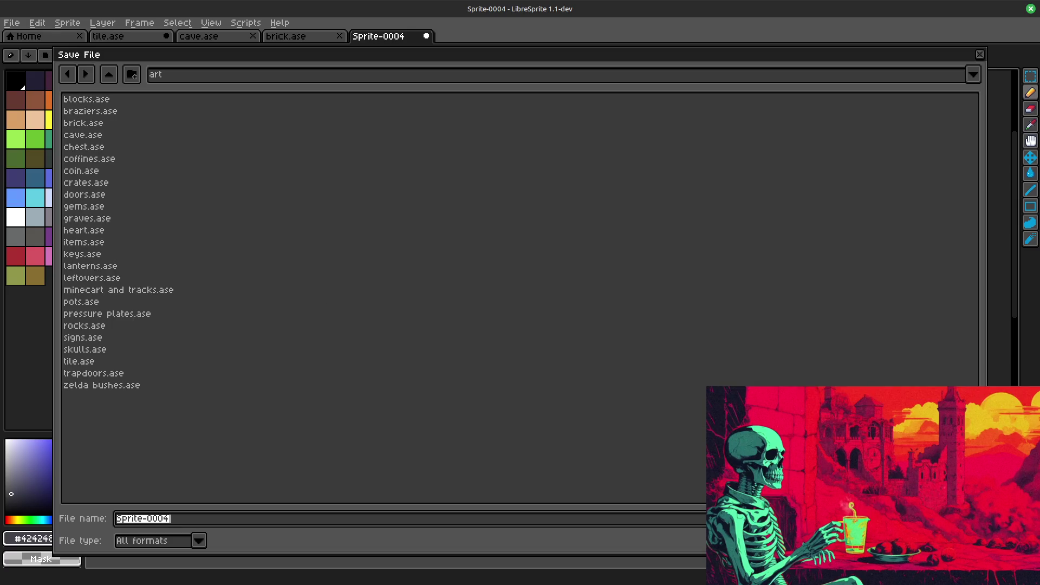
type("tiles2")
key("Return")
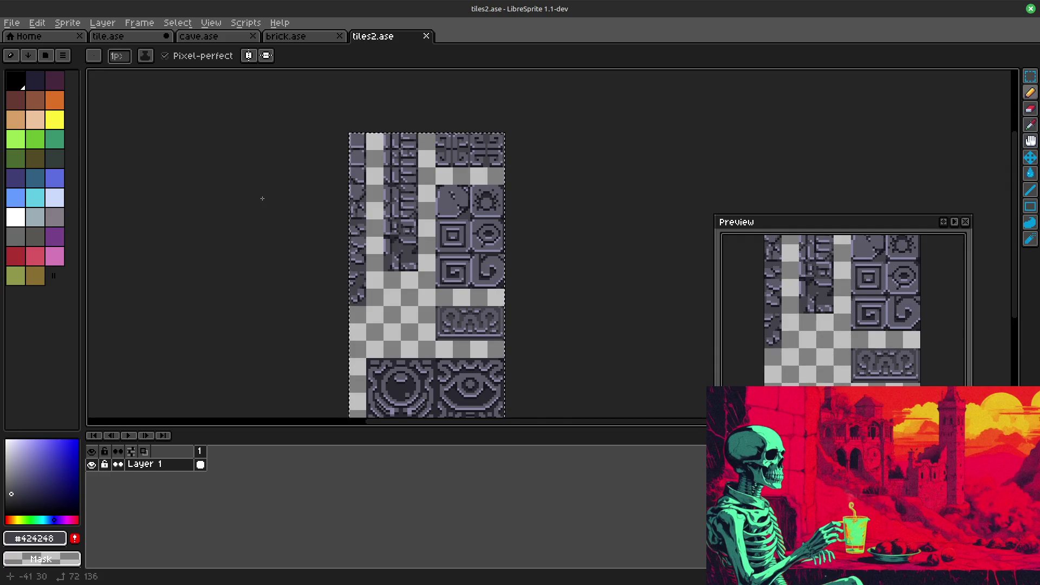
mouse_move(291, 223)
left_mouse_down()
mouse_move(341, 164)
mouse_move(334, 190)
left_mouse_up()
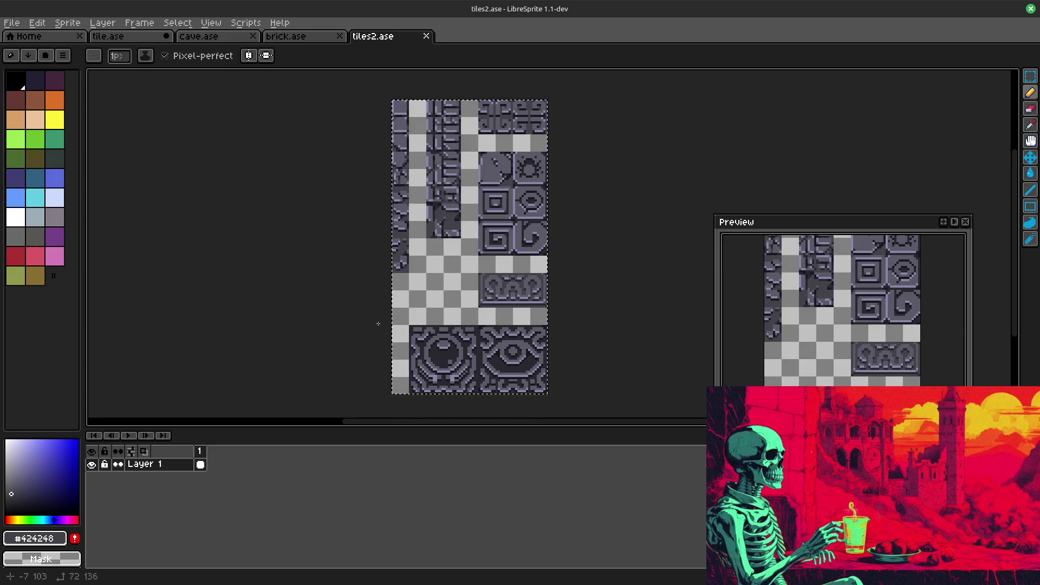
scroll(553, 238, "up", 3)
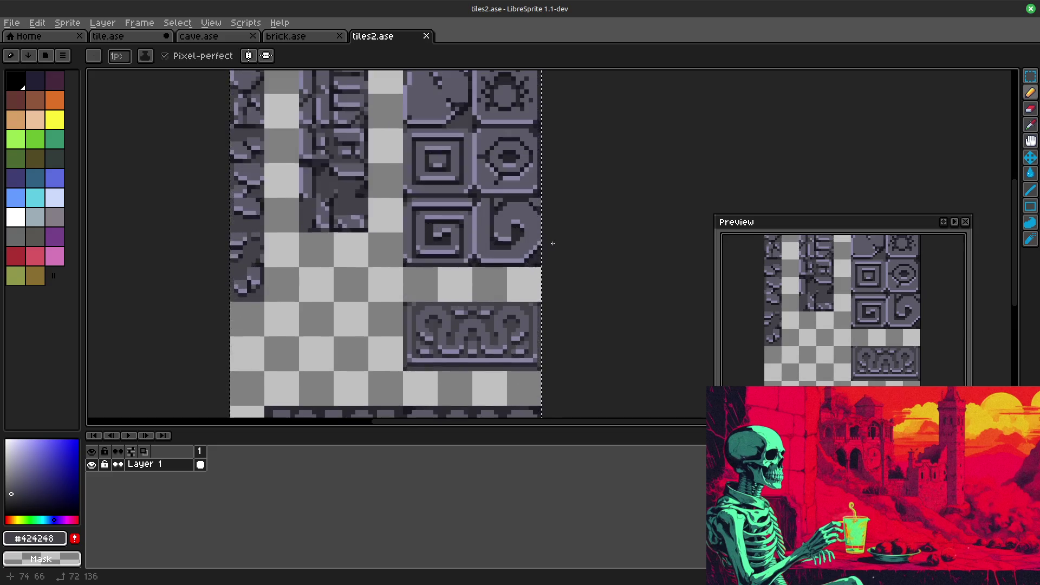
scroll(470, 271, "up", 3)
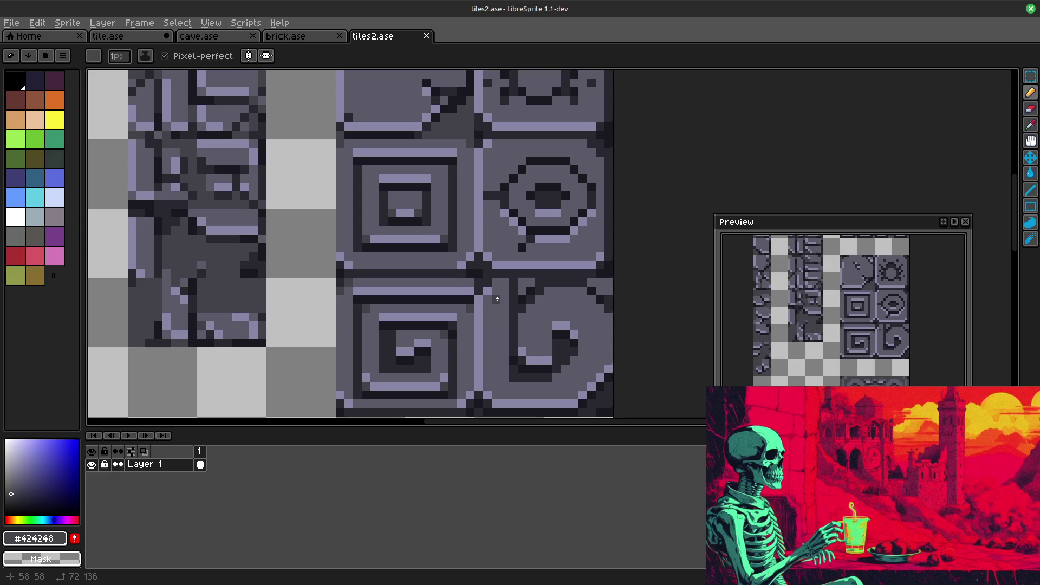
scroll(497, 299, "down", 1)
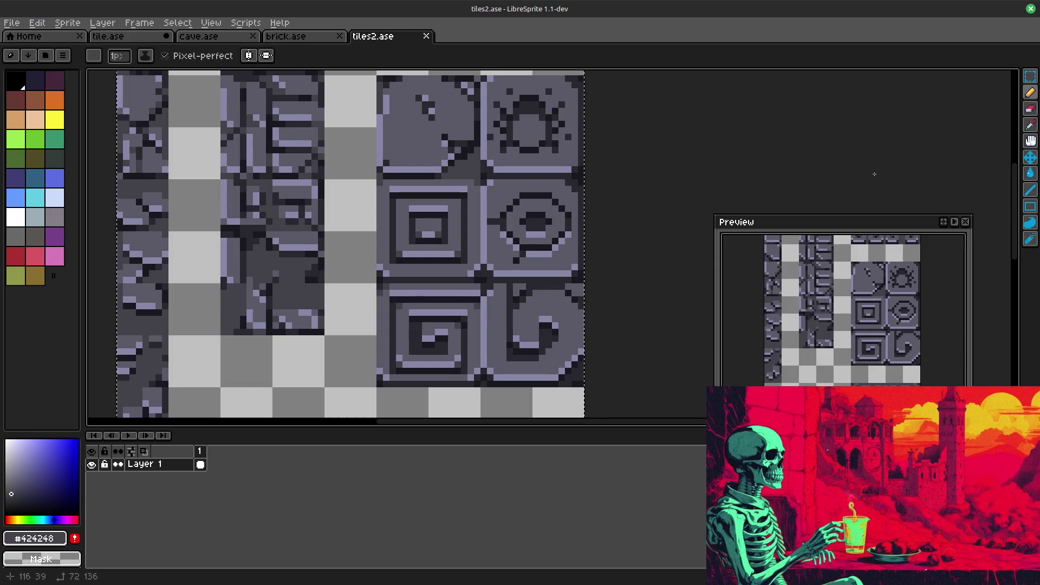
left_click(1030, 76)
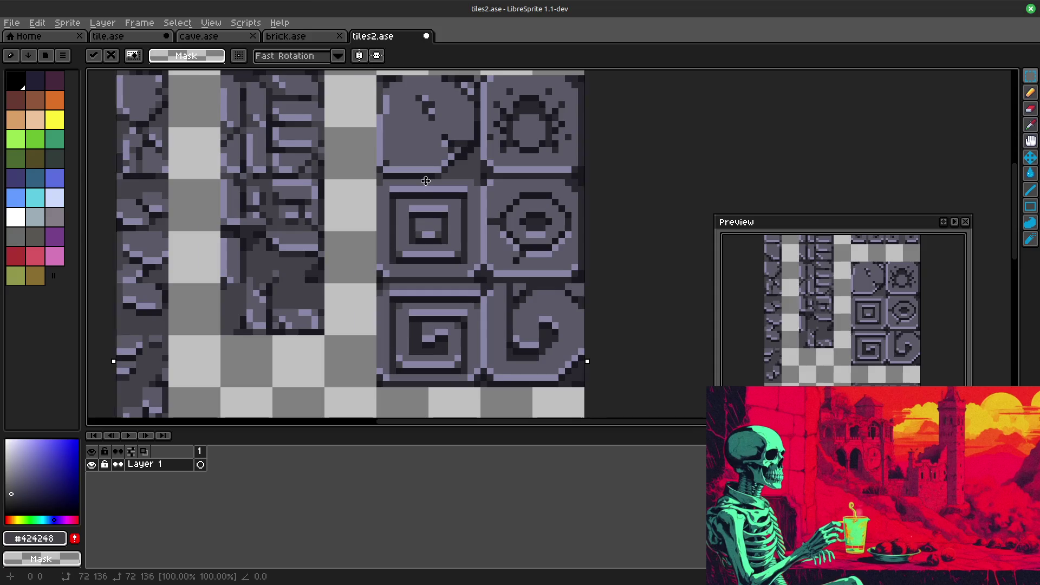
Nudge the concentric-square and spiral tiles one pixel left each, deselecting after.
key("ctrl+d")
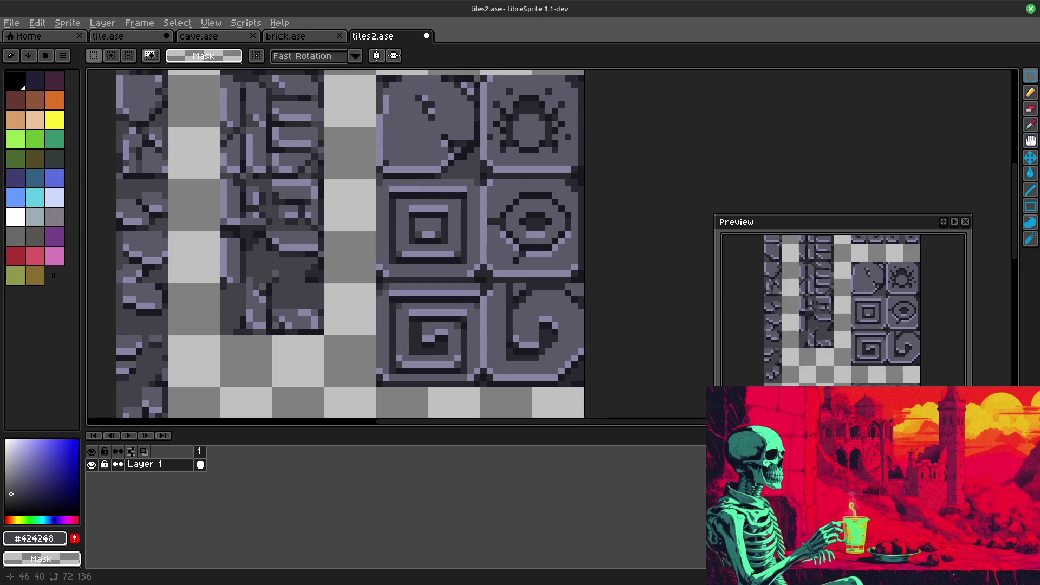
mouse_move(431, 183)
left_mouse_down()
mouse_move(476, 278)
mouse_move(417, 285)
mouse_move(471, 383)
left_mouse_up()
key("Left")
key("ctrl+d")
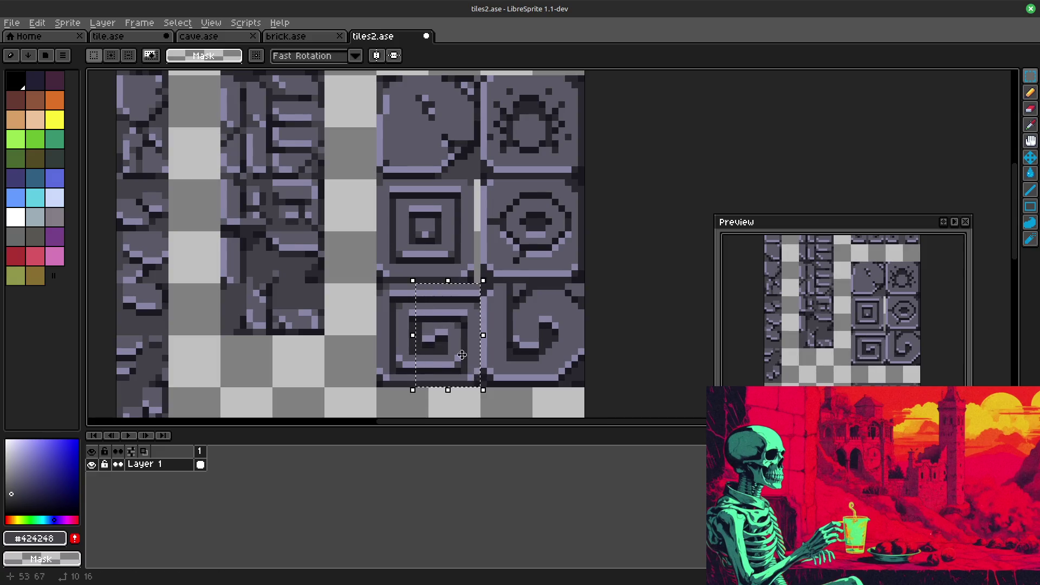
key("Left")
key("ctrl+d")
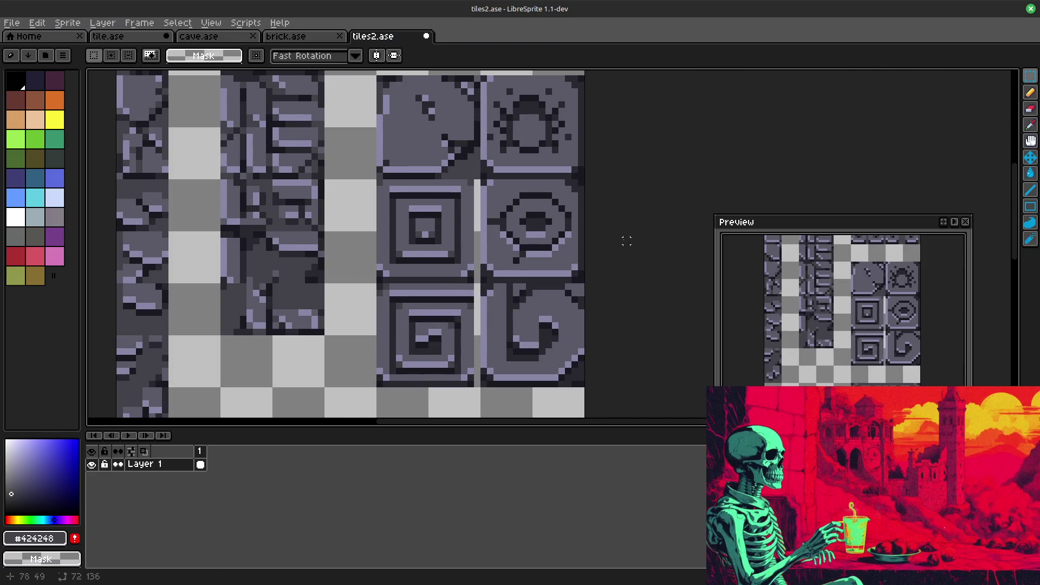
key("b")
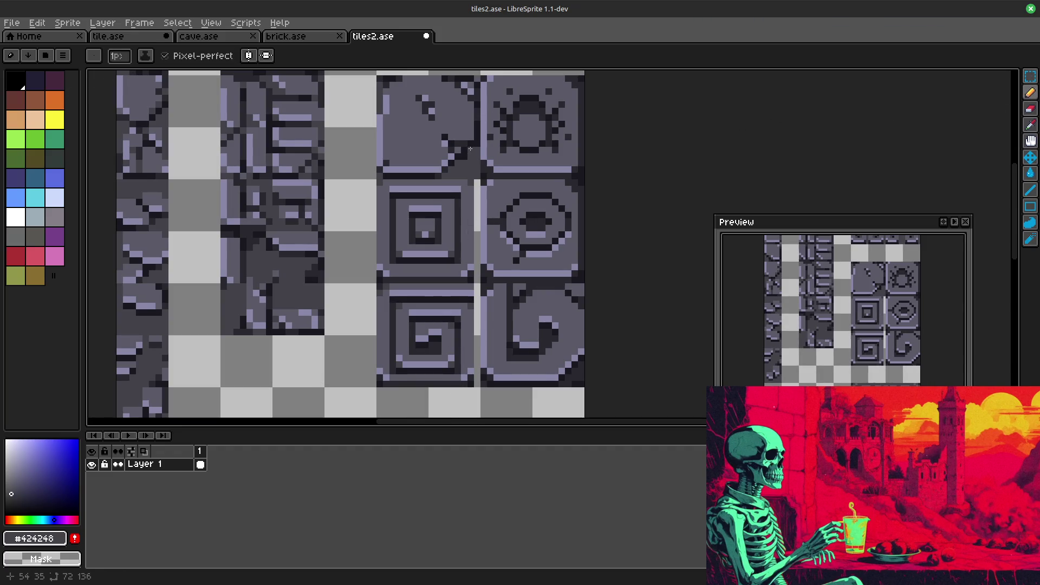
Paint the transparent strip dark and draw a #191820 line along the tile seam.
left_click(478, 185)
mouse_move(478, 185)
left_mouse_down()
mouse_move(477, 386)
mouse_move(481, 195)
left_mouse_up()
left_click(465, 375, "alt")
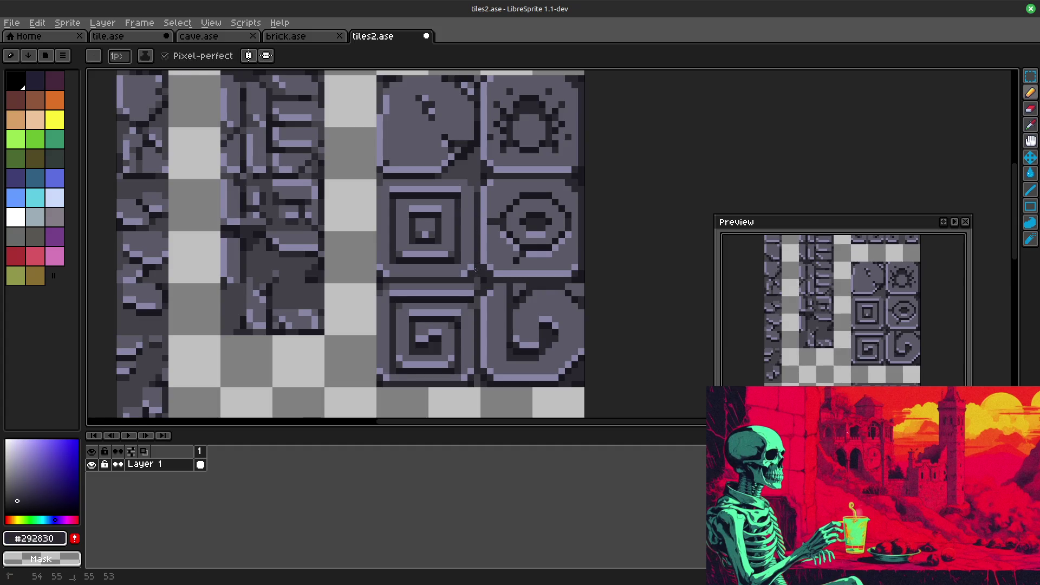
left_click(475, 277, "alt")
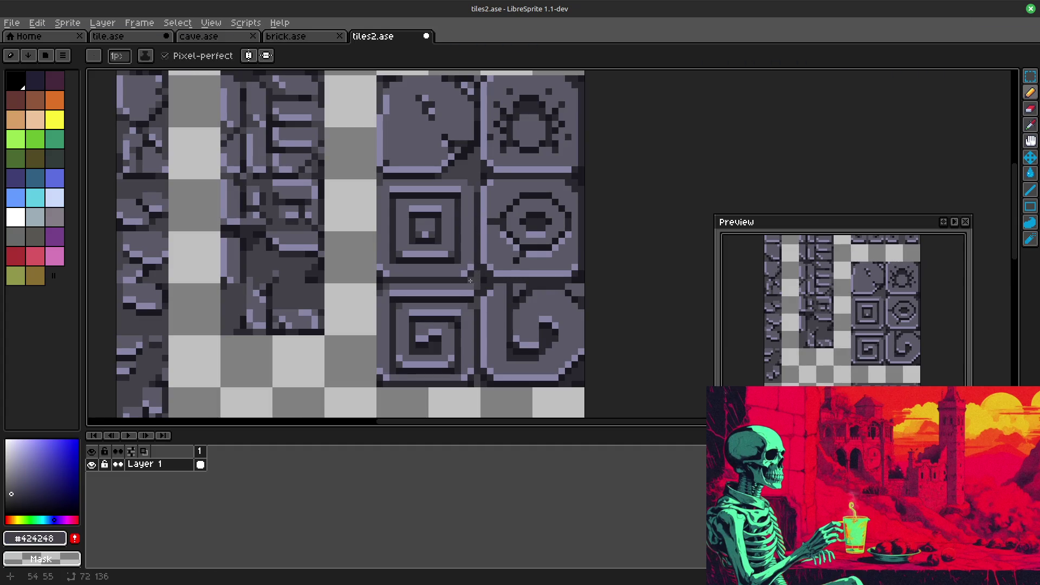
left_click(474, 384, "alt")
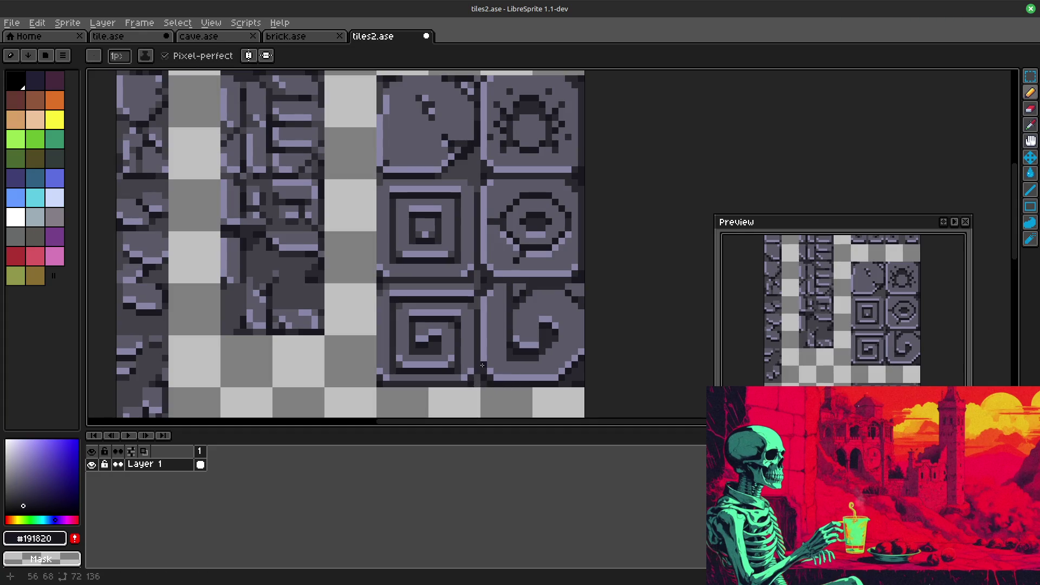
left_click(485, 349, "alt")
left_click(477, 352, "alt")
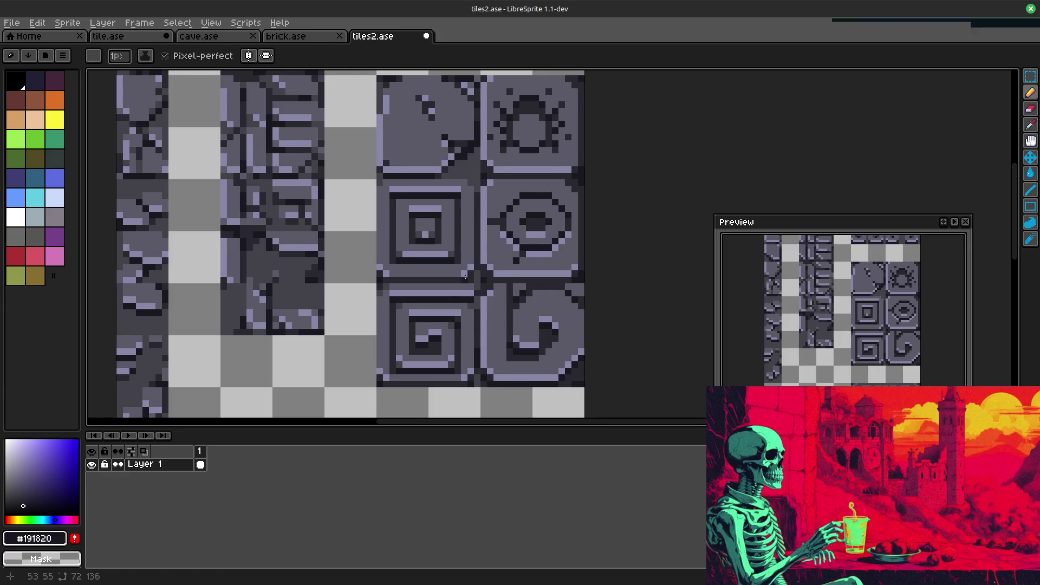
left_click_drag(442, 280, 468, 280)
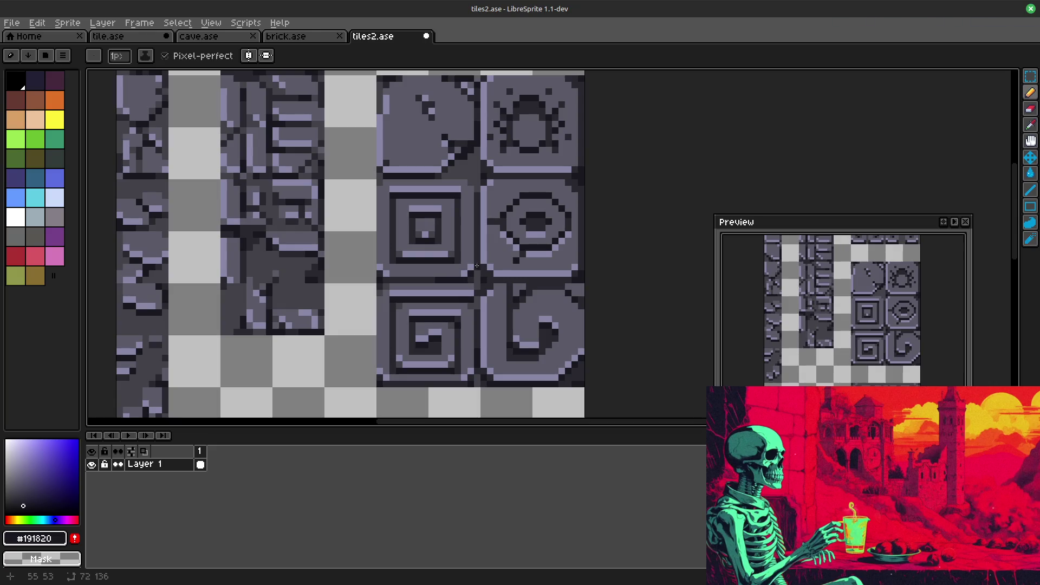
Alternate sampling lavender #8887a8 and dark #191820 from the seams and circle tile.
left_click(487, 255, "alt")
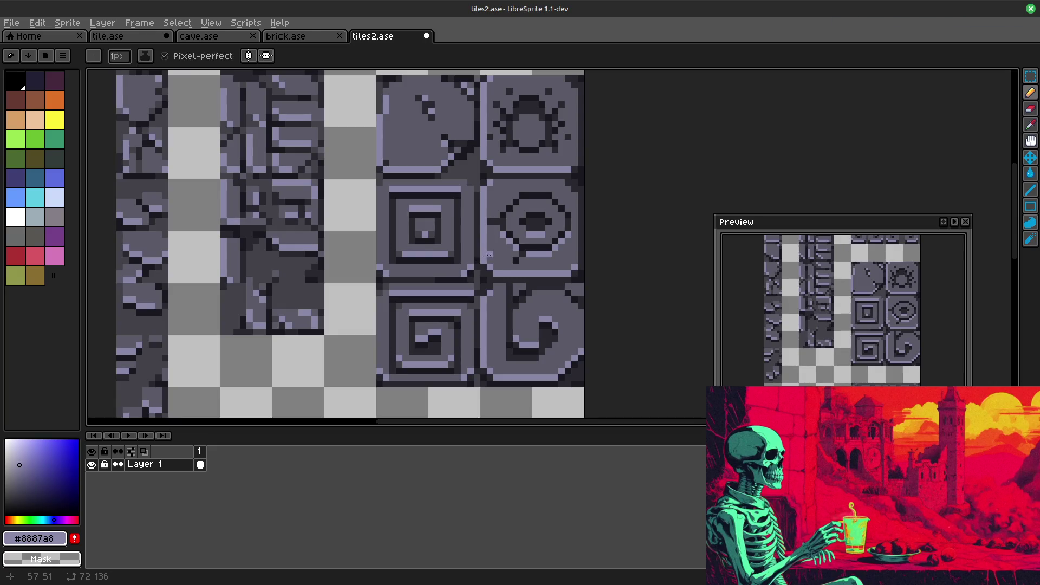
left_click(460, 281, "alt")
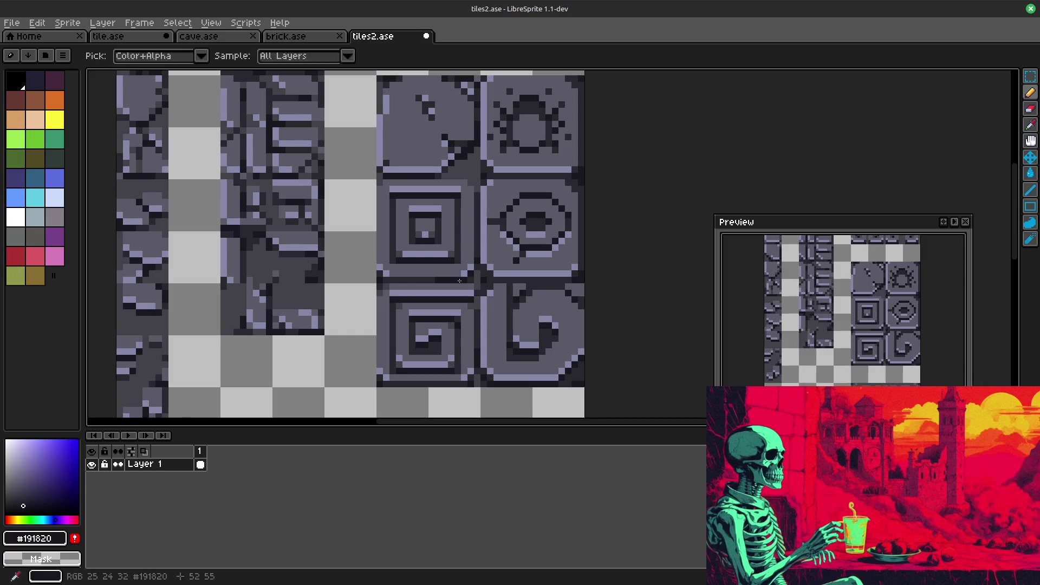
left_click(487, 256, "alt")
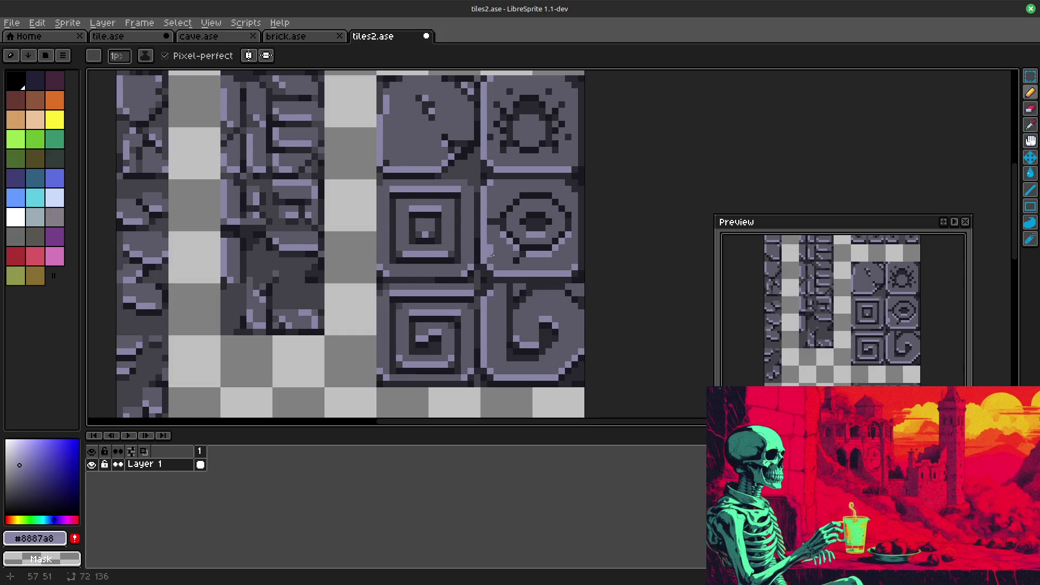
left_click(522, 261, "alt")
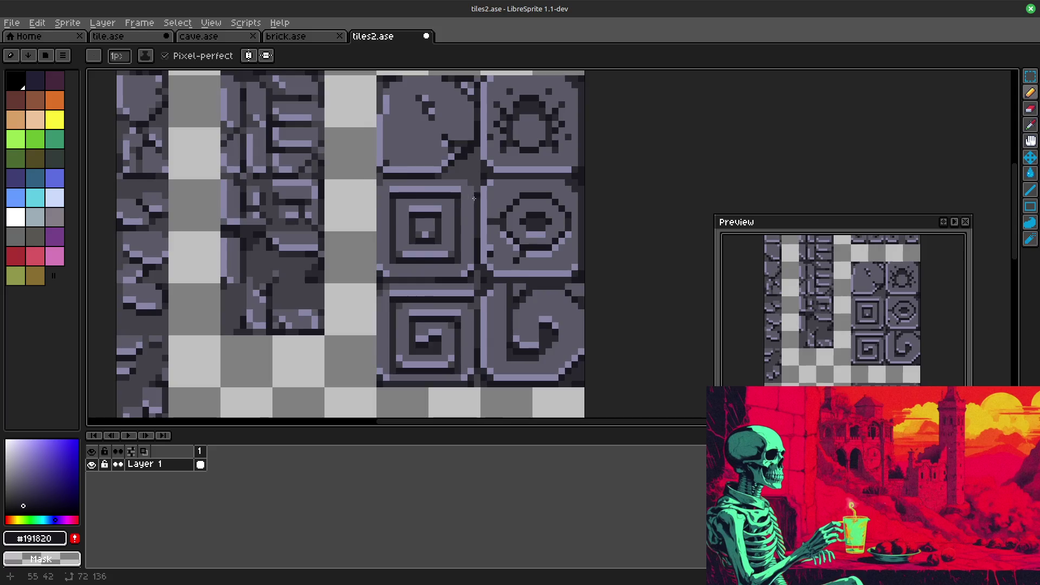
scroll(474, 198, "down", 2)
scroll(505, 187, "down", 3)
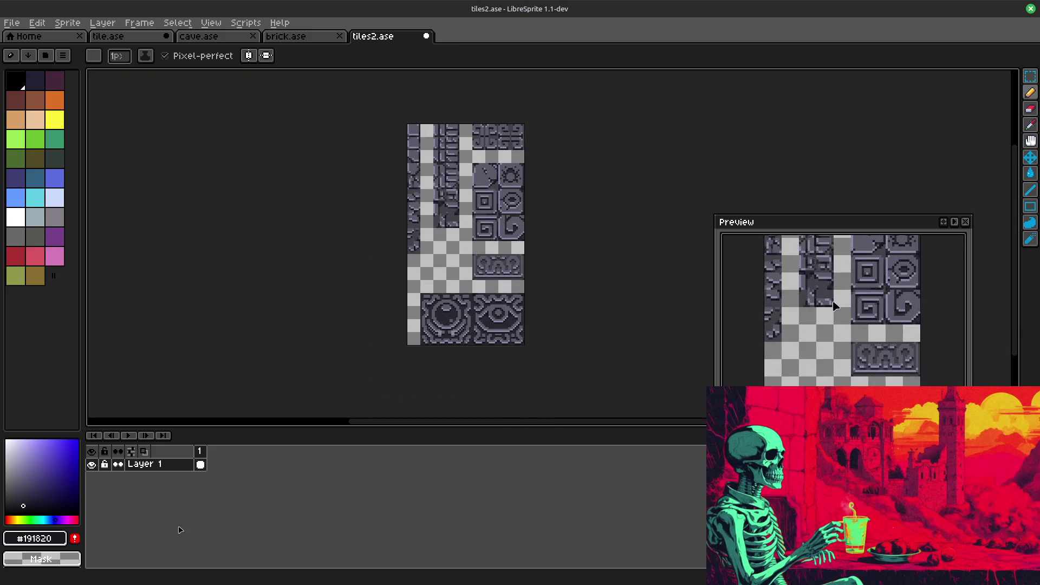
scroll(632, 246, "up", 1)
scroll(632, 247, "up", 1)
scroll(632, 246, "down", 1)
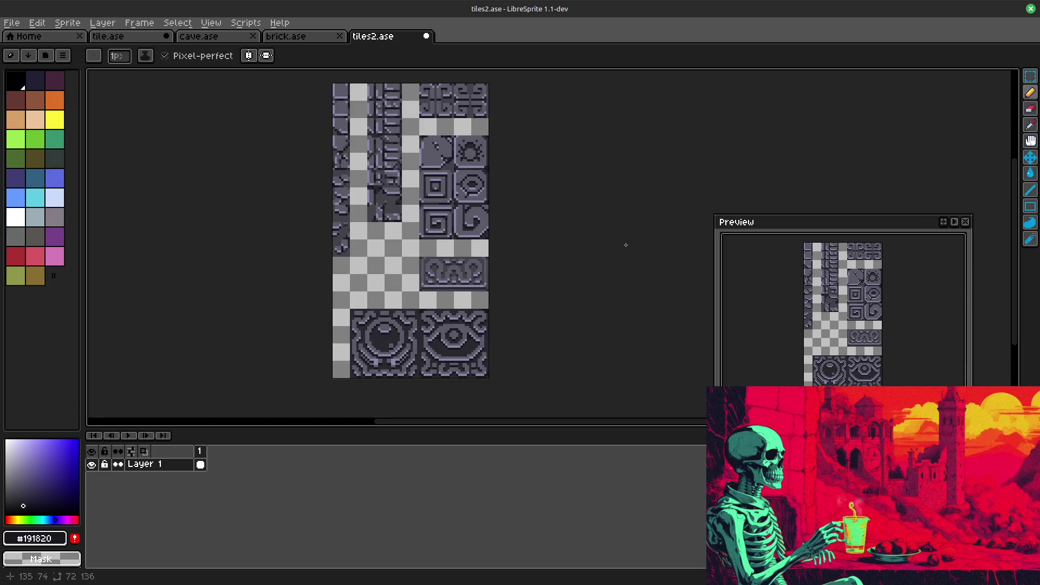
scroll(469, 187, "up", 2)
Sample #5b5a67, #191820 and #292830 in turn, ending on lavender #8887a8.
left_click(456, 198, "alt")
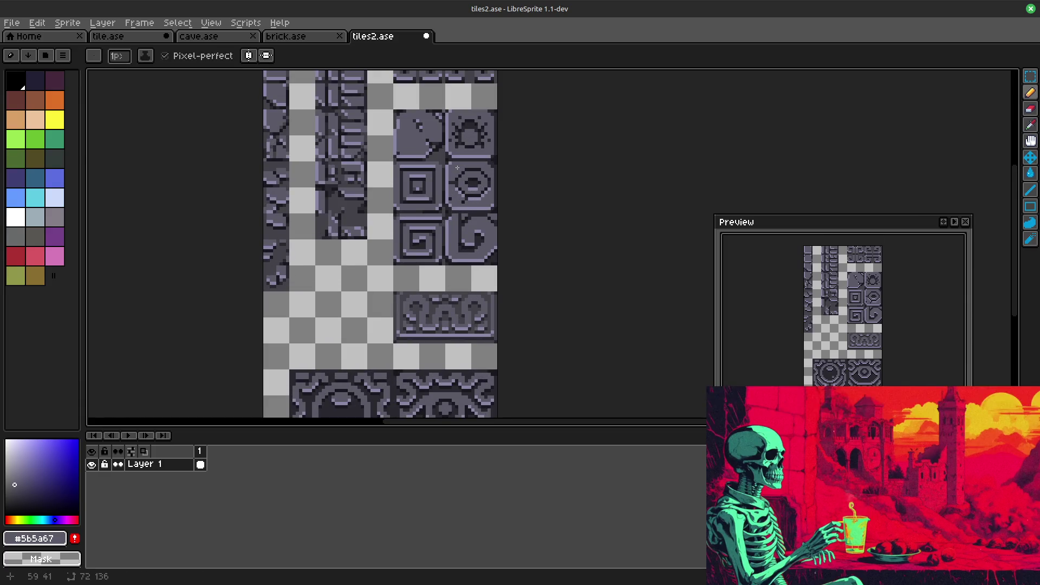
scroll(460, 167, "up", 2)
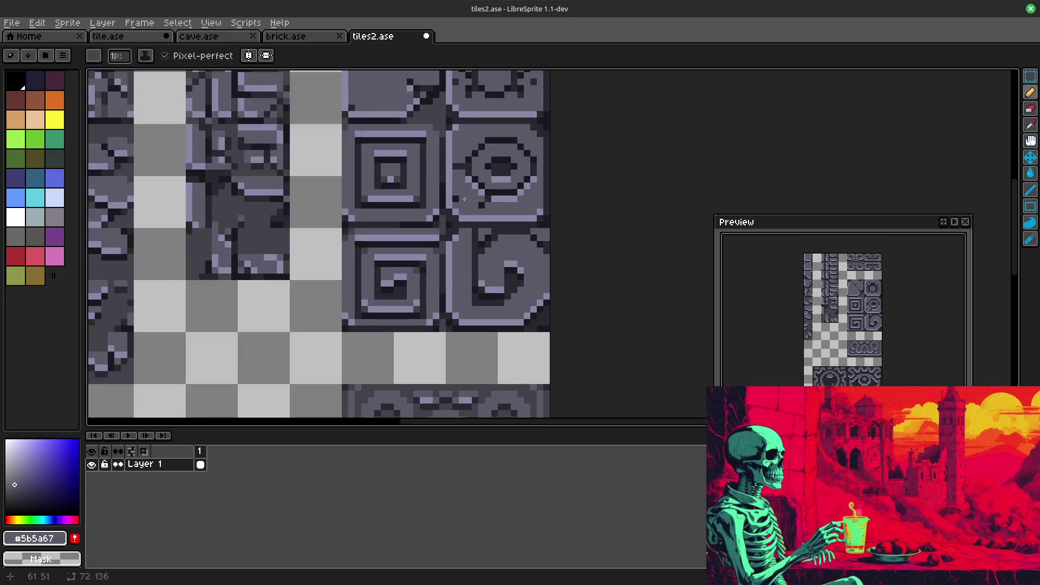
left_click(453, 198, "alt")
left_click(456, 199, "alt")
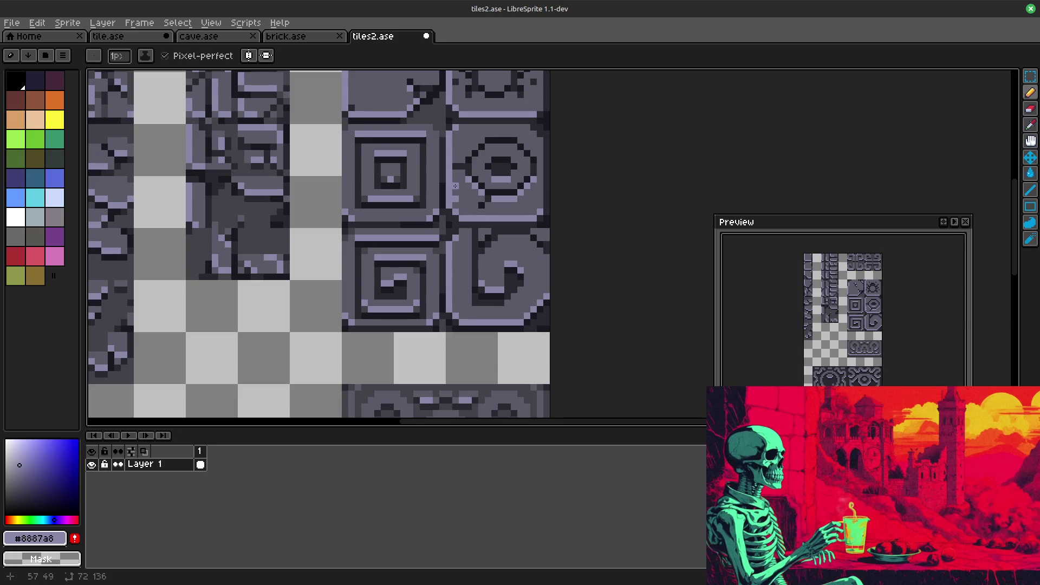
left_click(455, 192, "alt")
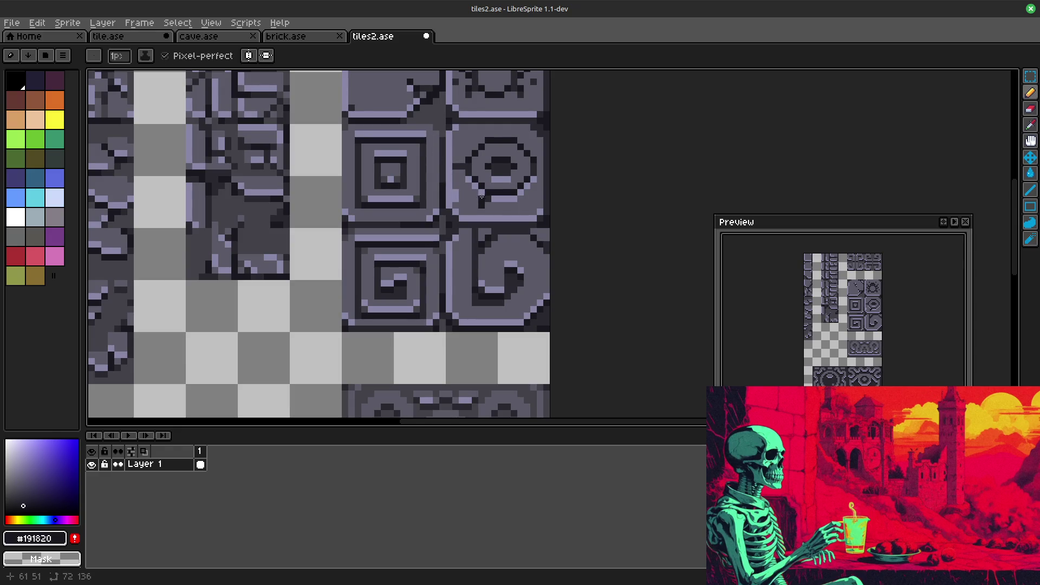
left_click(470, 169, "alt")
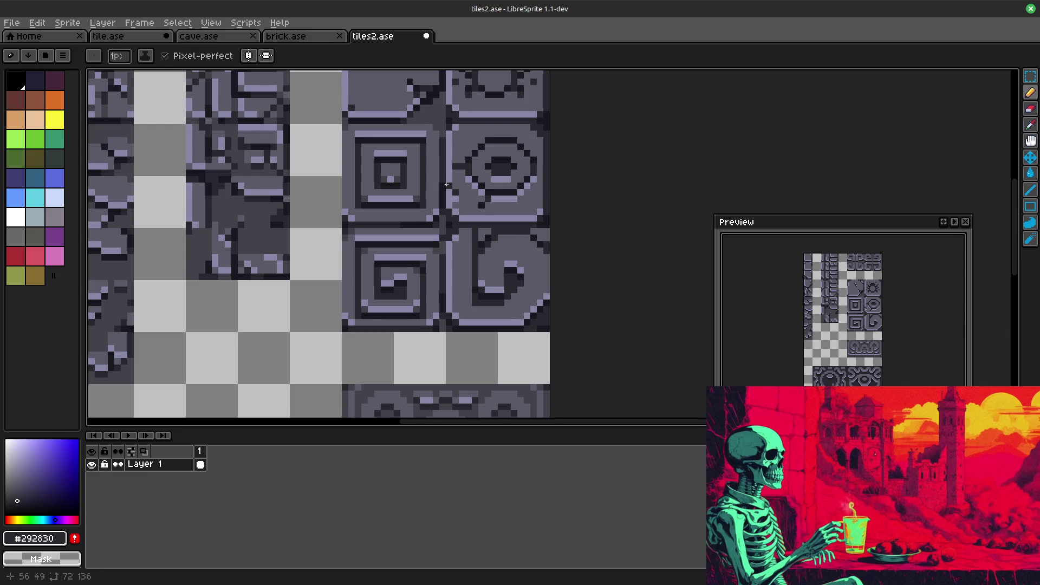
left_click(467, 199, "alt")
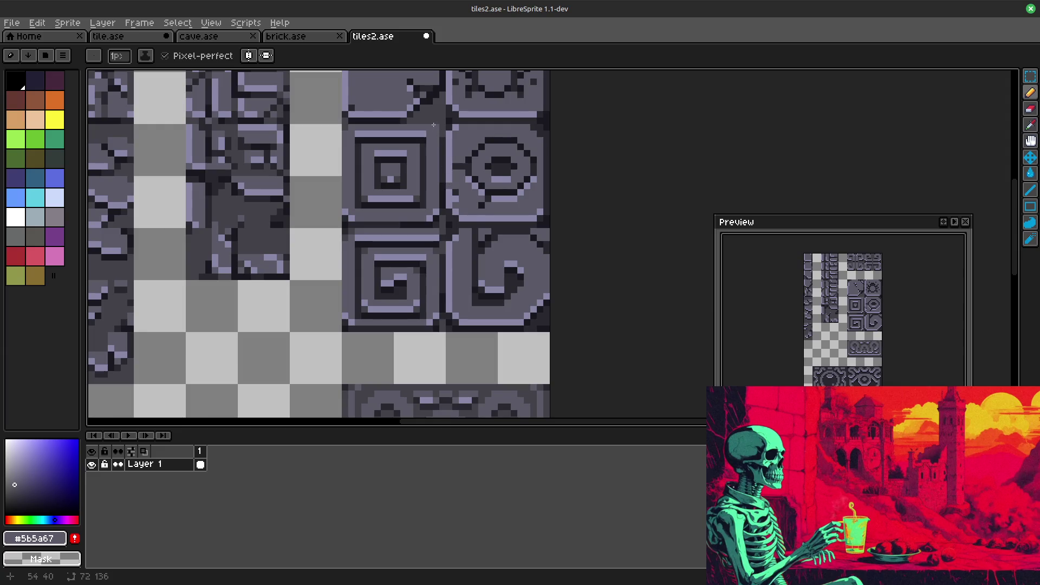
left_click(452, 193, "alt")
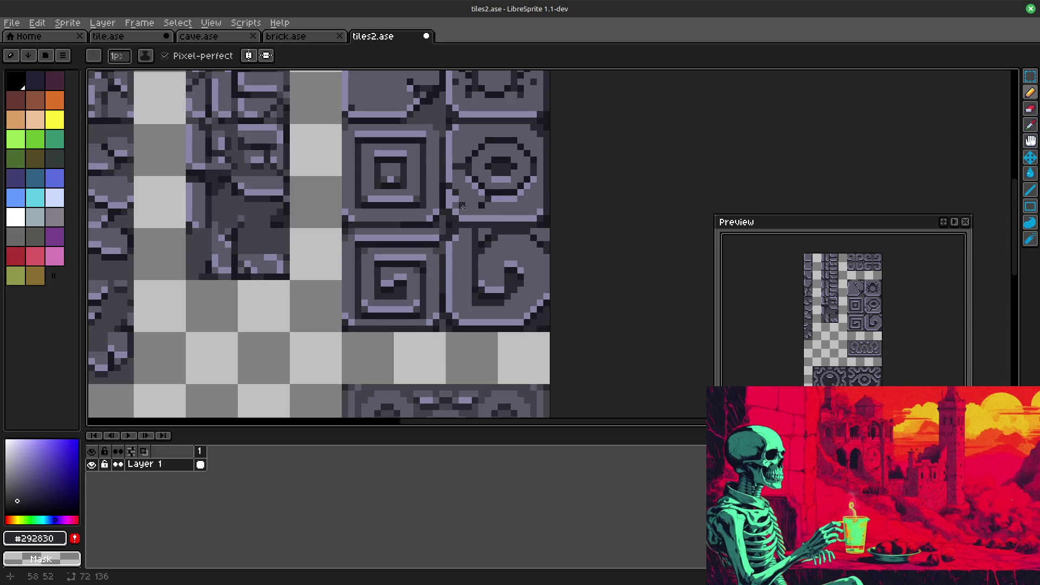
left_click(463, 206, "alt")
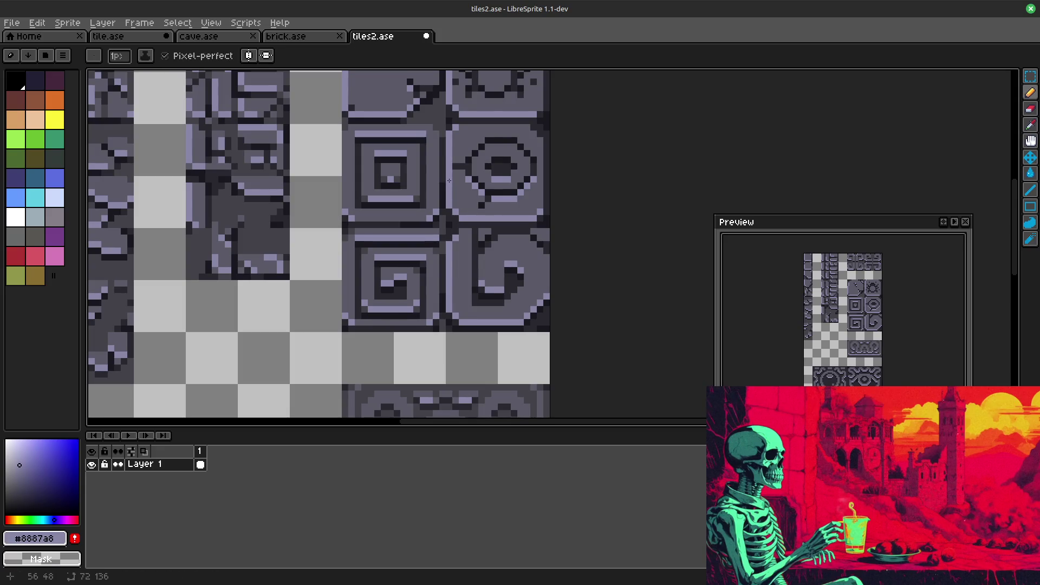
left_click(449, 180, "alt")
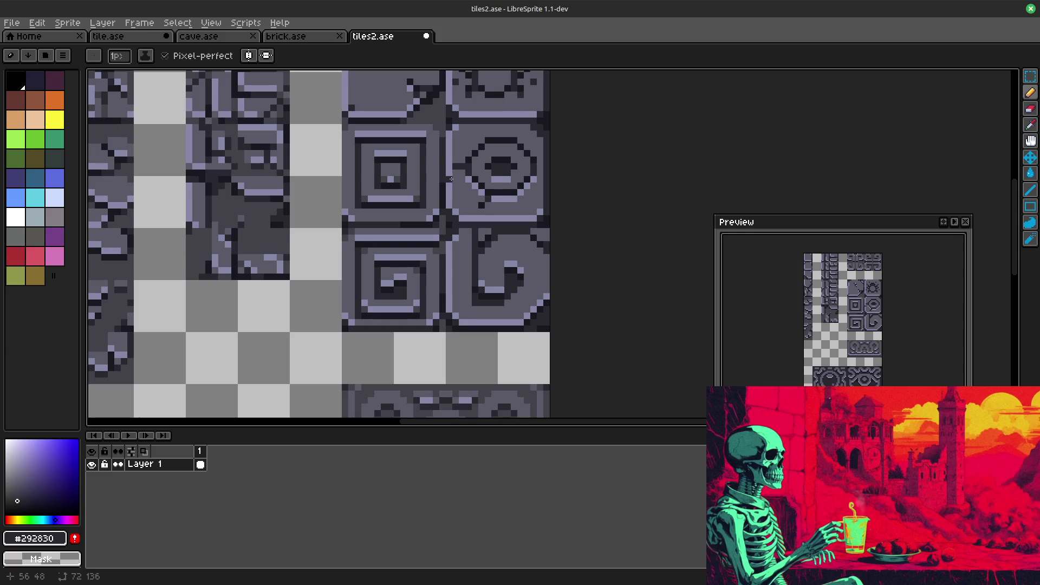
left_click(468, 164, "alt")
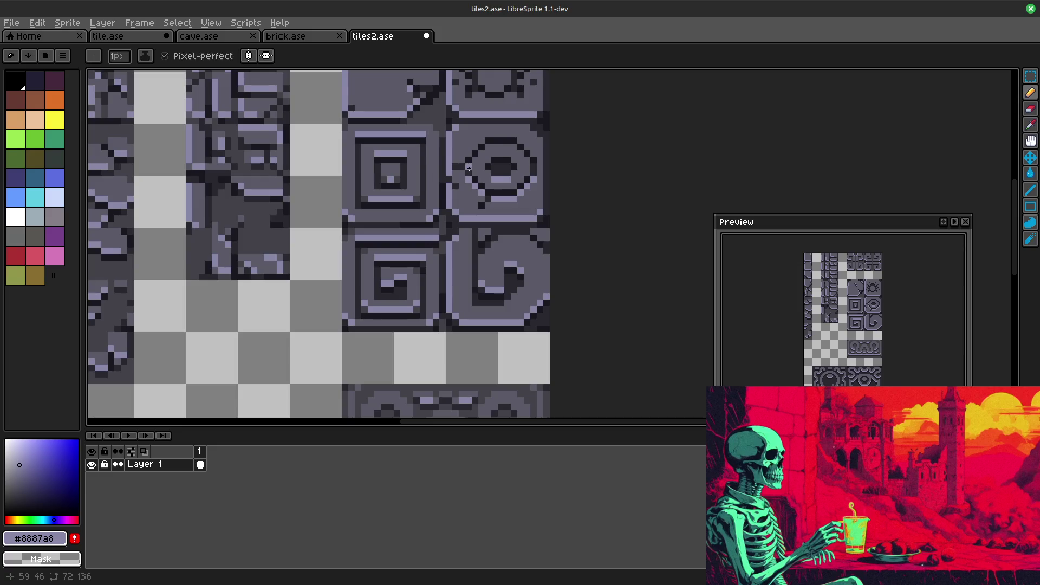
key("ctrl")
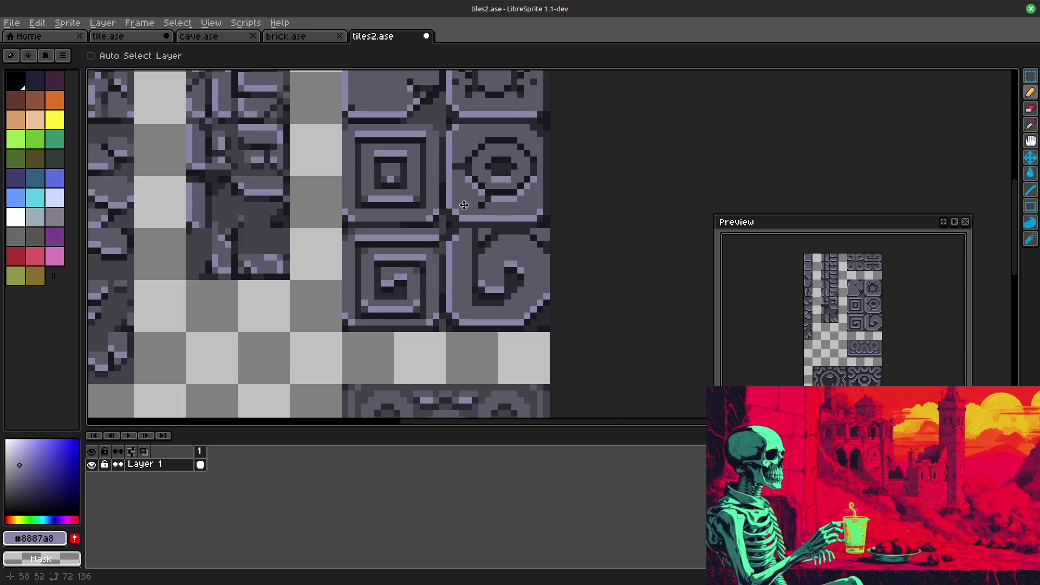
Sample #292830 and lavender #8887a8 for final touch-ups, then open the File menu.
left_click(455, 181, "alt")
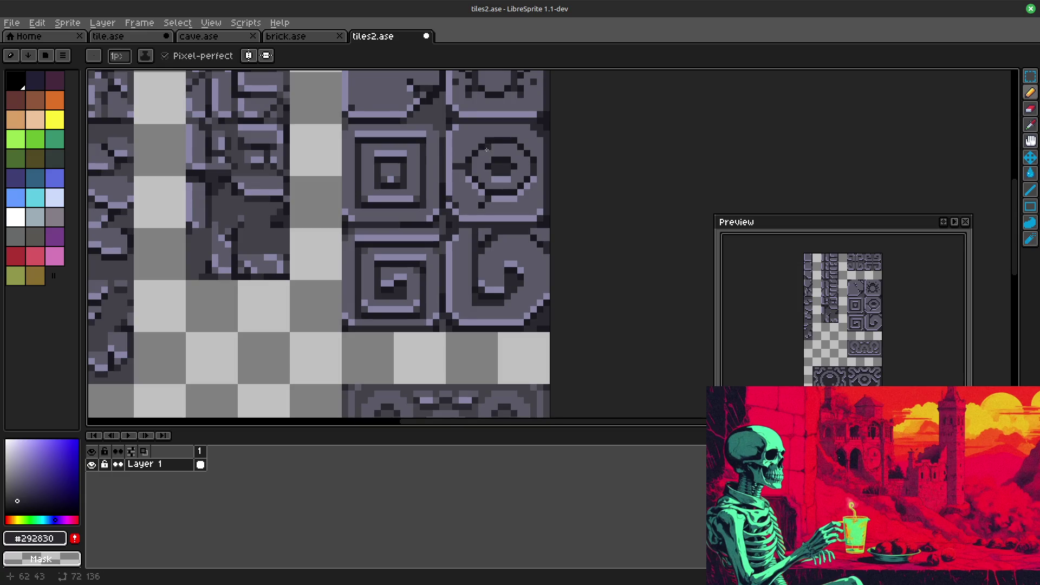
key("ctrl")
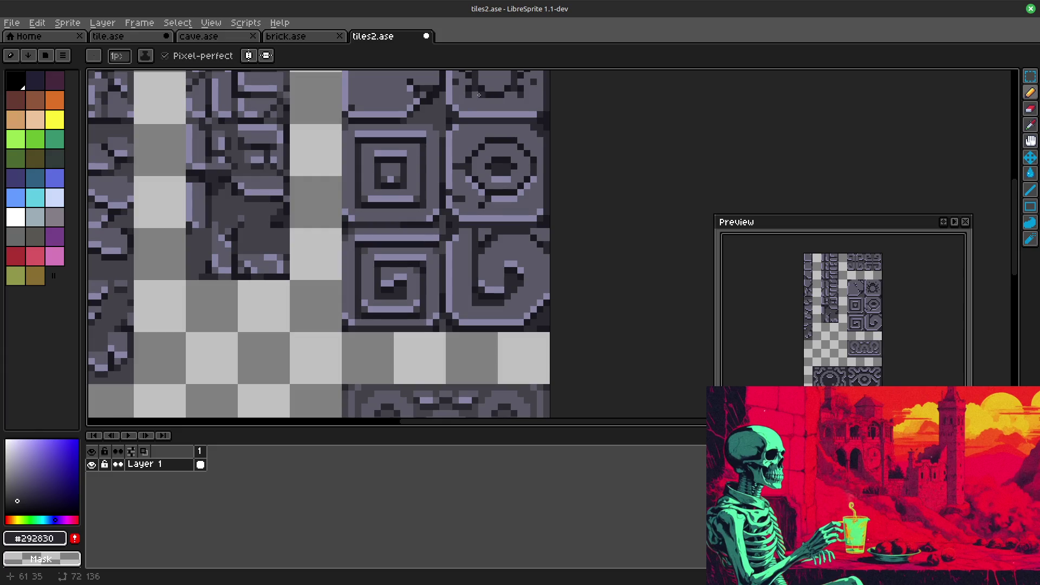
scroll(488, 163, "up", 1)
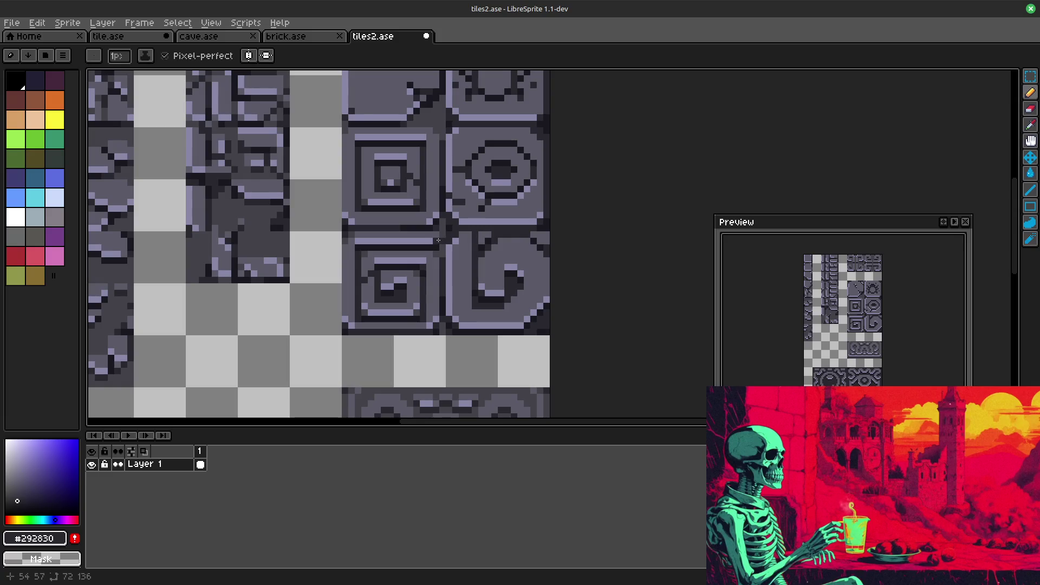
left_click(389, 285, "alt")
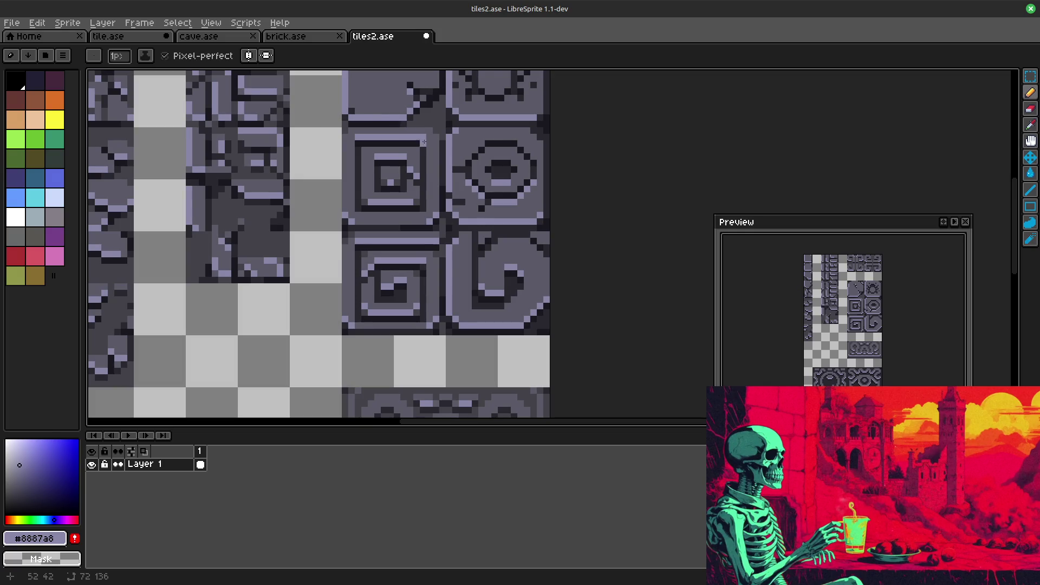
left_click(17, 26)
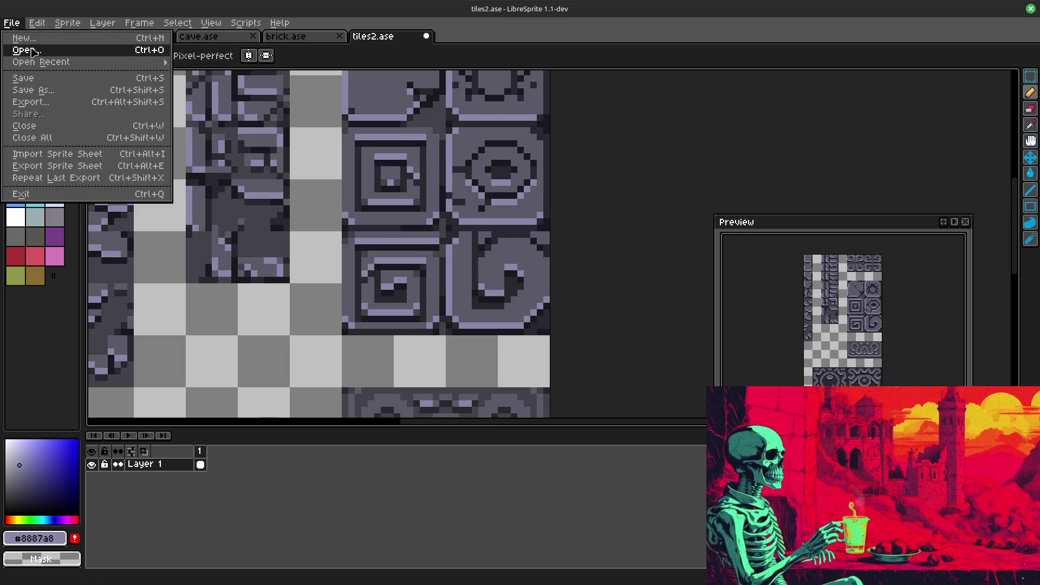
Save tiles2.ase and zoom out so the whole tile sheet is visible.
left_click(42, 88)
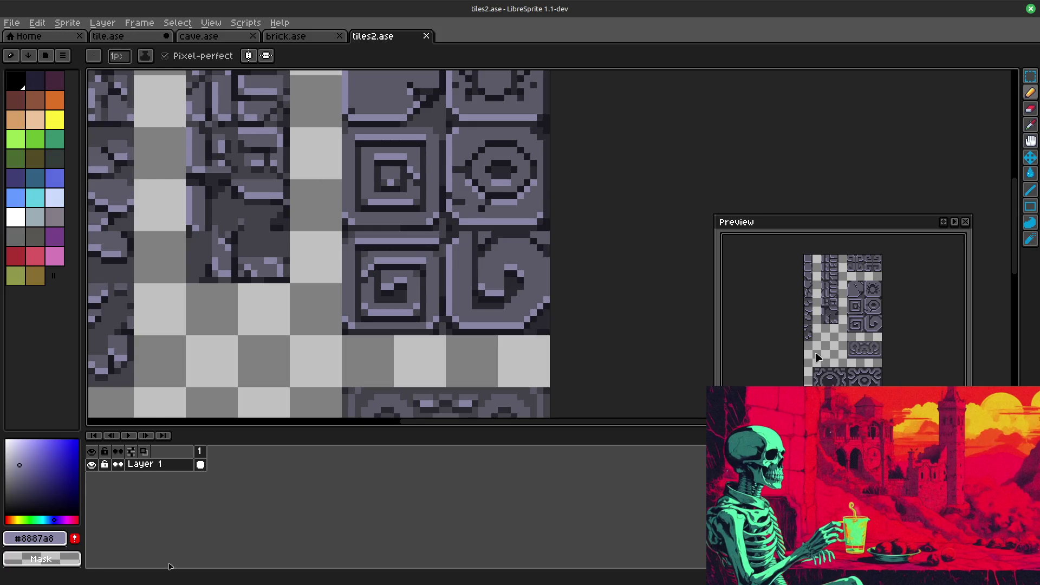
mouse_move(729, 442)
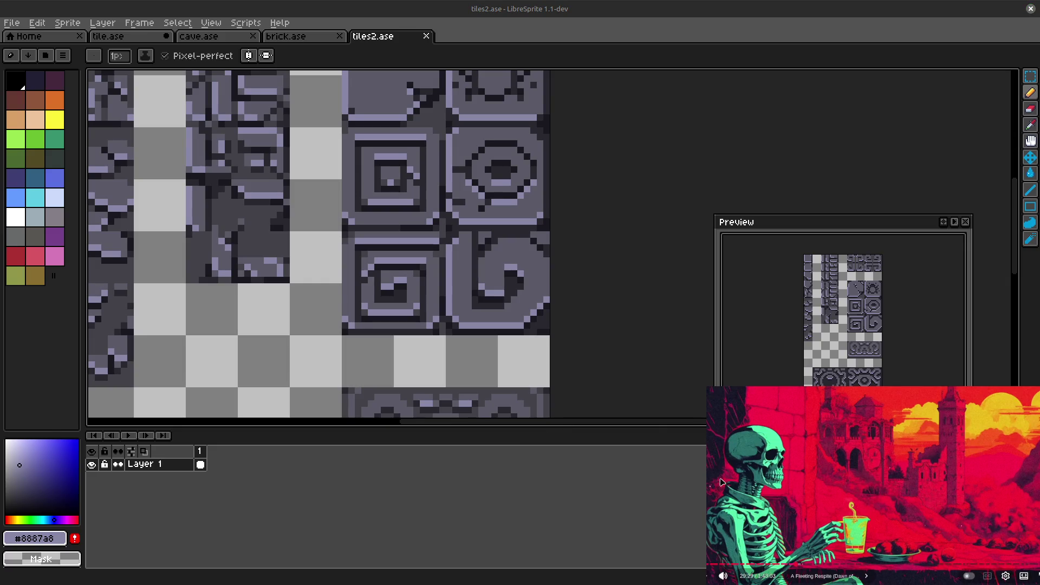
scroll(487, 226, "down", 2)
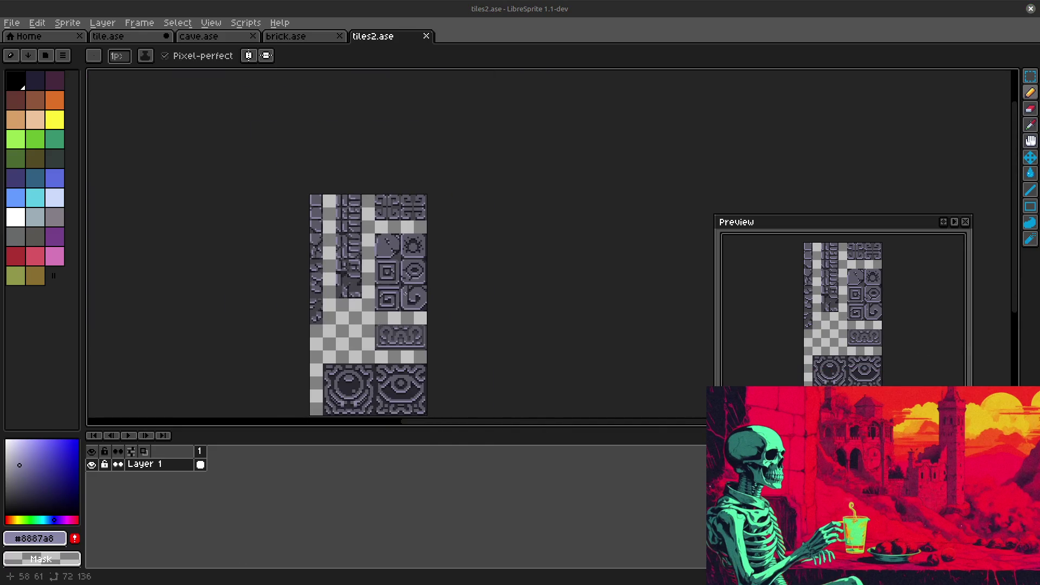
scroll(477, 254, "down", 2)
scroll(469, 280, "left", 5)
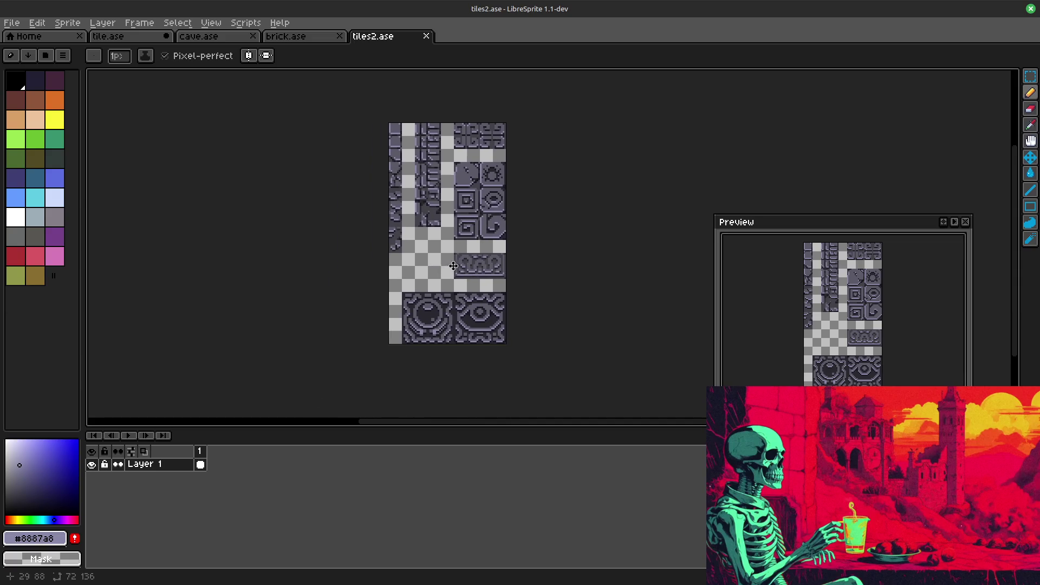
left_click_drag(469, 280, 470, 284)
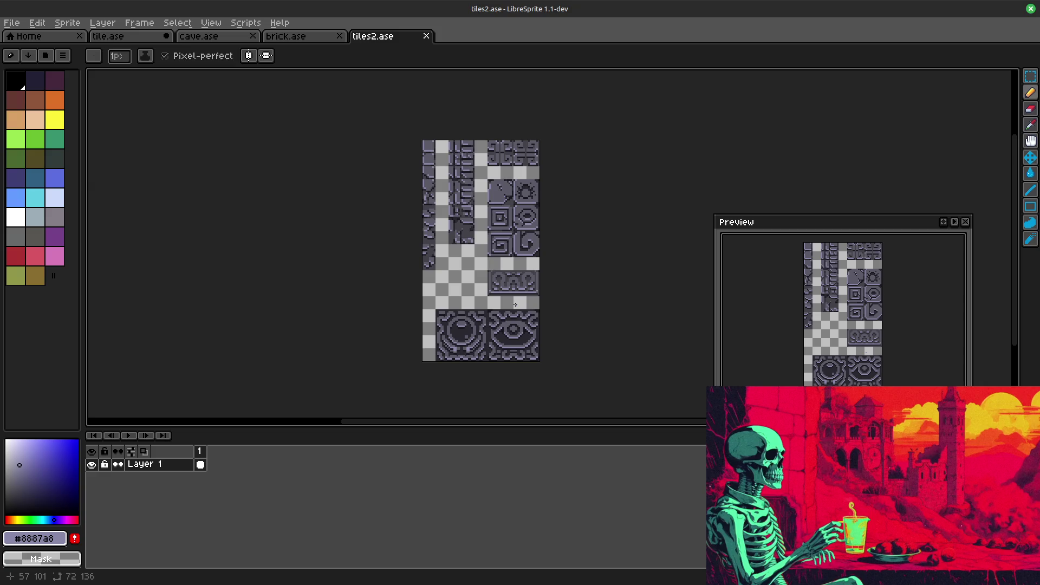
scroll(516, 304, "up", 1)
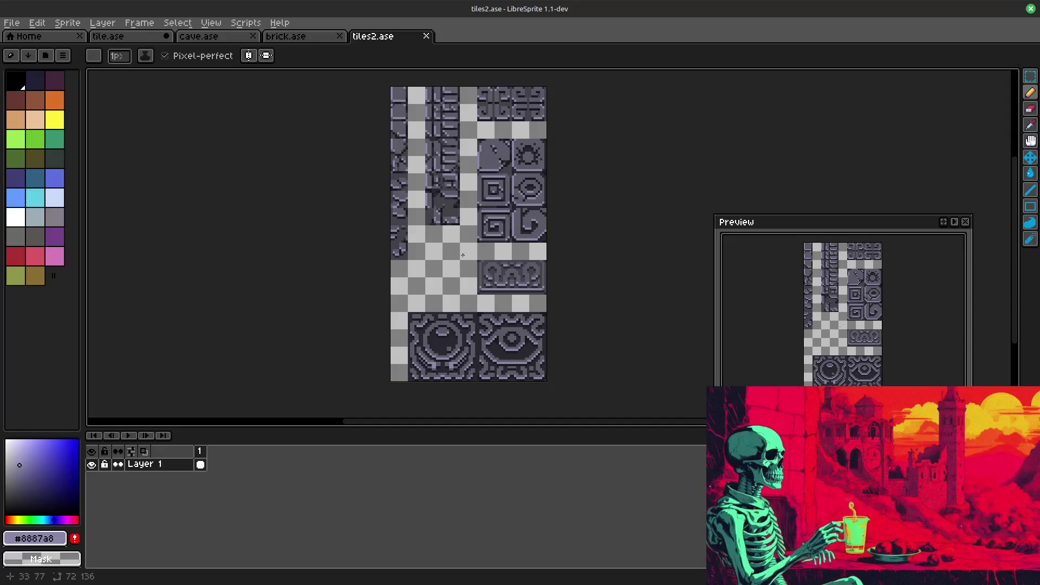
scroll(482, 233, "up", 2)
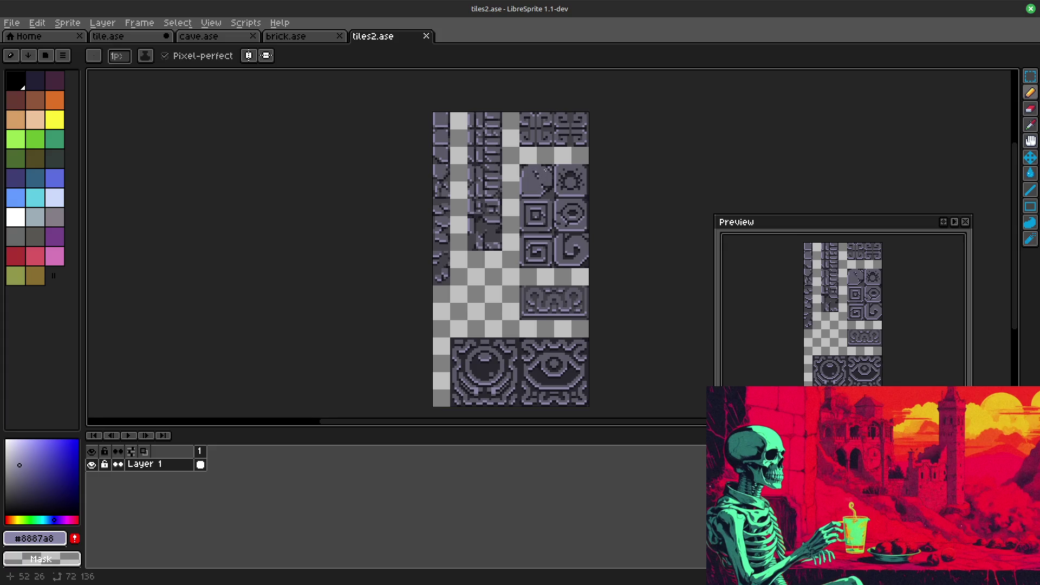
Add a 72 px right border, widening the canvas to 144×136.
key("ctrl+alt+c")
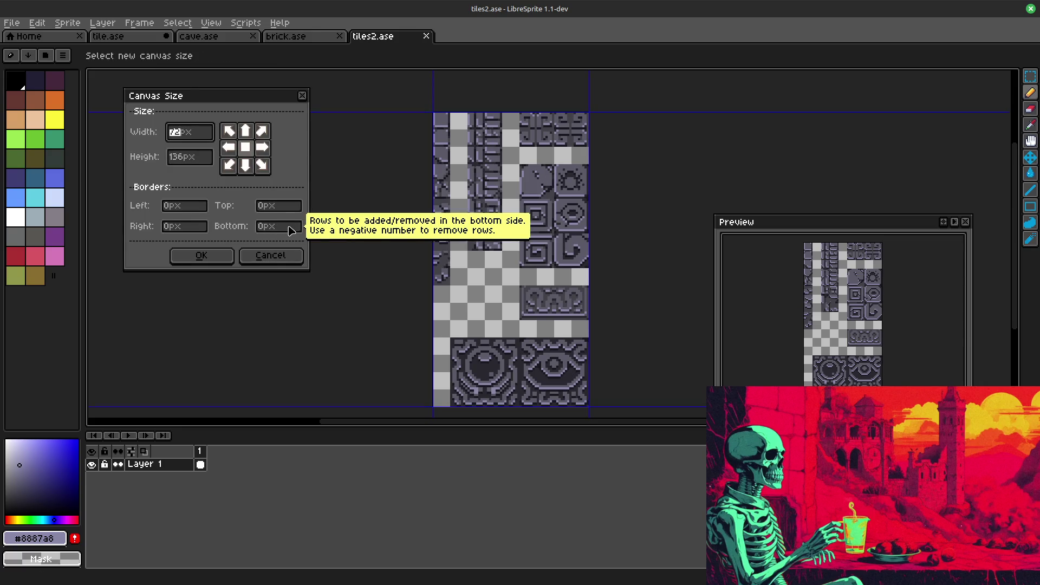
left_click(261, 228)
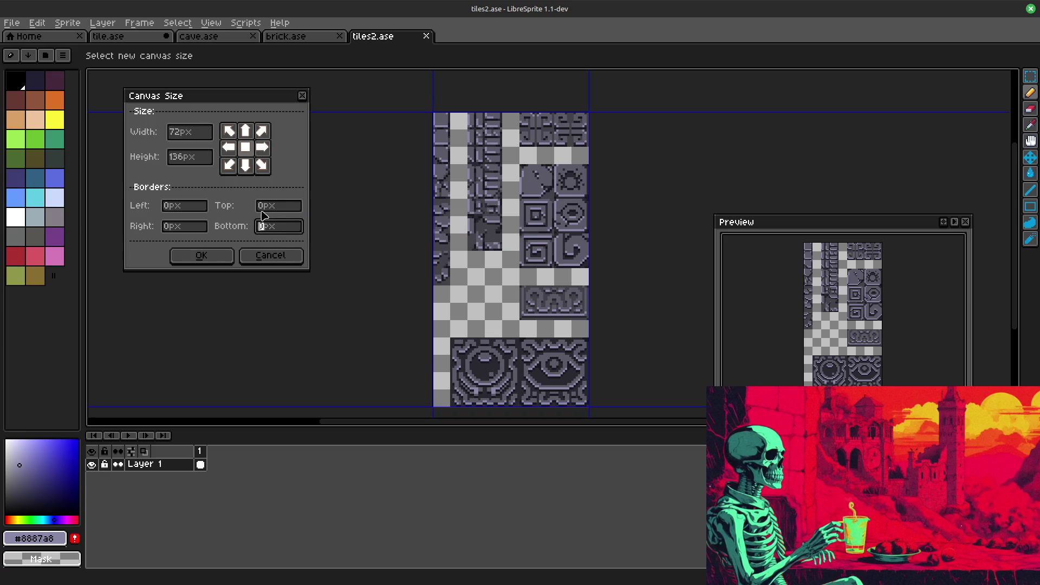
left_click(184, 226)
type("72")
left_click(201, 255)
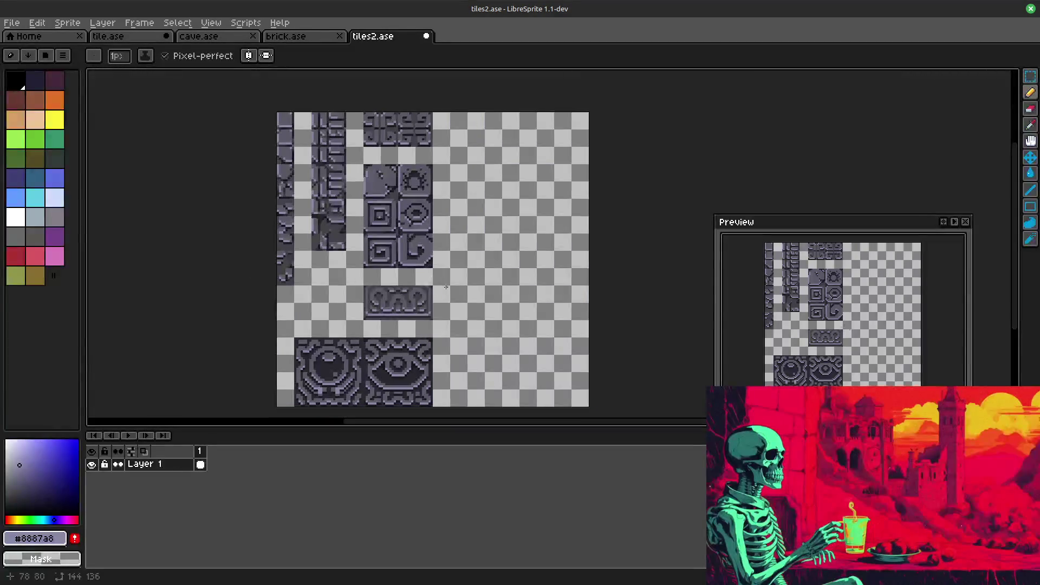
scroll(438, 230, "up", 2)
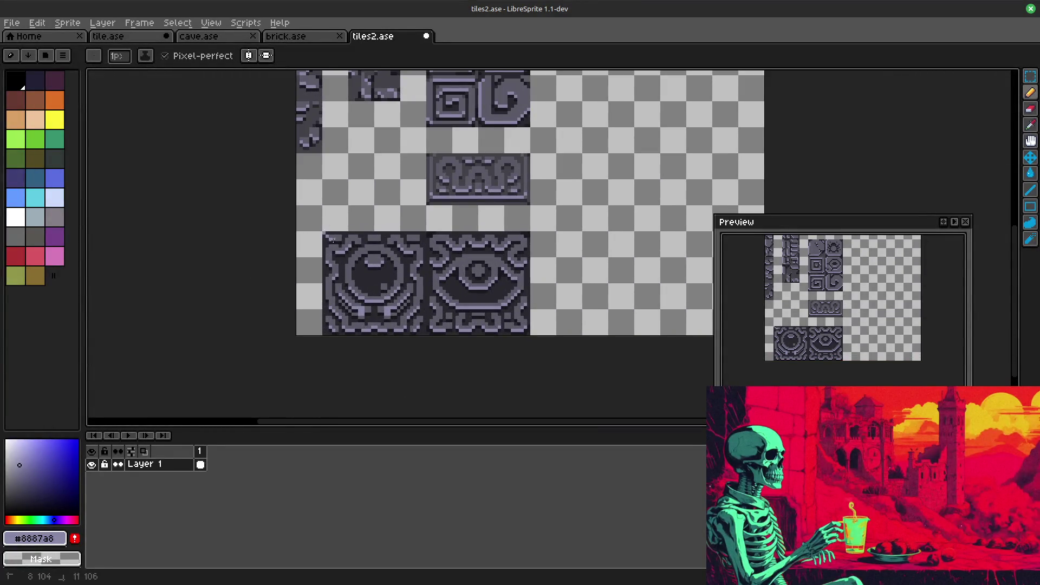
Move the circle tile into the new right-hand space beside the patterned tiles.
key("m")
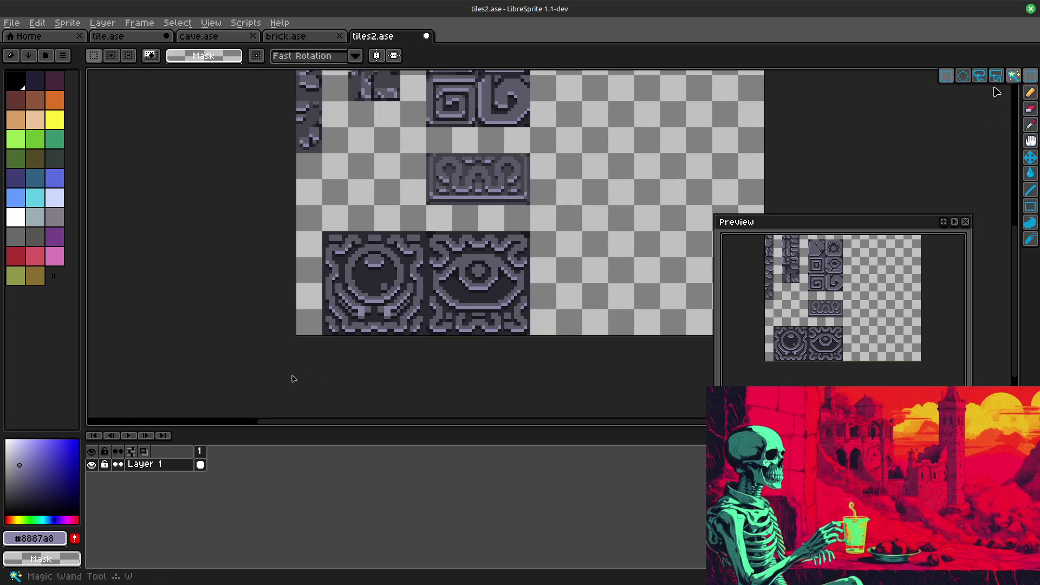
mouse_move(323, 232)
left_mouse_down()
mouse_move(427, 336)
mouse_move(619, 152)
left_mouse_up()
scroll(619, 151, "down", 4)
scroll(519, 286, "up", 1)
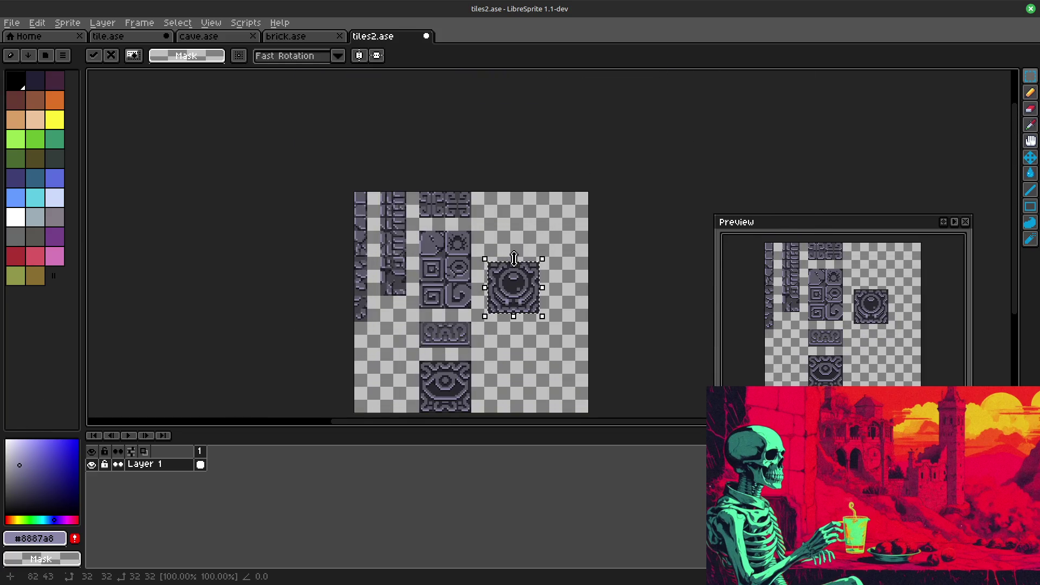
left_click_drag(518, 286, 533, 265)
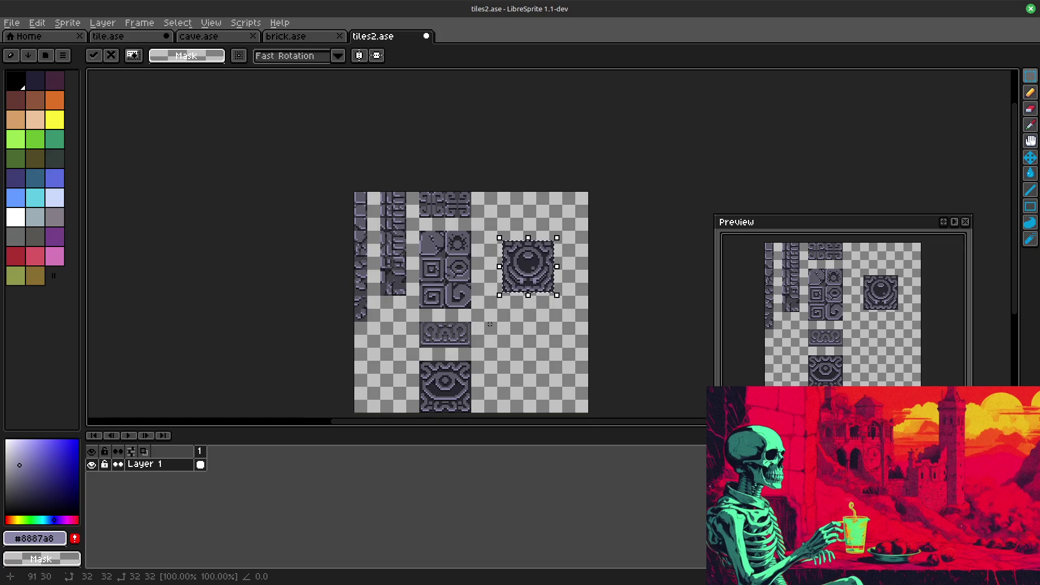
key("i")
left_click(524, 256)
key("m")
mouse_move(524, 256)
left_mouse_down()
mouse_move(539, 209)
mouse_move(504, 292)
mouse_move(499, 239)
mouse_move(500, 263)
left_mouse_up()
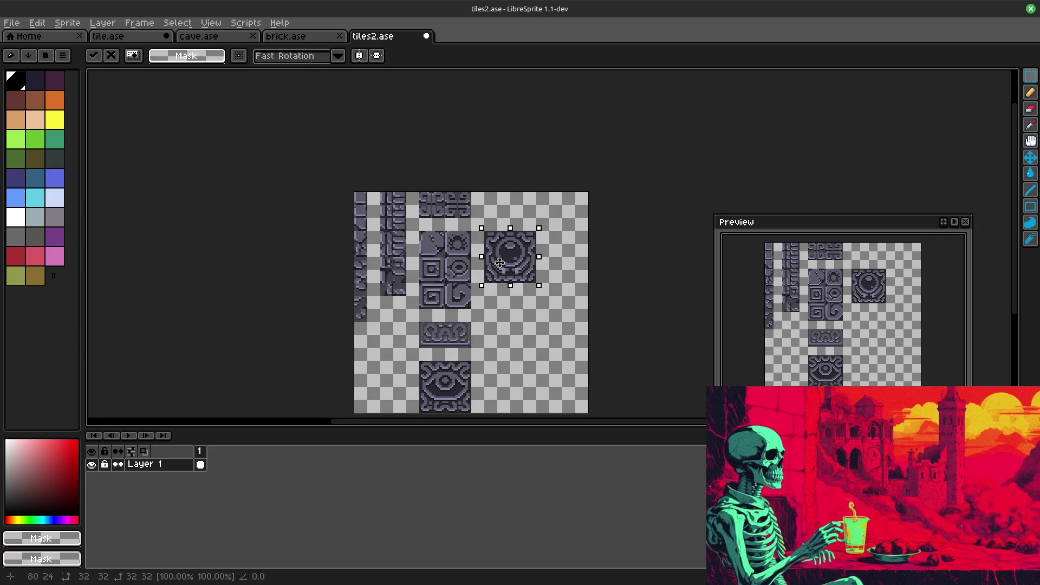
key("Return")
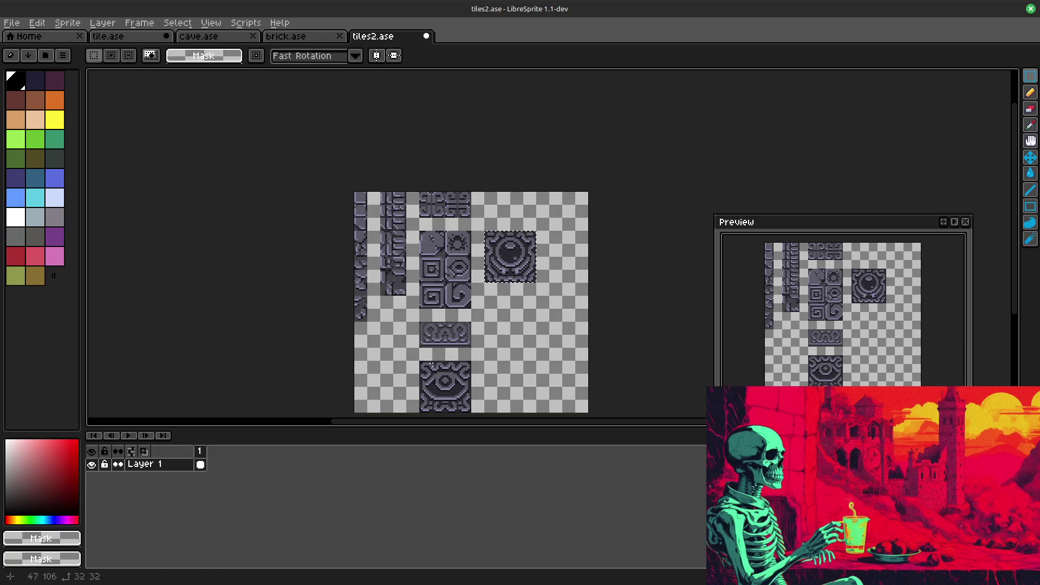
Place the eye tile below and the wavy tile above the circle tile, then reopen Canvas Size.
mouse_move(420, 362)
left_mouse_down()
mouse_move(471, 412)
mouse_move(475, 376)
mouse_move(524, 309)
left_mouse_up()
key("Return")
mouse_move(420, 322)
left_mouse_down()
mouse_move(471, 347)
mouse_move(533, 209)
mouse_move(512, 209)
left_mouse_up()
key("Return")
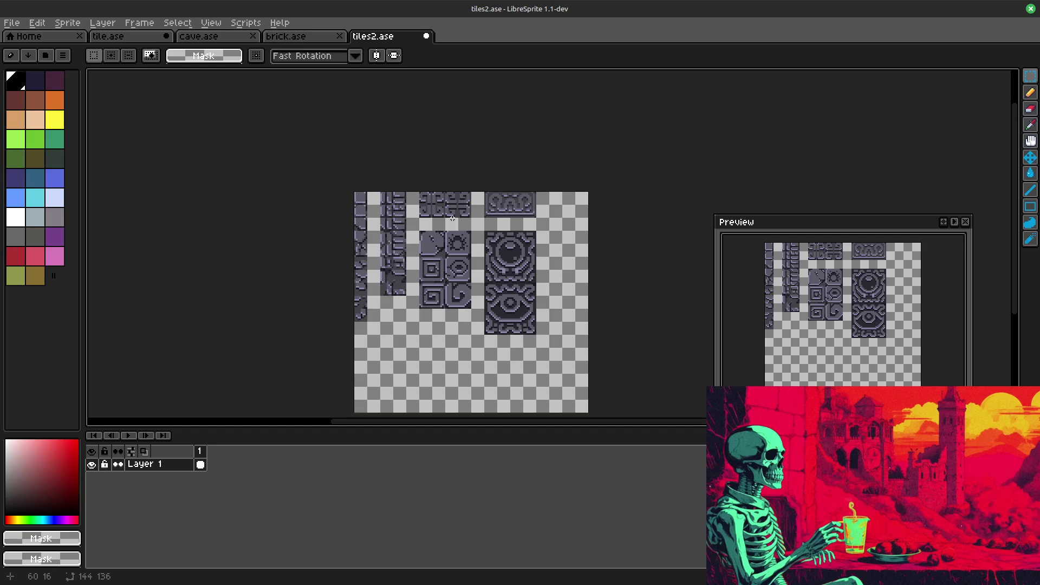
scroll(461, 212, "down", 1)
scroll(466, 204, "up", 1)
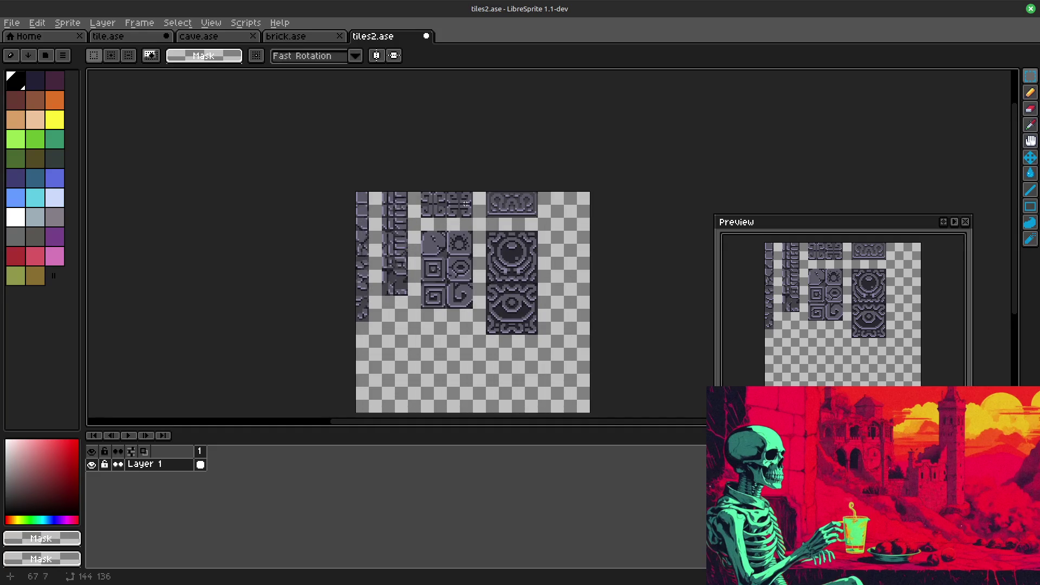
key("ctrl+alt+c")
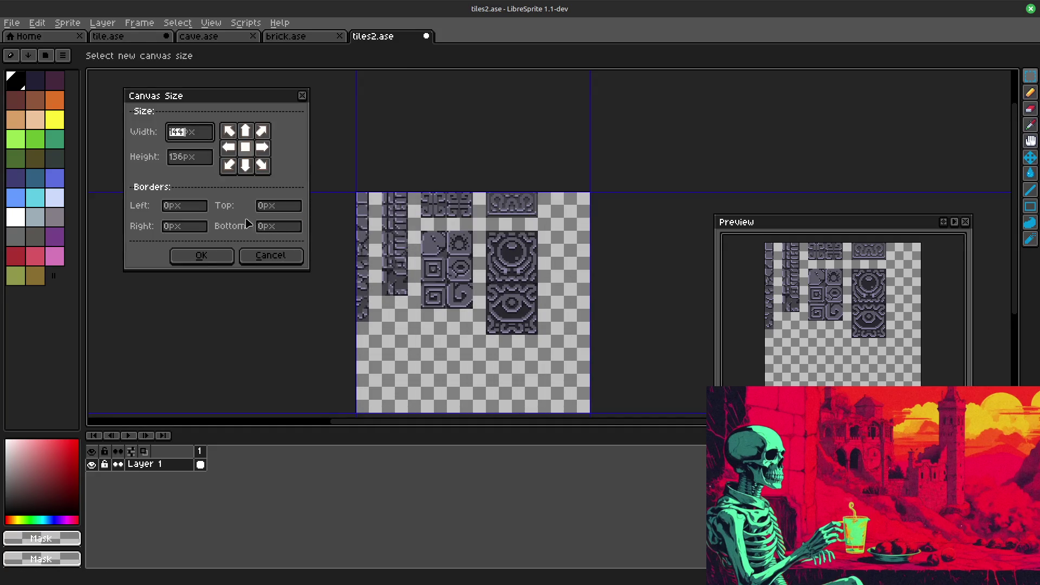
Cancel Canvas Size and marquee-select the whole area holding the tiles.
left_click(272, 257)
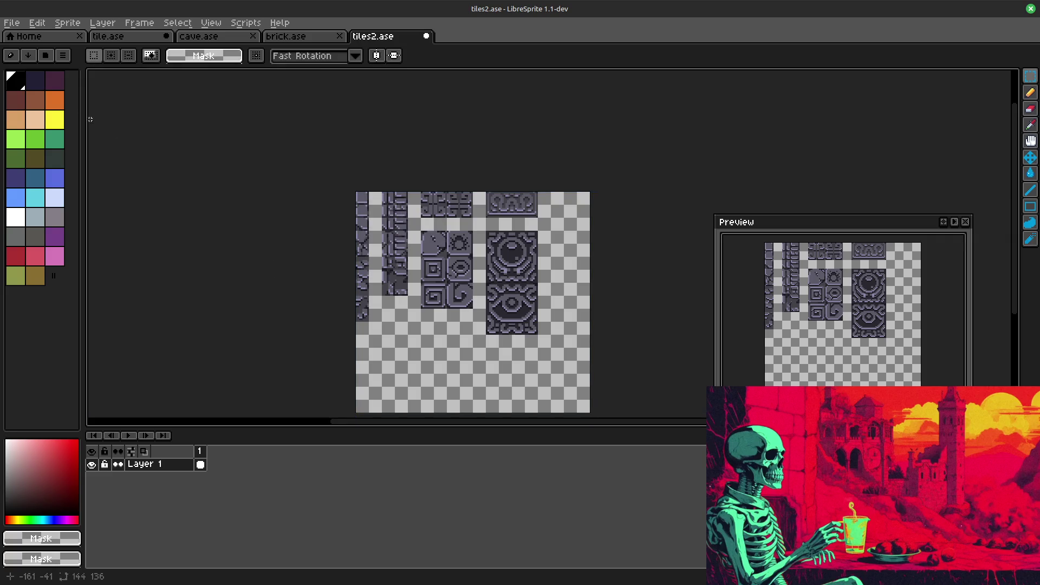
left_click(35, 23)
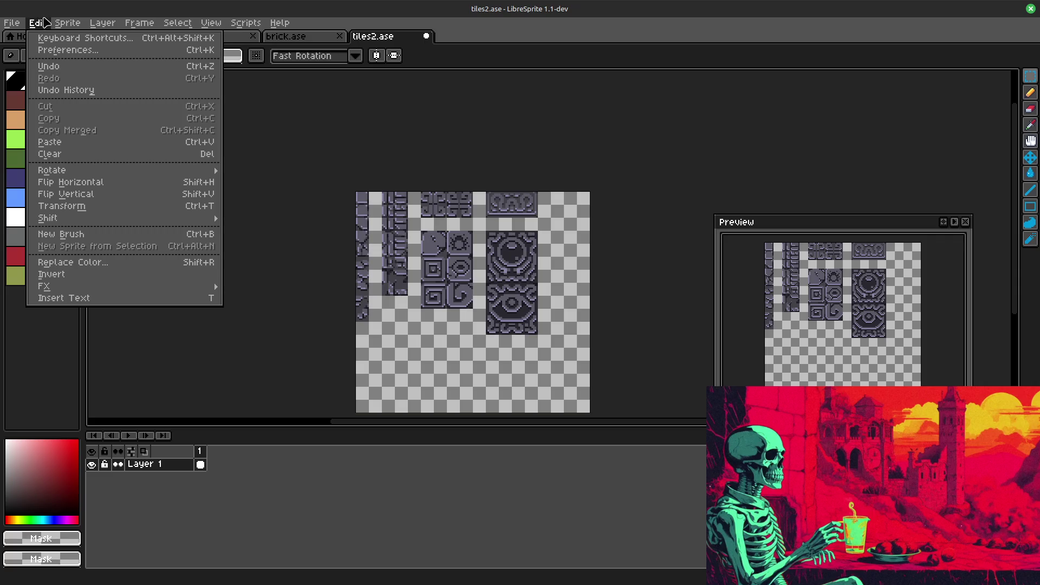
left_click(80, 24)
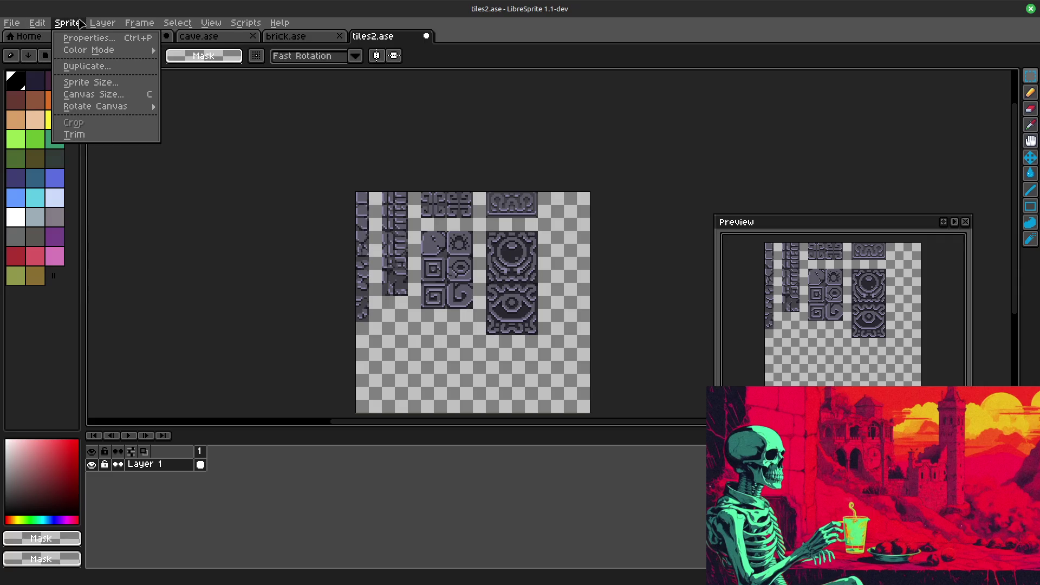
left_click(562, 204)
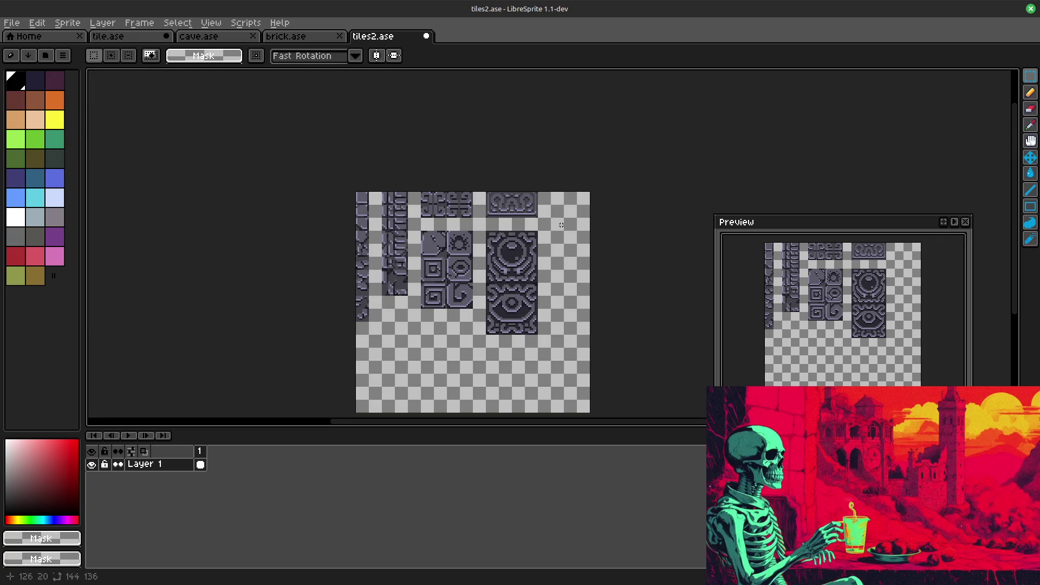
mouse_move(356, 191)
left_mouse_down()
mouse_move(422, 232)
mouse_move(528, 336)
left_mouse_up()
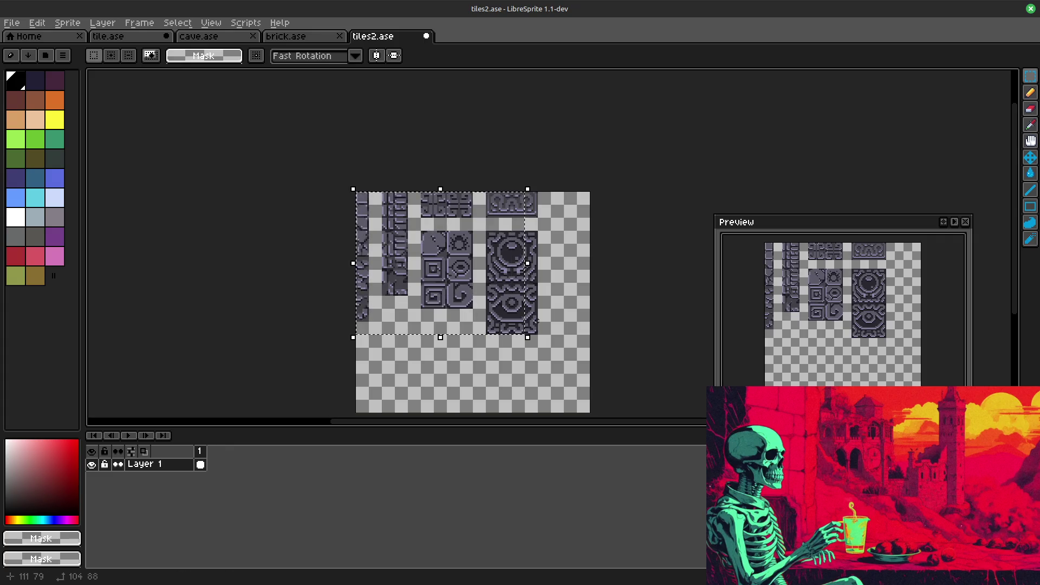
left_click(366, 199)
left_click_drag(356, 192, 539, 336)
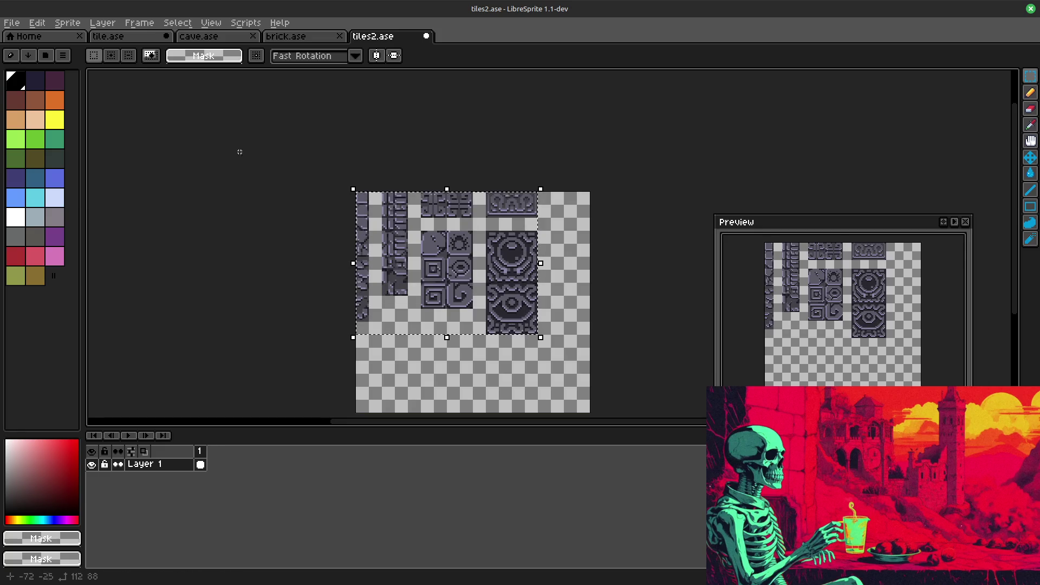
Crop the canvas to the selected tile area, deselect, and save tiles2.ase.
left_click(68, 23)
left_click(76, 125)
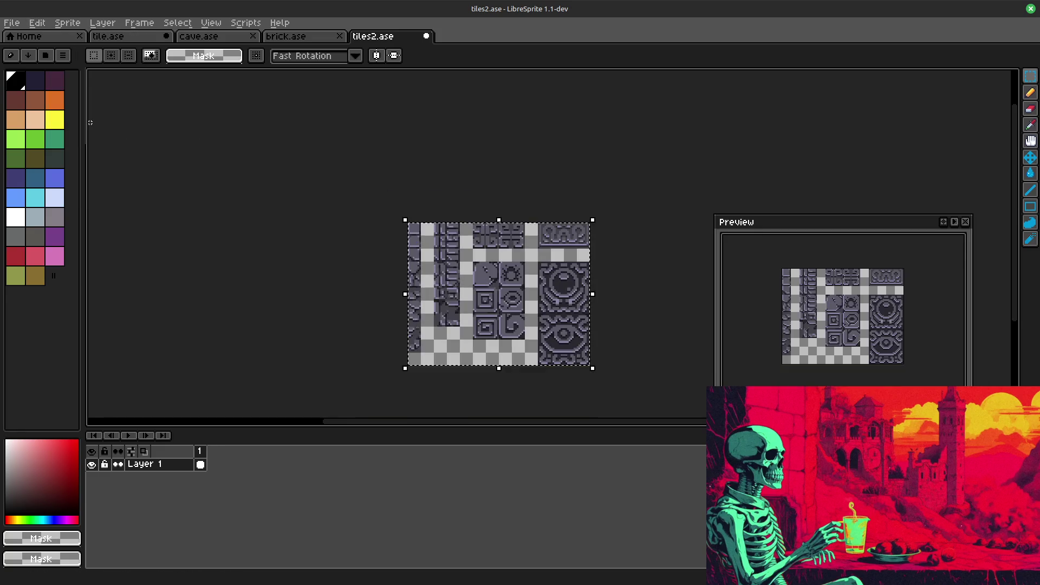
left_click(319, 271)
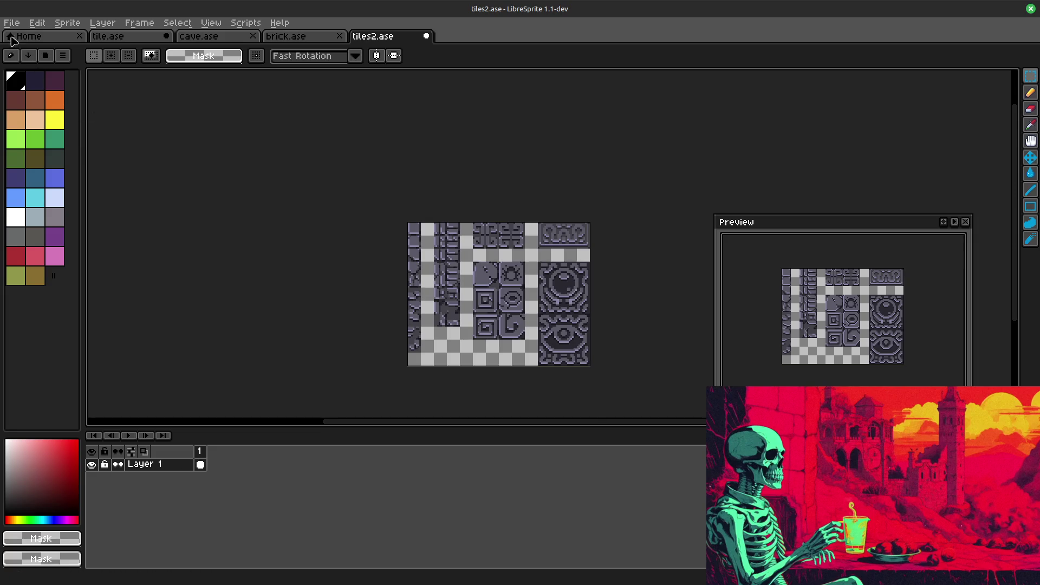
left_click(11, 22)
left_click(32, 78)
left_click(857, 489)
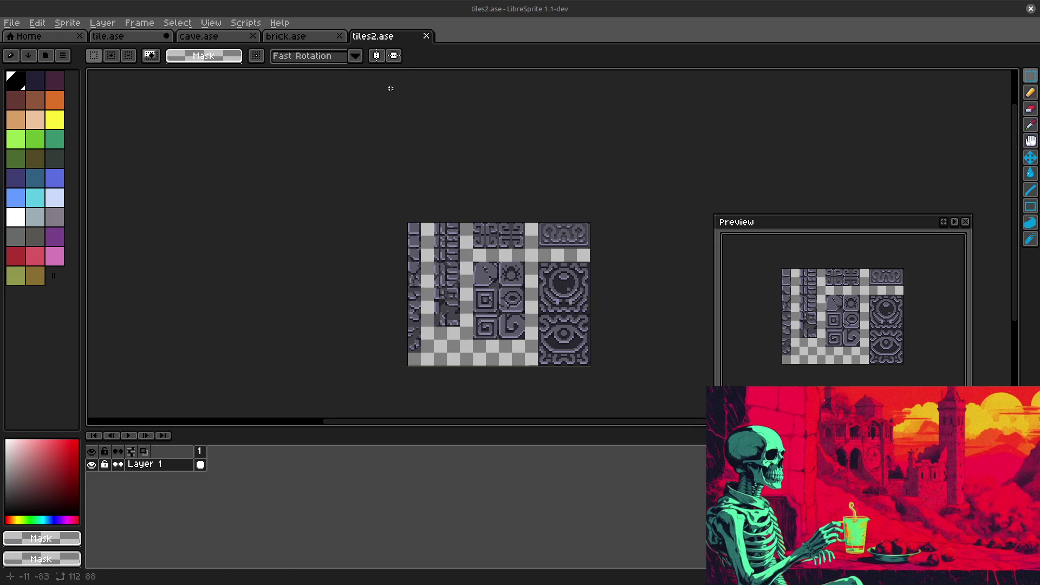
Move a dark block from the second column to the left column's bottom, then save.
scroll(395, 206, "up", 4)
mouse_move(599, 280)
left_mouse_down()
mouse_move(513, 206)
mouse_move(527, 241)
left_mouse_up()
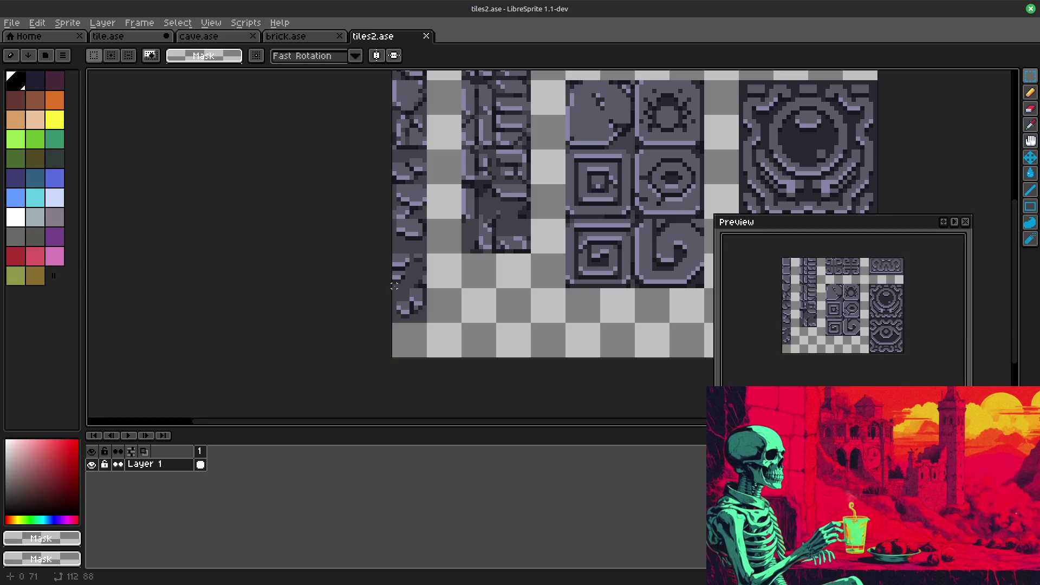
left_click_drag(394, 291, 395, 291)
left_click_drag(392, 285, 412, 299)
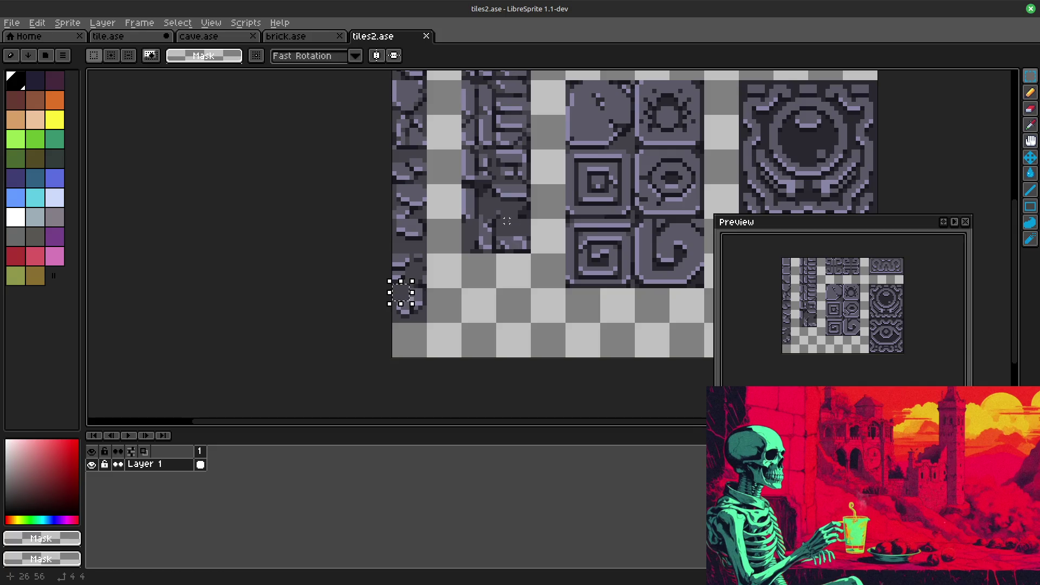
left_click(498, 221)
mouse_move(498, 221)
left_mouse_down()
mouse_move(536, 238)
mouse_move(514, 227)
mouse_move(498, 260)
mouse_move(410, 330)
left_mouse_up()
key("Escape")
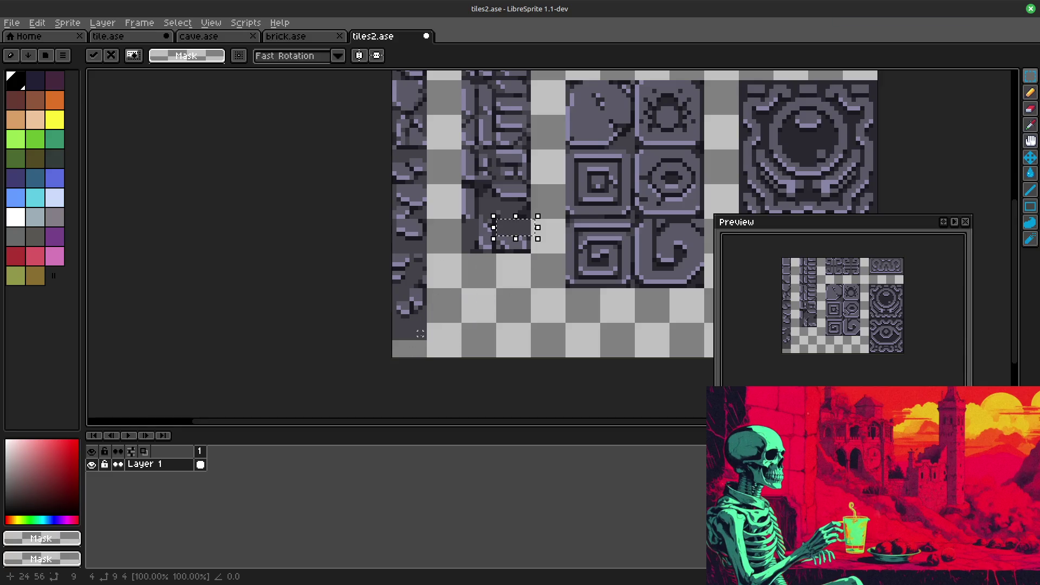
left_click_drag(505, 230, 402, 351)
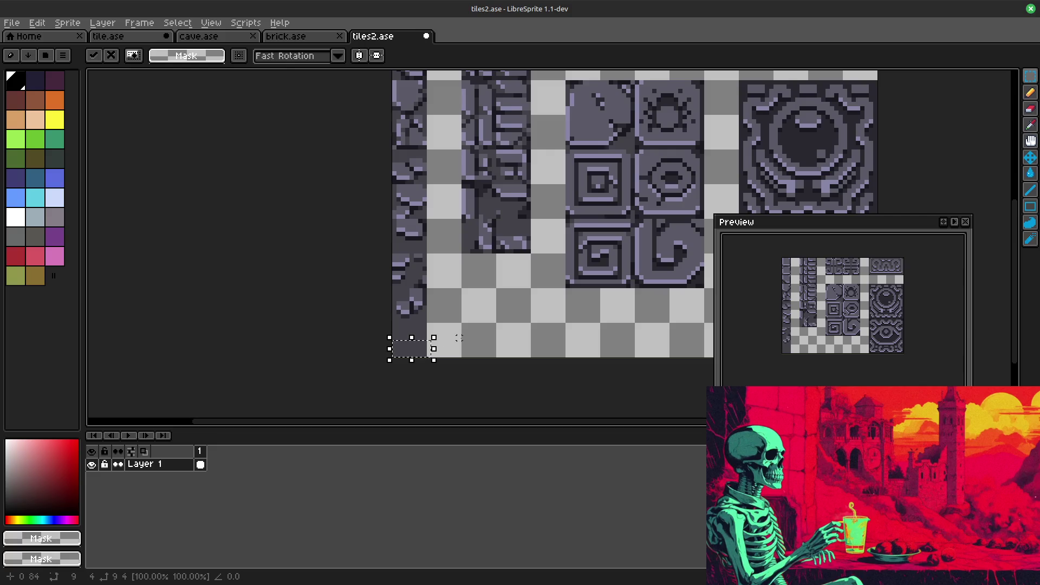
left_click(472, 316)
scroll(507, 307, "down", 1)
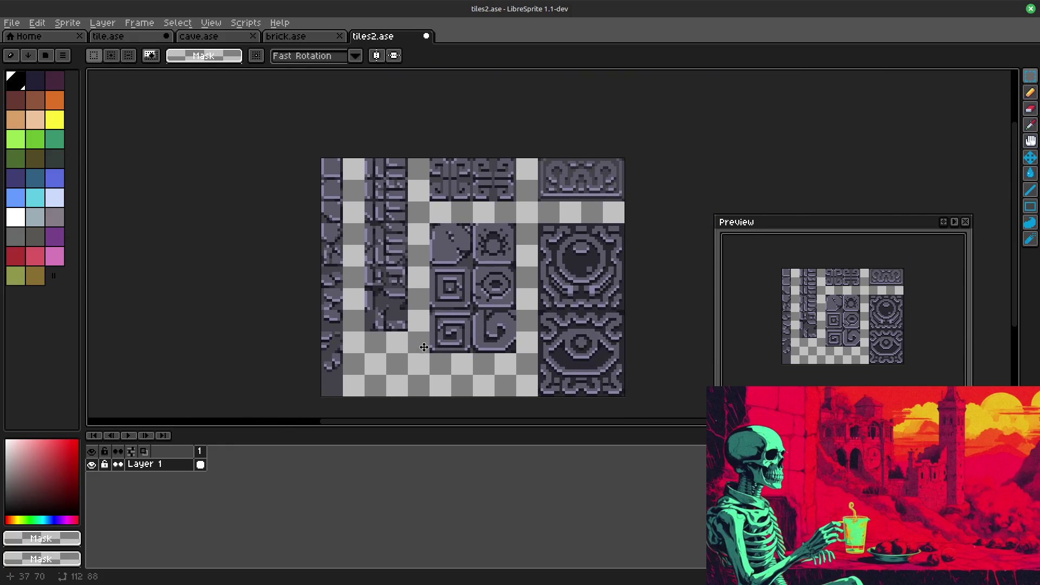
key("ctrl+s")
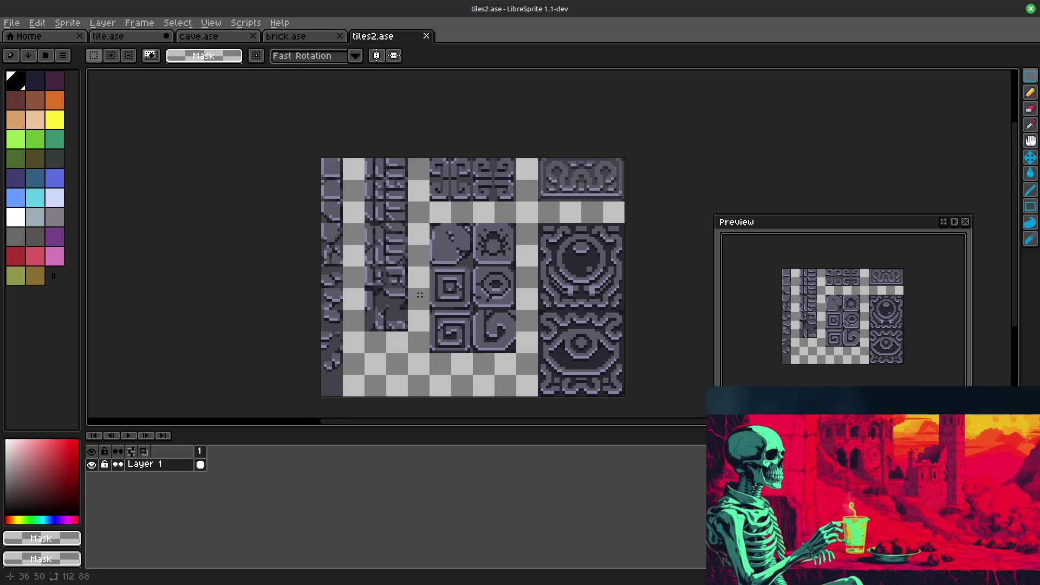
Paint over the stray light pixel in the circle tile with dark #292830 using the Pencil.
scroll(418, 275, "up", 3)
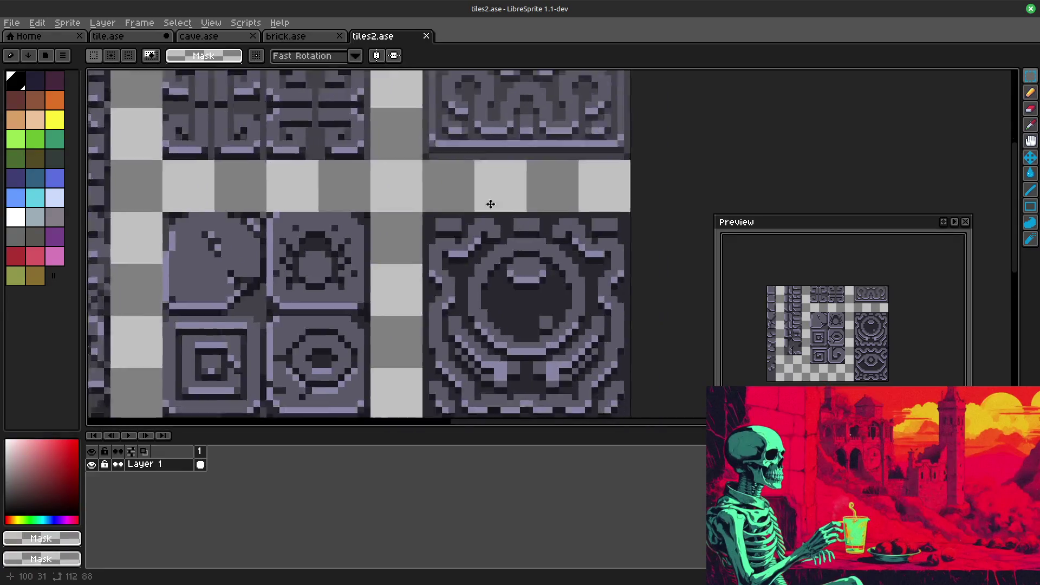
left_click(1030, 92)
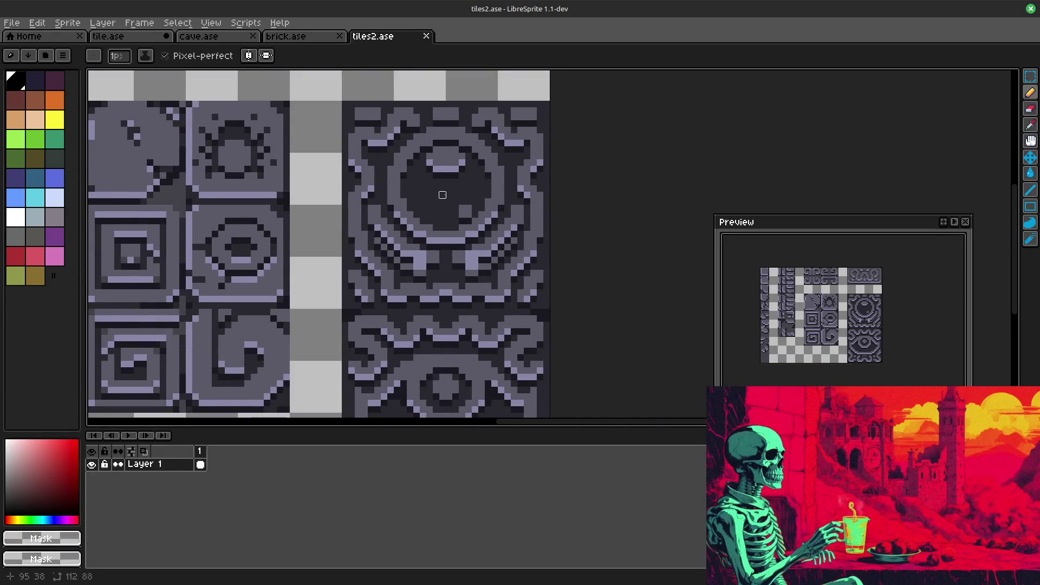
left_click(462, 213, "alt")
left_click(462, 213)
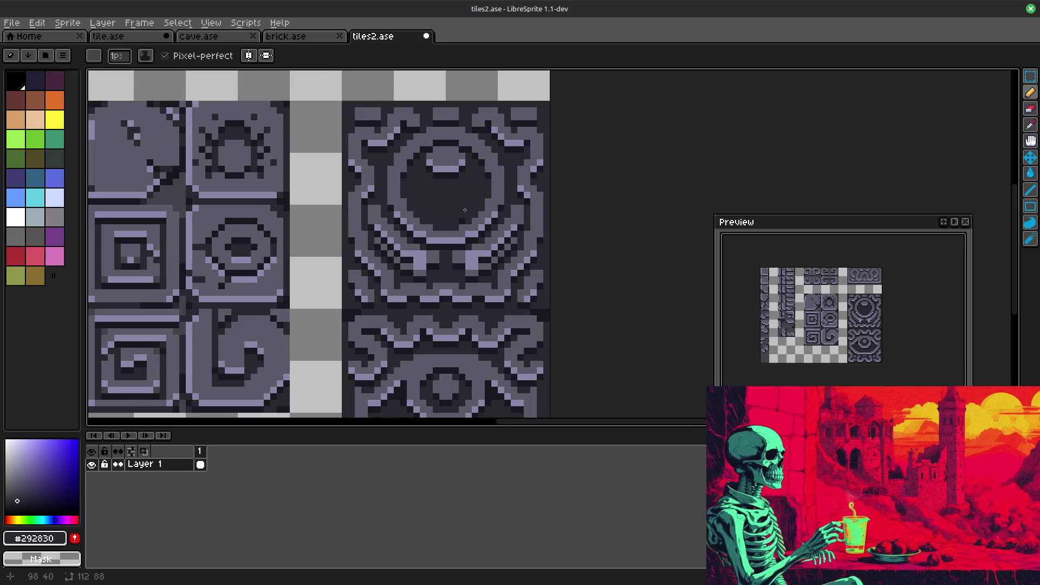
Pick the tile's grey #5b5a67 as drawing colour and undo the last pencil stroke.
scroll(444, 185, "down", 2)
scroll(444, 185, "down", 1)
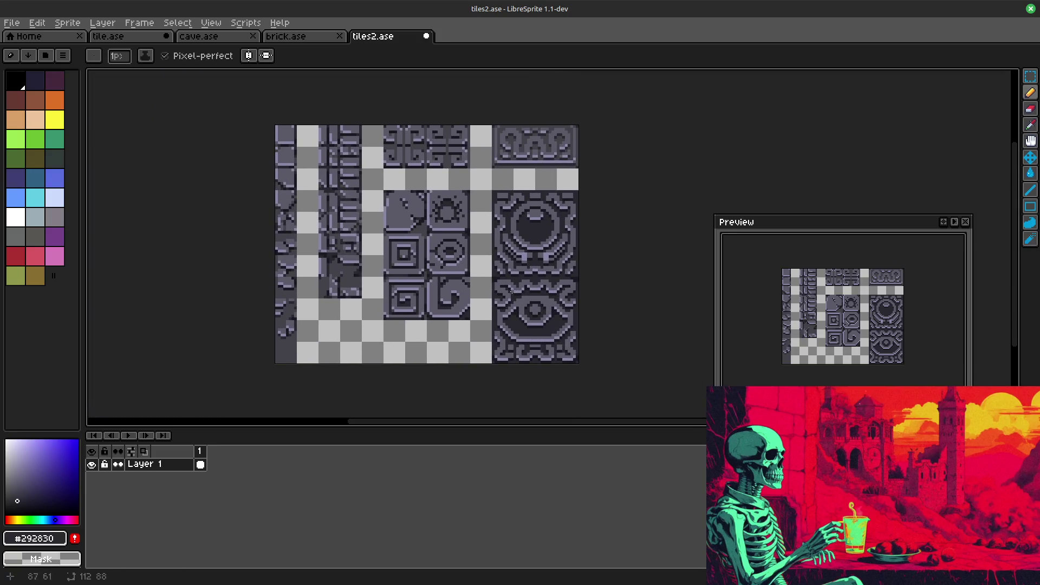
scroll(483, 243, "up", 5)
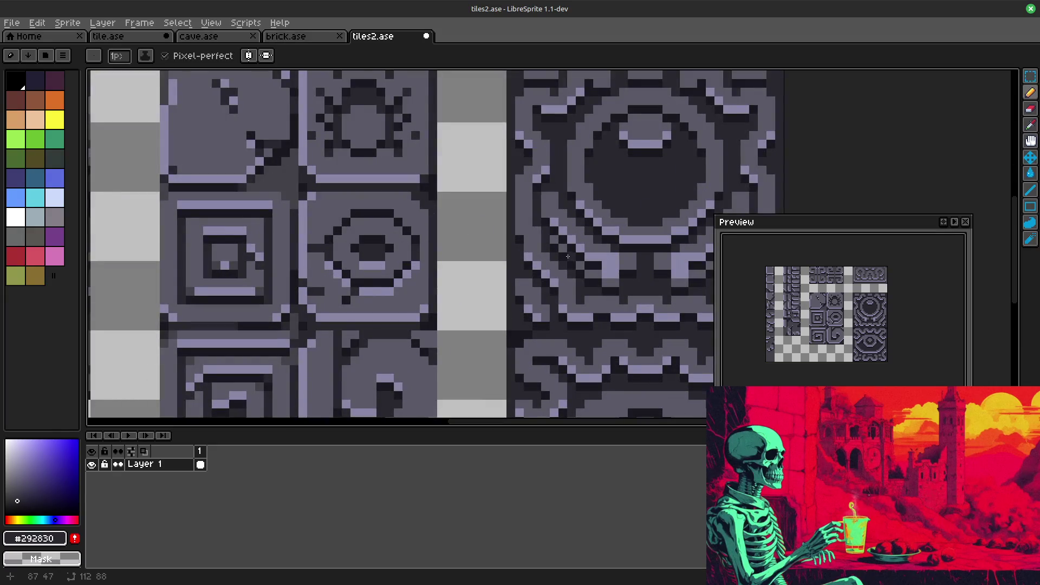
scroll(542, 260, "right", 3)
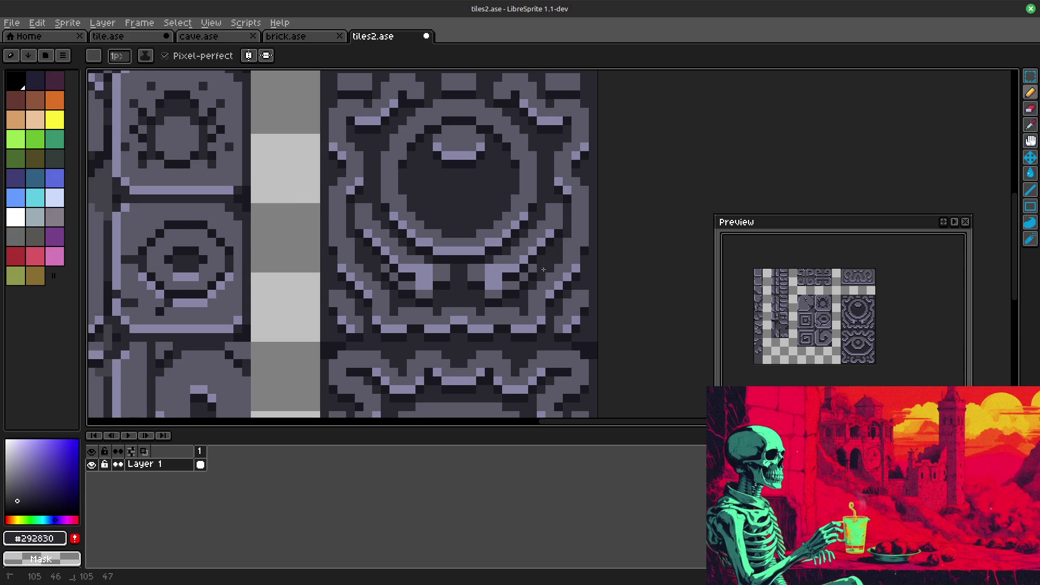
left_click(535, 268, "alt")
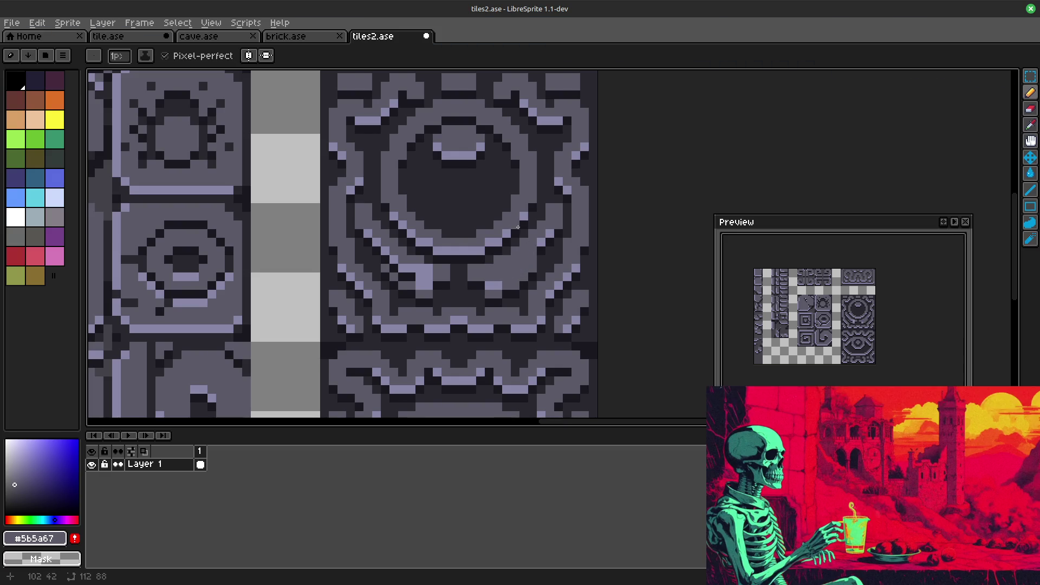
key("ctrl+z")
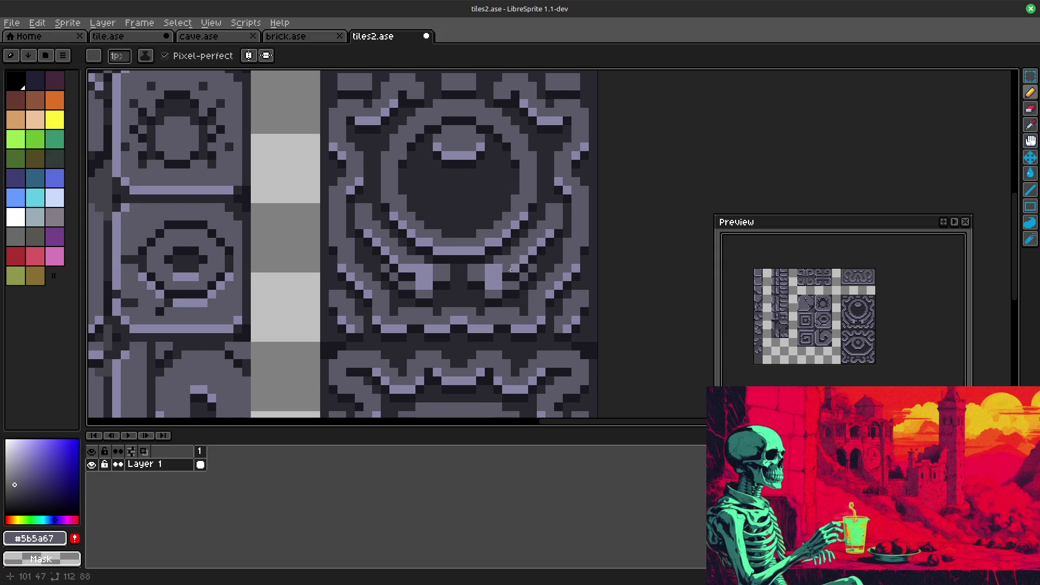
scroll(510, 263, "down", 5)
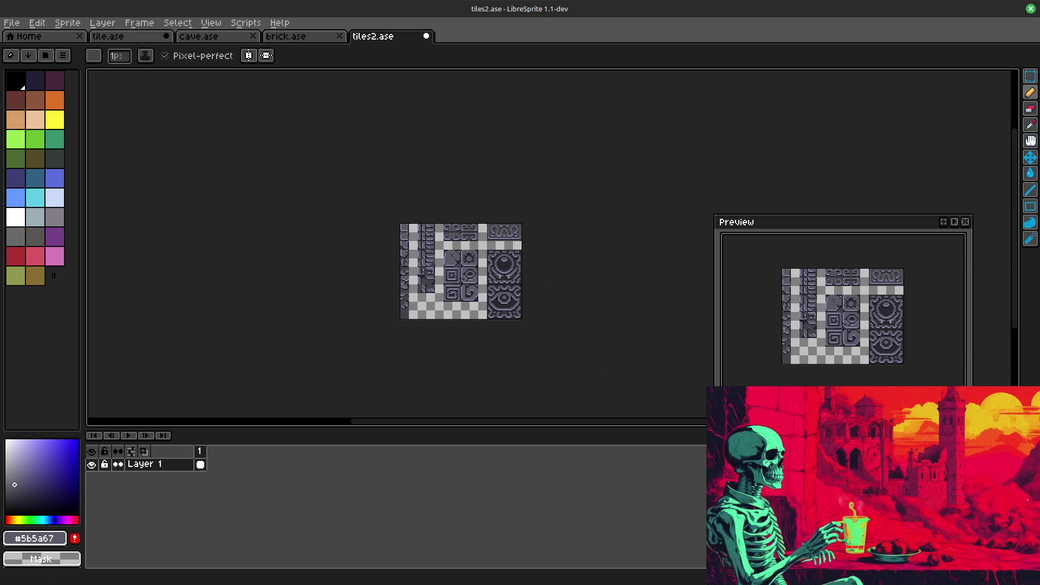
Bring the tile sheet into view and undo another pencil stroke.
scroll(564, 299, "up", 1)
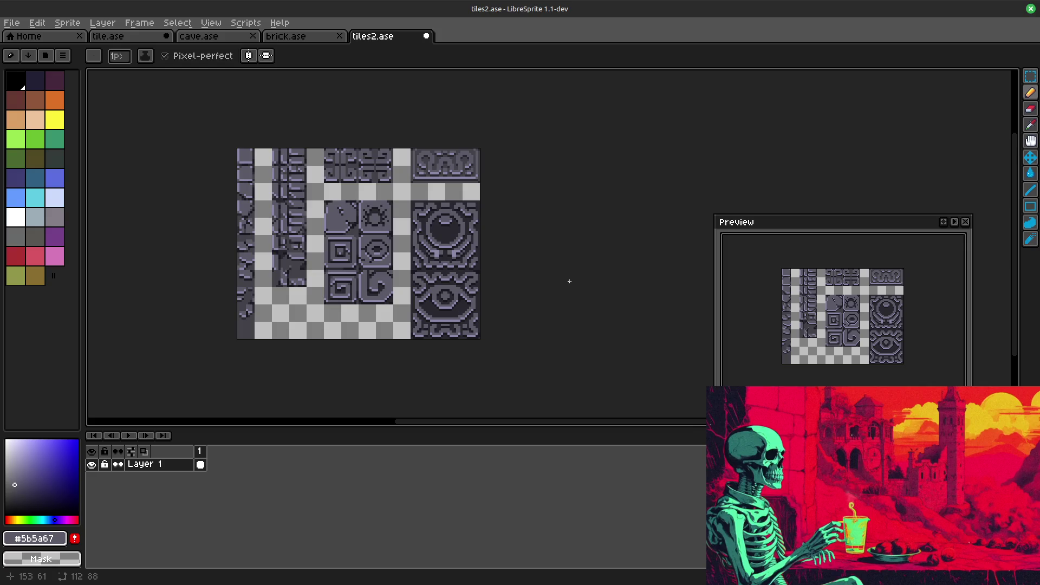
left_click_drag(561, 261, 684, 314)
scroll(555, 326, "down", 1)
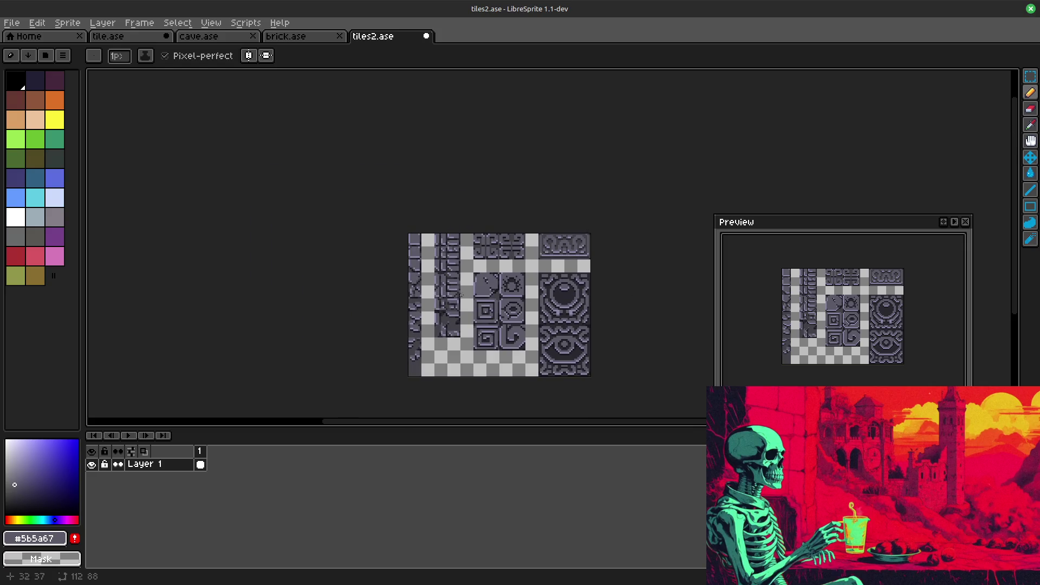
scroll(495, 292, "up", 2)
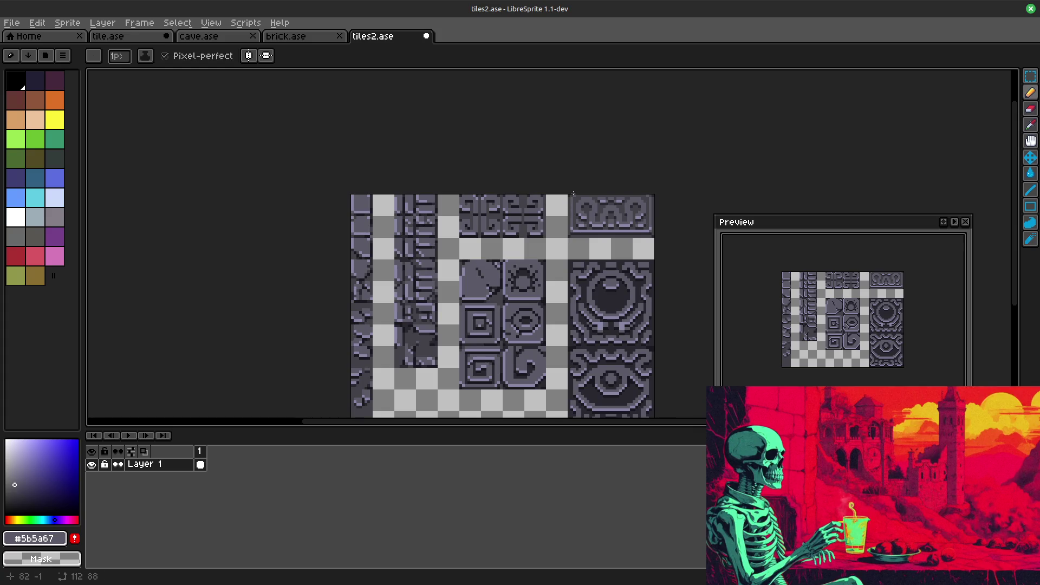
key("ctrl+z")
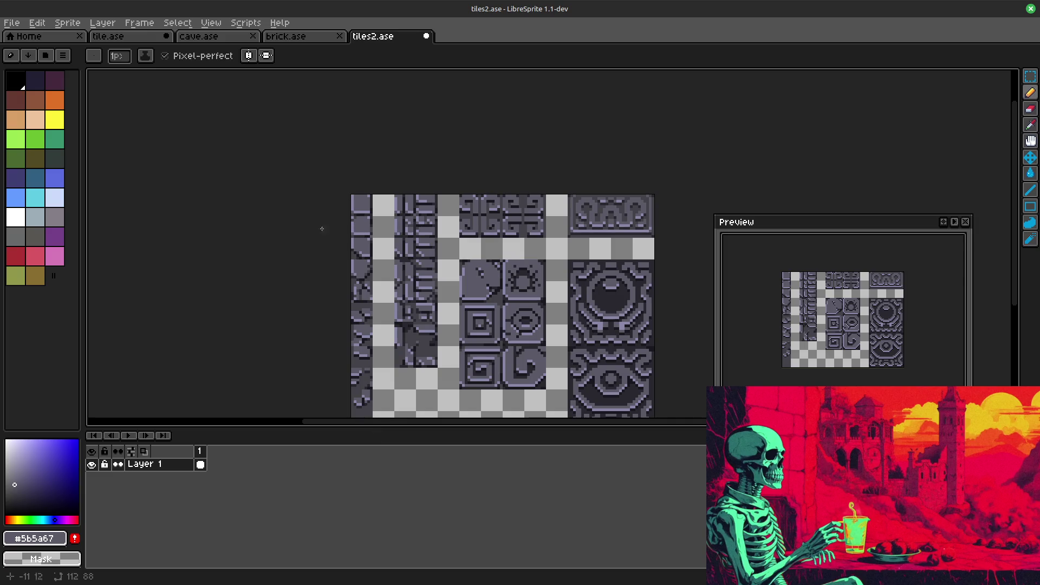
mouse_move(479, 292)
left_mouse_down()
mouse_move(419, 179)
mouse_move(439, 211)
left_mouse_up()
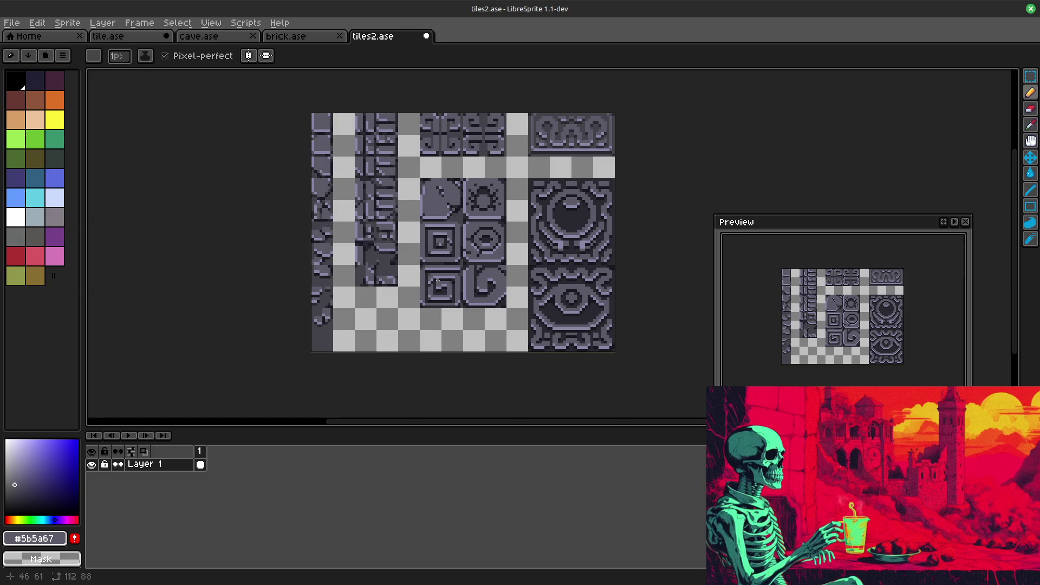
left_click(11, 24)
Save the sheet, export it as the tiles2.png sprite sheet, and switch to Godot.
left_click(24, 79)
left_click(9, 25)
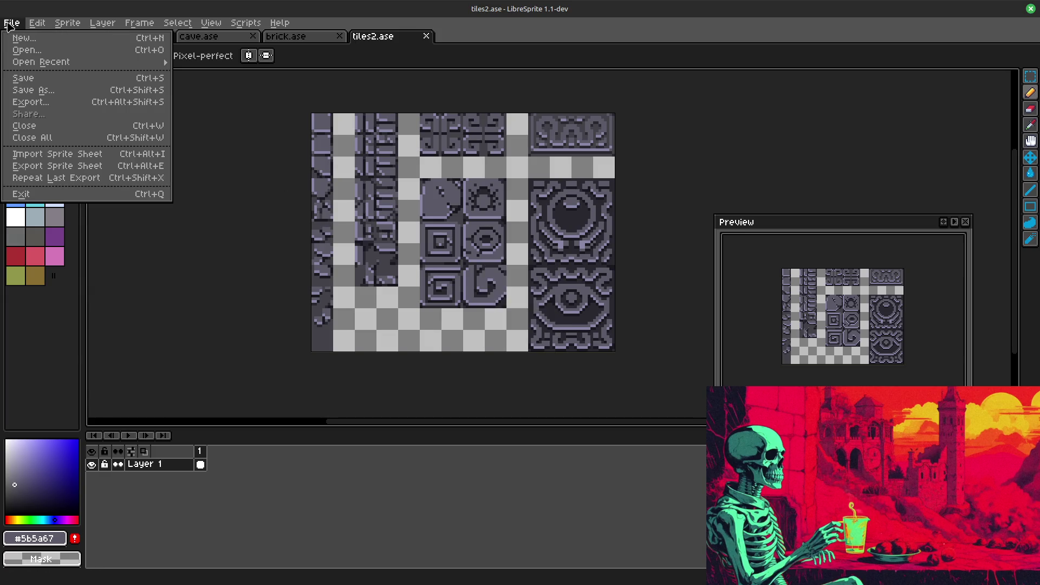
left_click(69, 166)
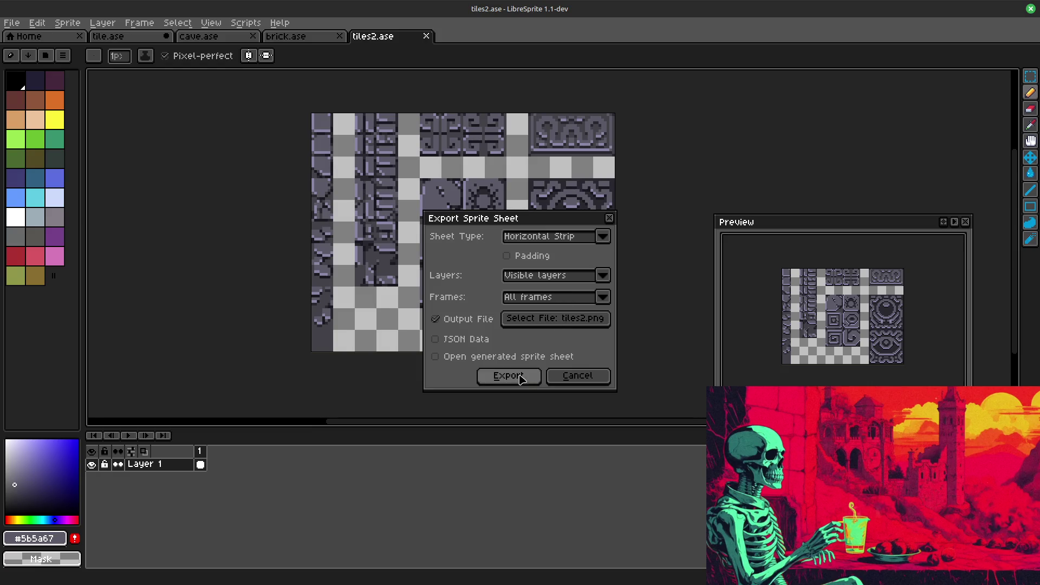
left_click(535, 323)
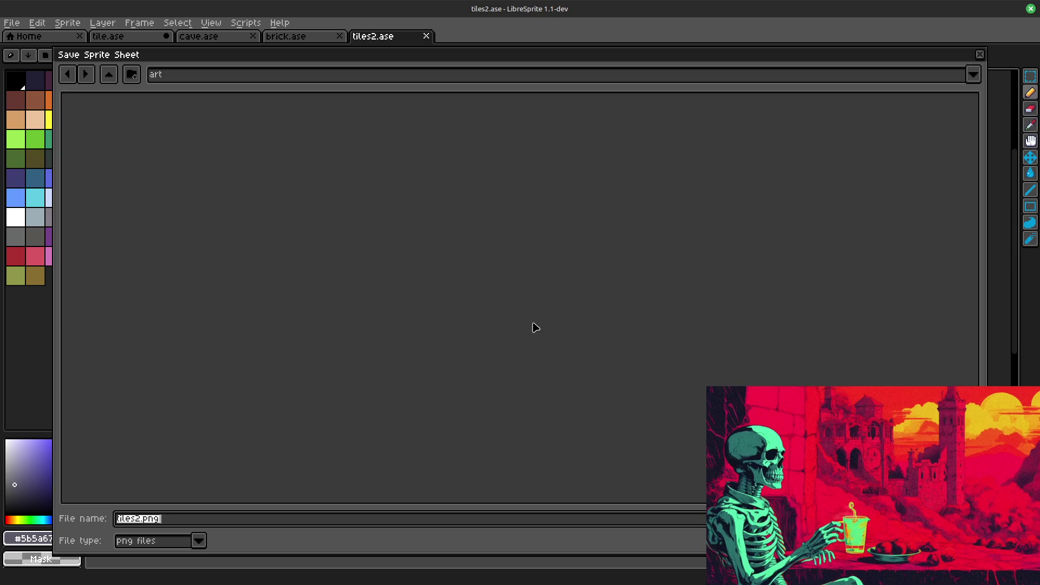
key("Return")
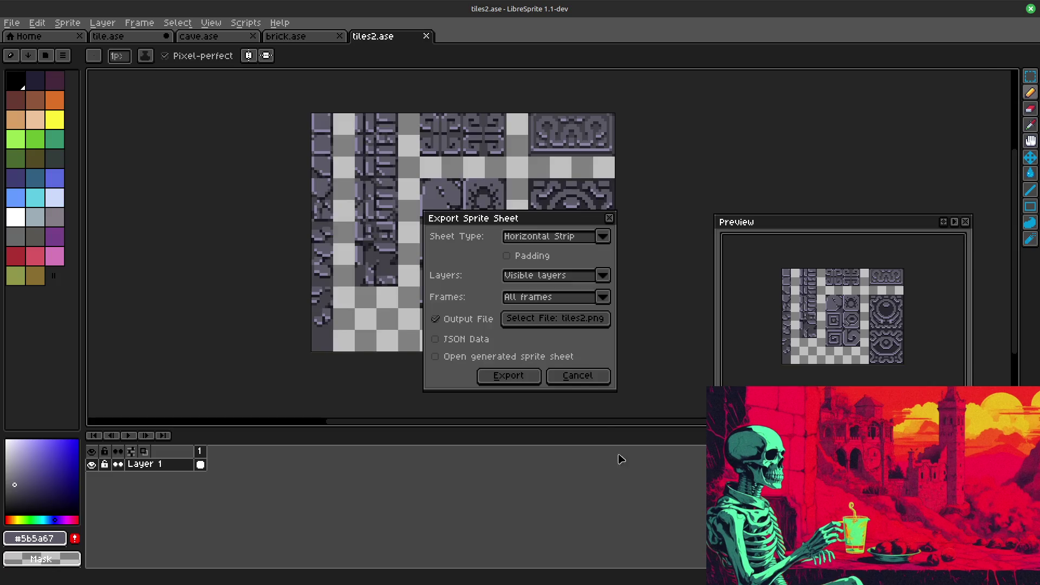
left_click(529, 383)
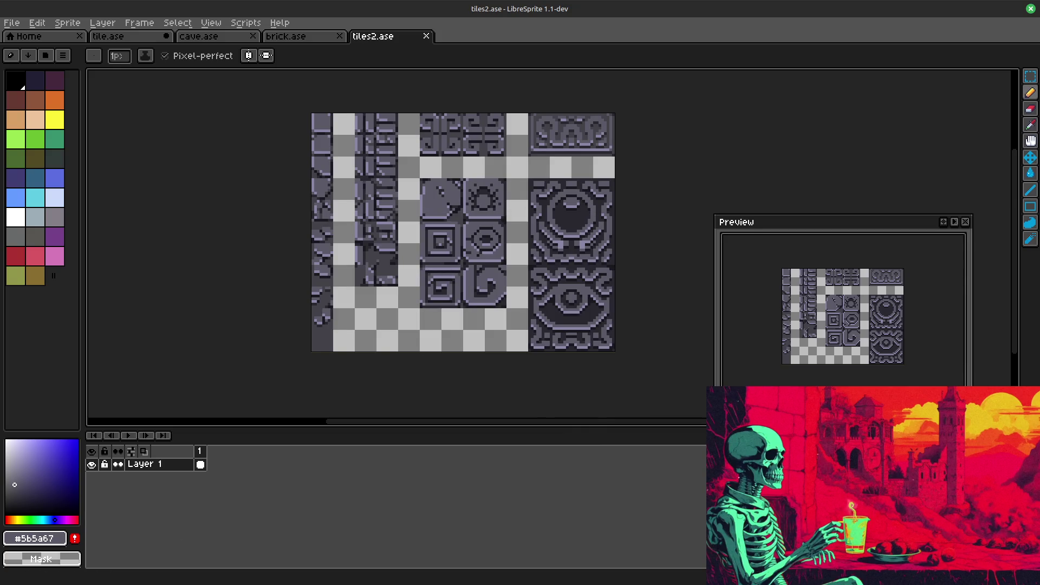
key("alt+Tab")
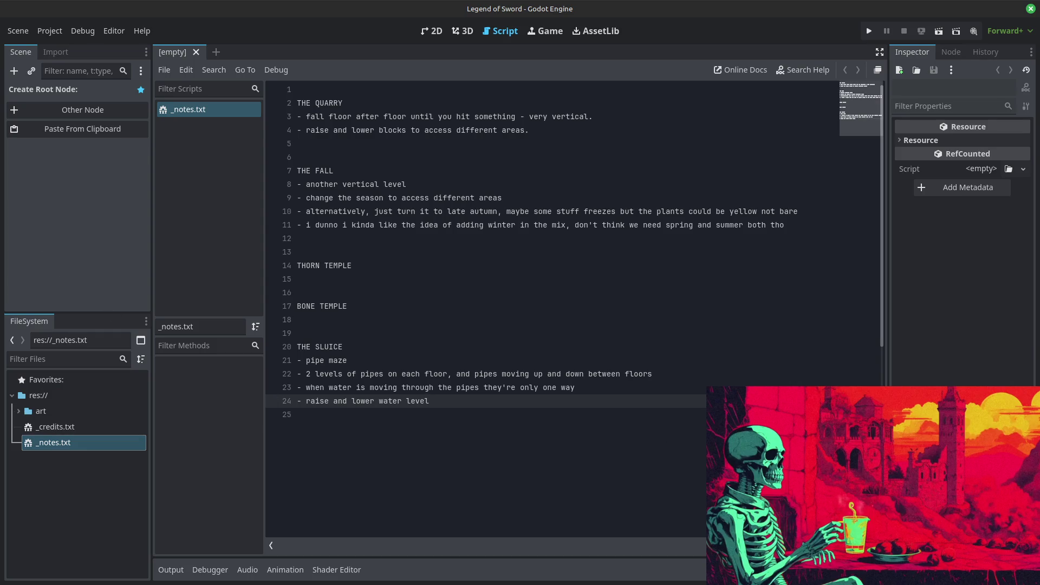
Select tiles2.png under res://art and widen the Inspector to preview its 112×88 texture.
key("alt+Tab")
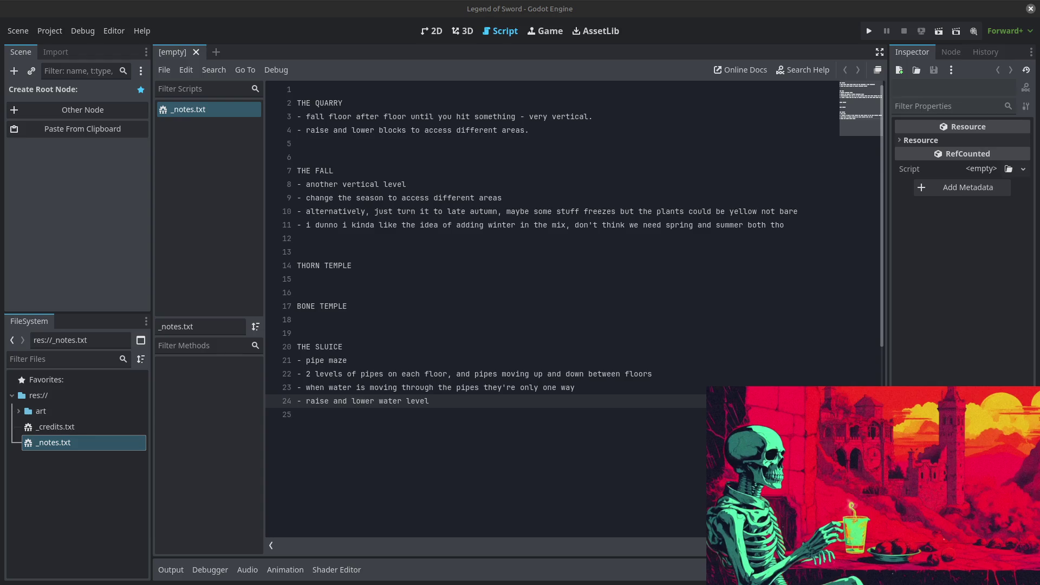
left_click(53, 501)
left_click(18, 411)
left_click(51, 428)
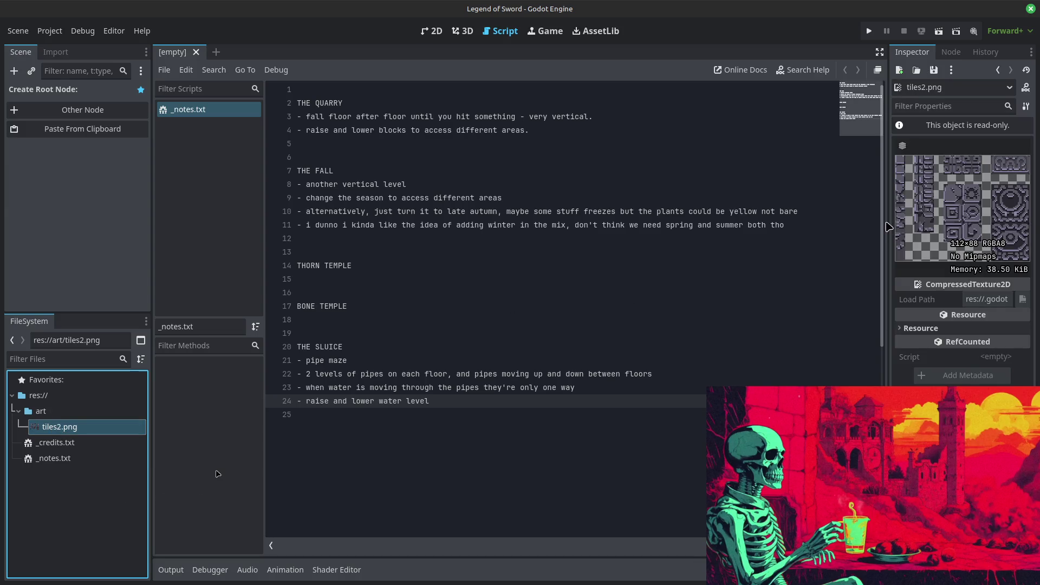
mouse_move(889, 226)
left_mouse_down()
mouse_move(255, 233)
mouse_move(776, 257)
left_mouse_up()
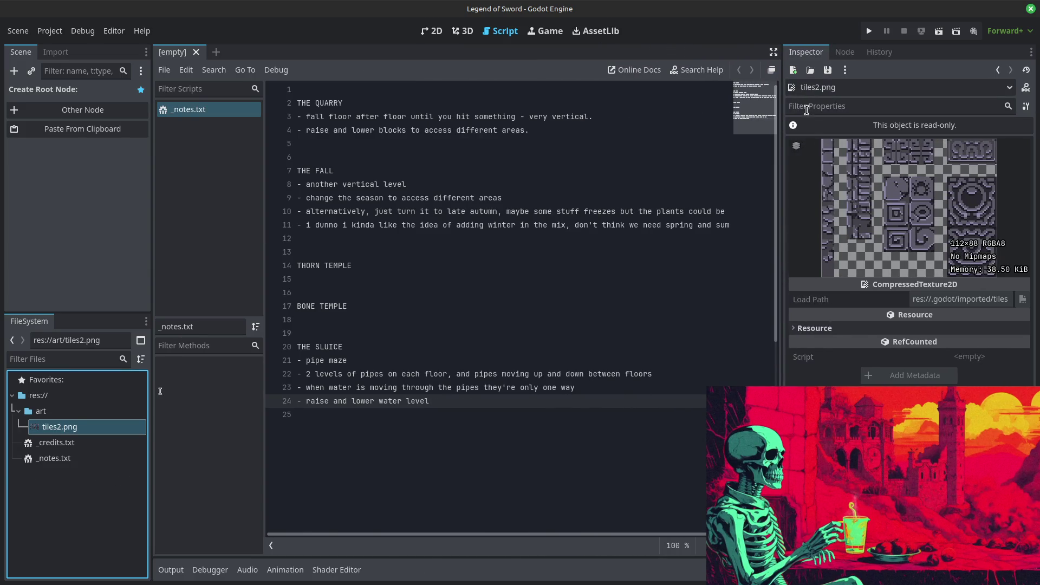
left_click(49, 31)
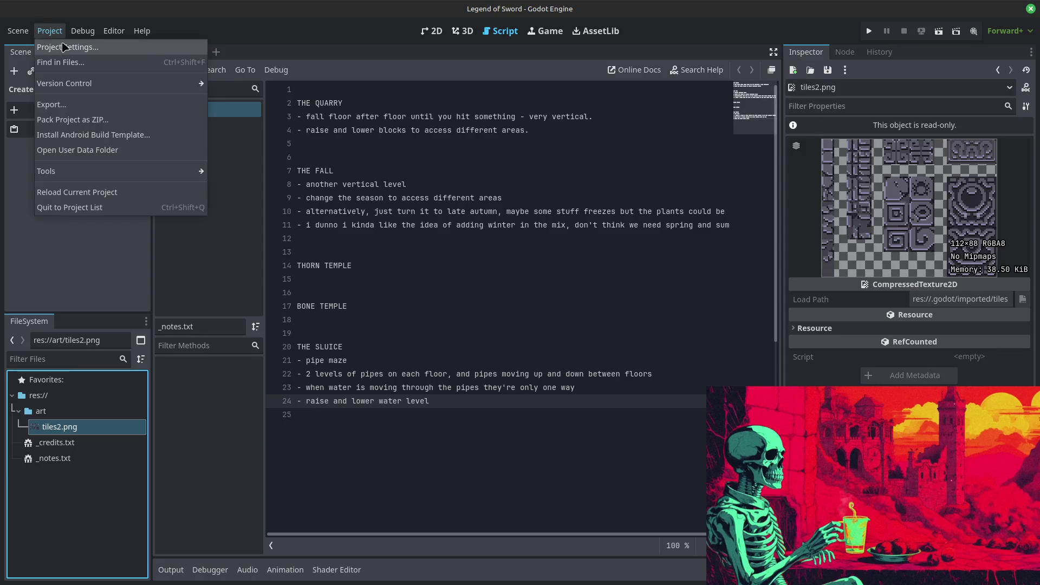
Set Display > Window stretch scale to 3 with mode disabled, then close _notes.txt.
left_click(60, 44)
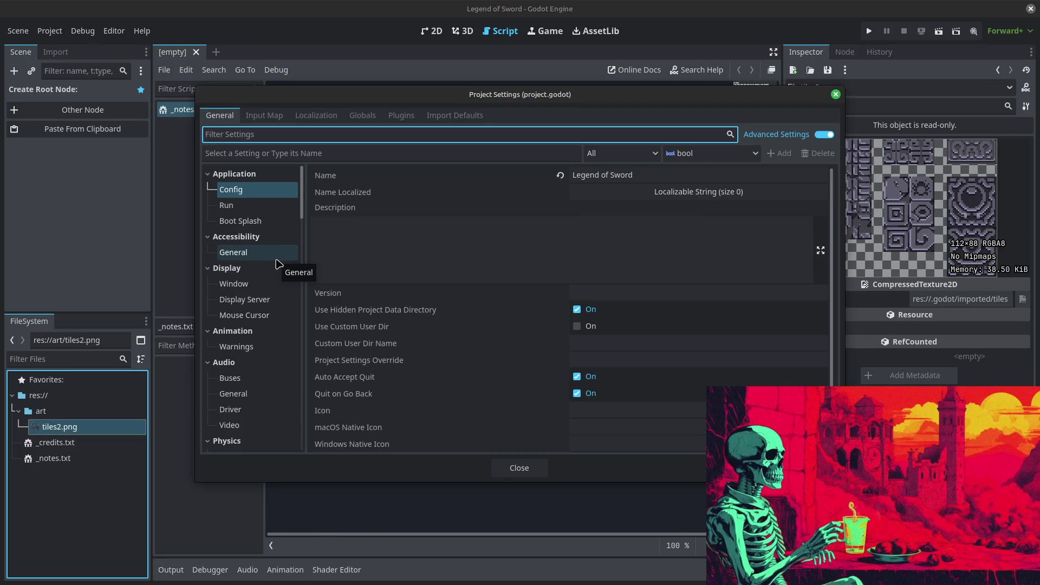
left_click(263, 286)
scroll(534, 370, "down", 5)
scroll(534, 367, "down", 3)
left_click(590, 243)
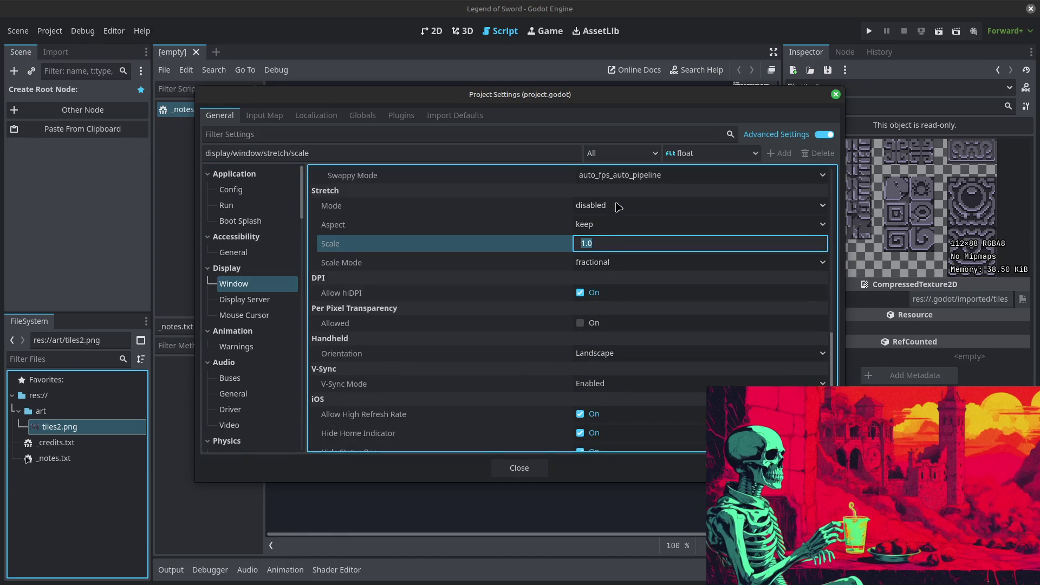
type("4")
key("BackSpace")
type("3")
left_click(503, 226)
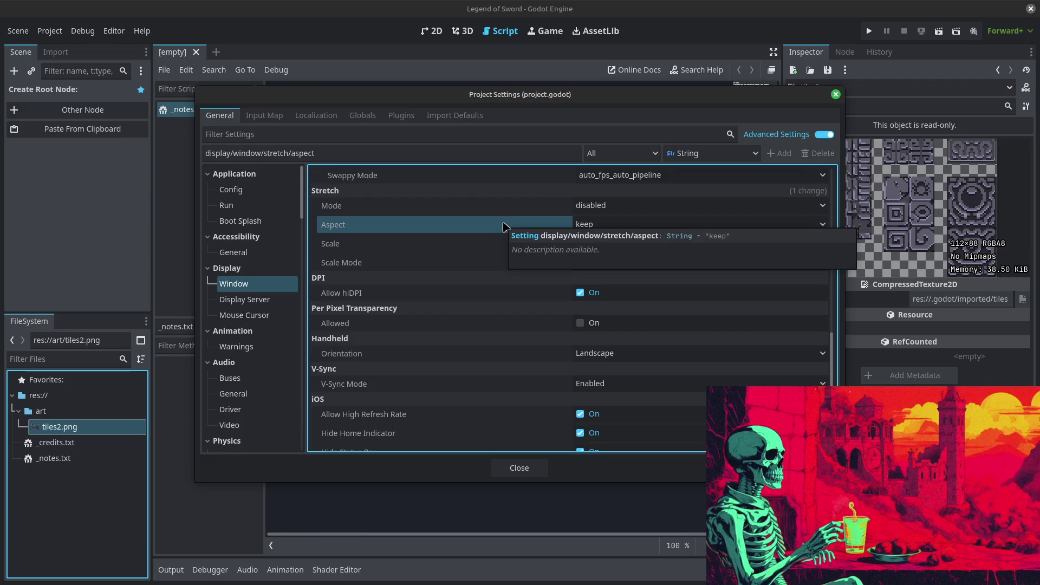
left_click(626, 211)
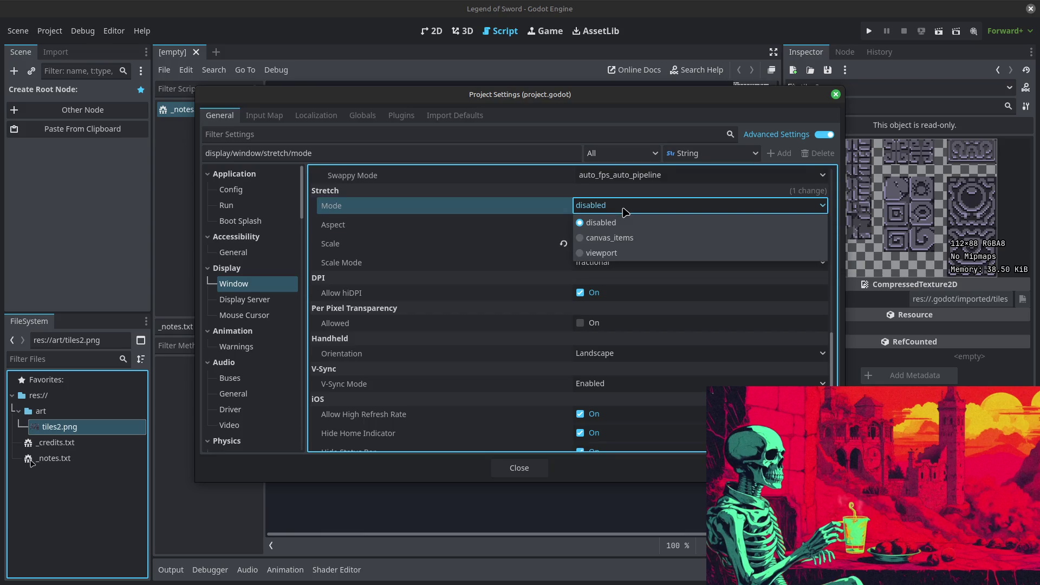
left_click(625, 212)
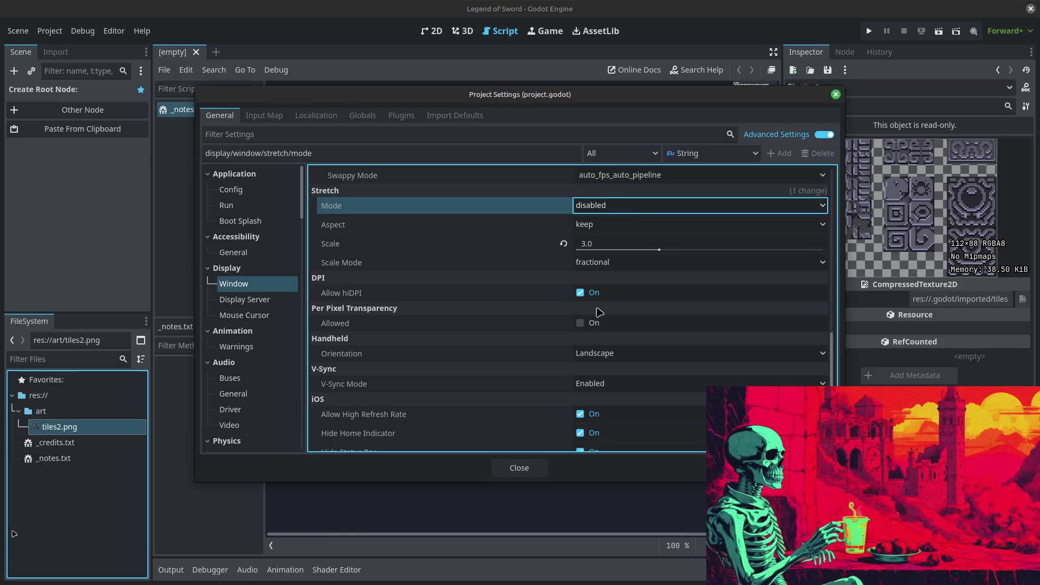
left_click(519, 469)
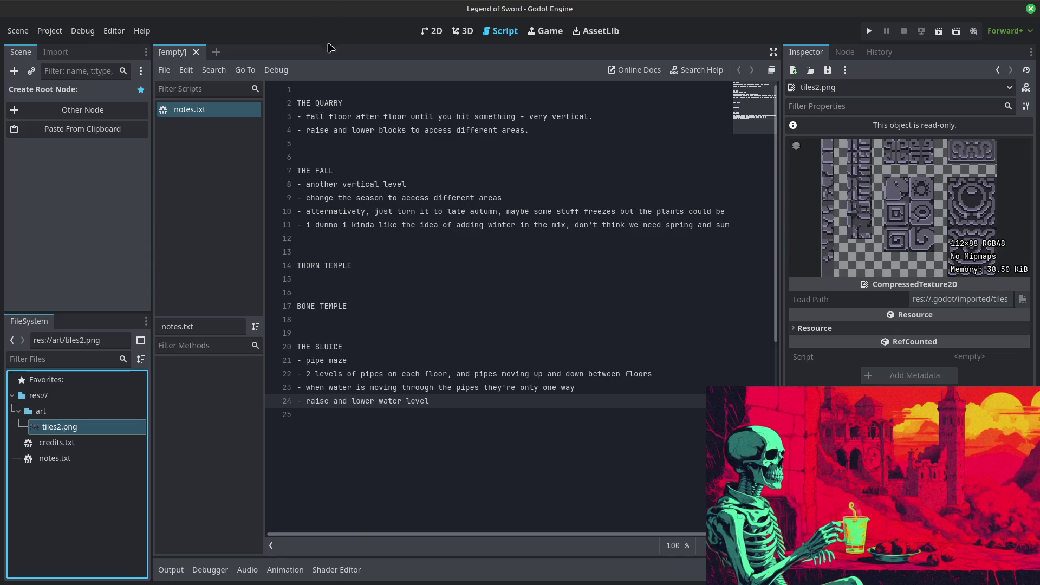
middle_click(196, 113)
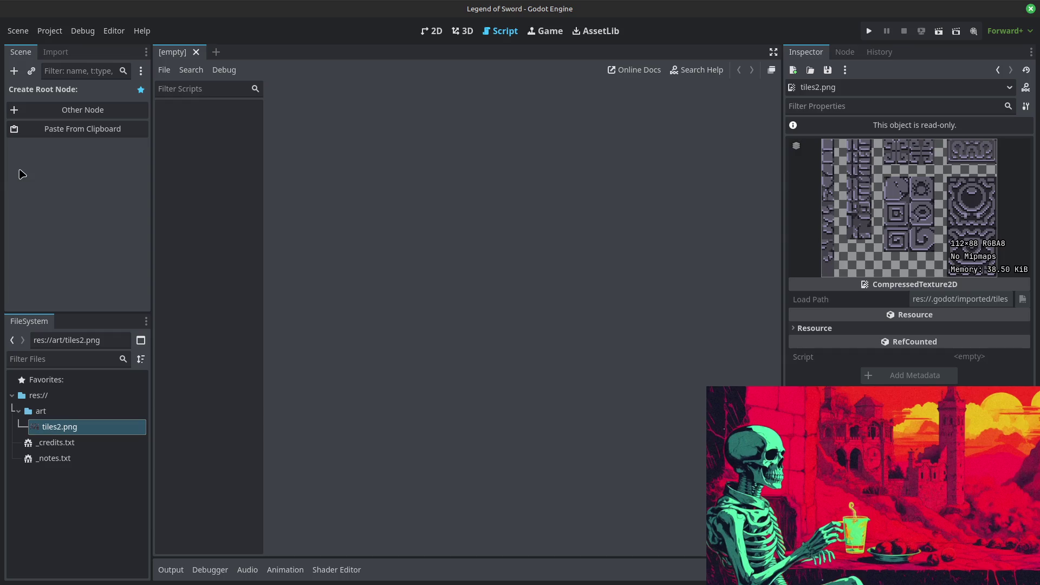
Choose Other Node in the Scene dock to pick a root node of another type.
left_click(46, 109)
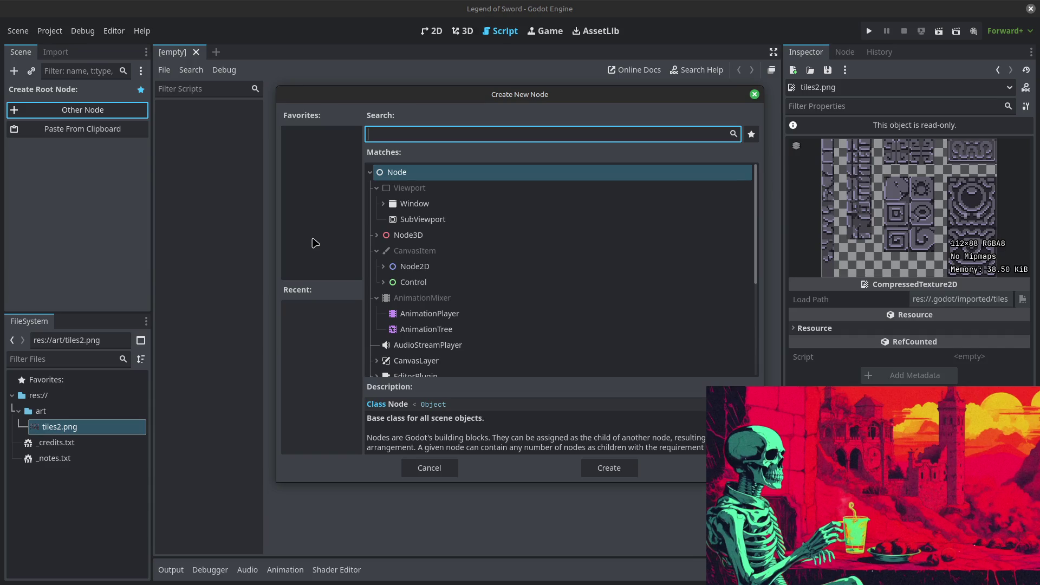
Expand Node2D in Create New Node and scroll down through its 2D types to TileMap and TileMapLayer.
left_click(389, 269)
left_click(383, 267)
scroll(400, 288, "down", 3)
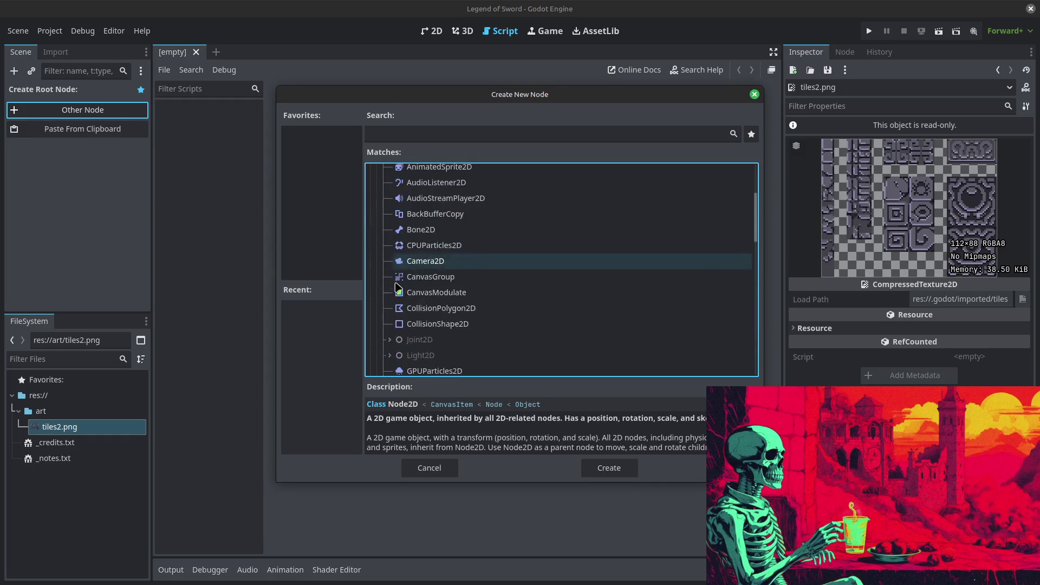
scroll(470, 293, "down", 3)
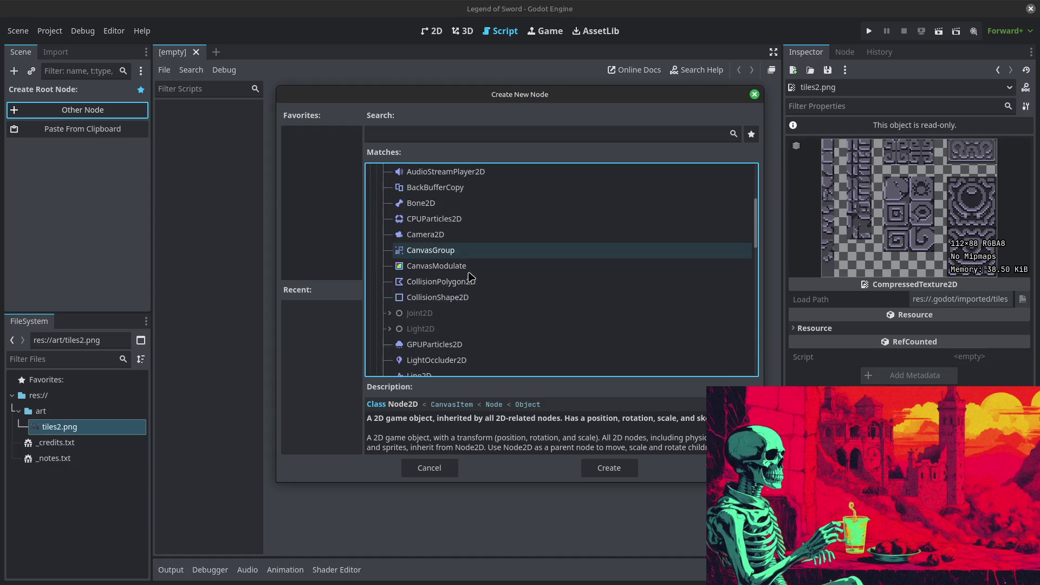
scroll(470, 276, "down", 5)
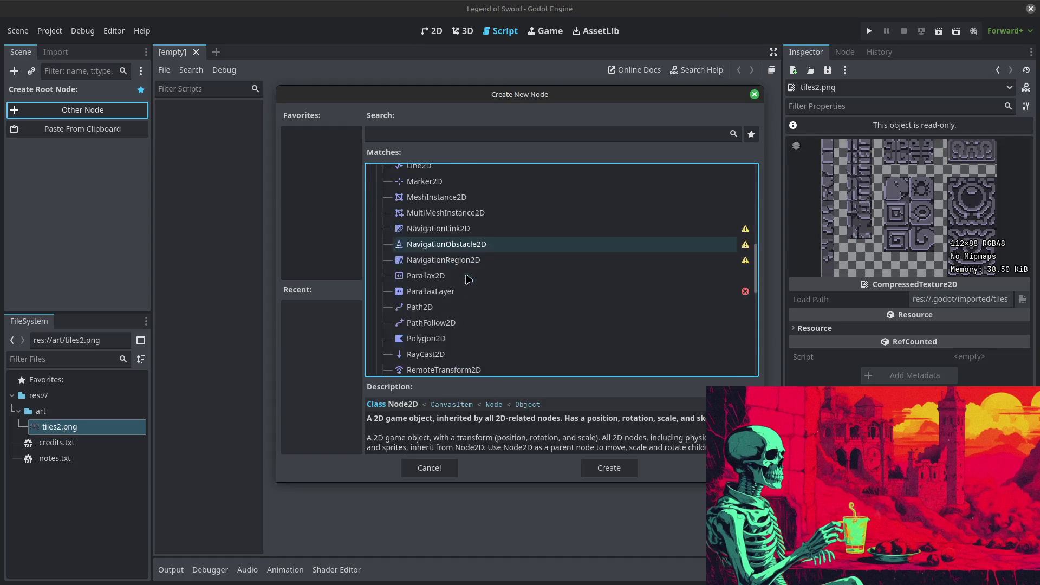
scroll(470, 276, "down", 3)
scroll(471, 273, "down", 2)
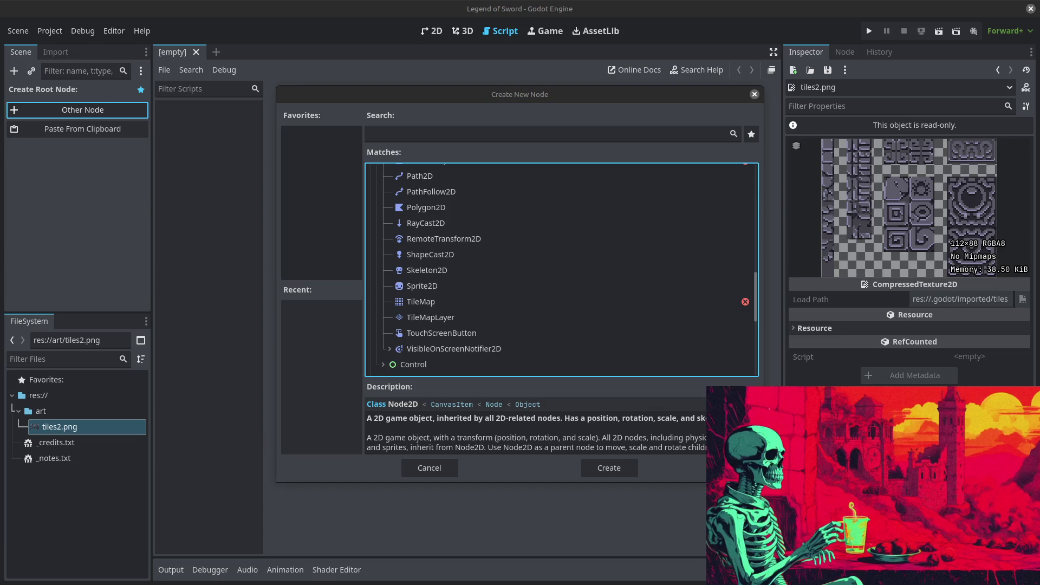
left_click(825, 466)
Read the Node2D description and review Sprite2D, TileMap and TileMapLayer as root choices.
mouse_move(735, 496)
mouse_move(924, 398)
mouse_move(752, 416)
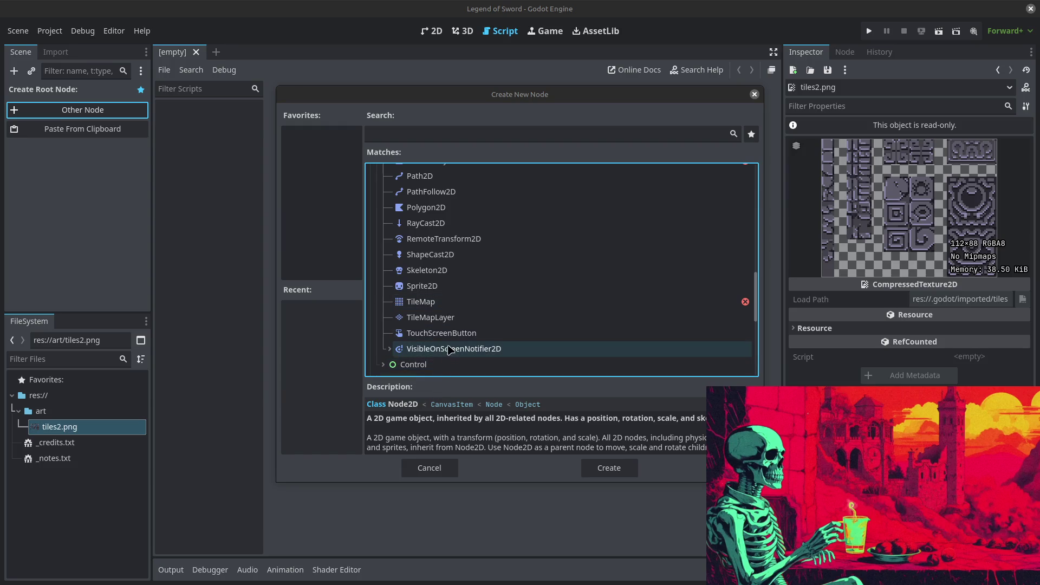
mouse_move(448, 351)
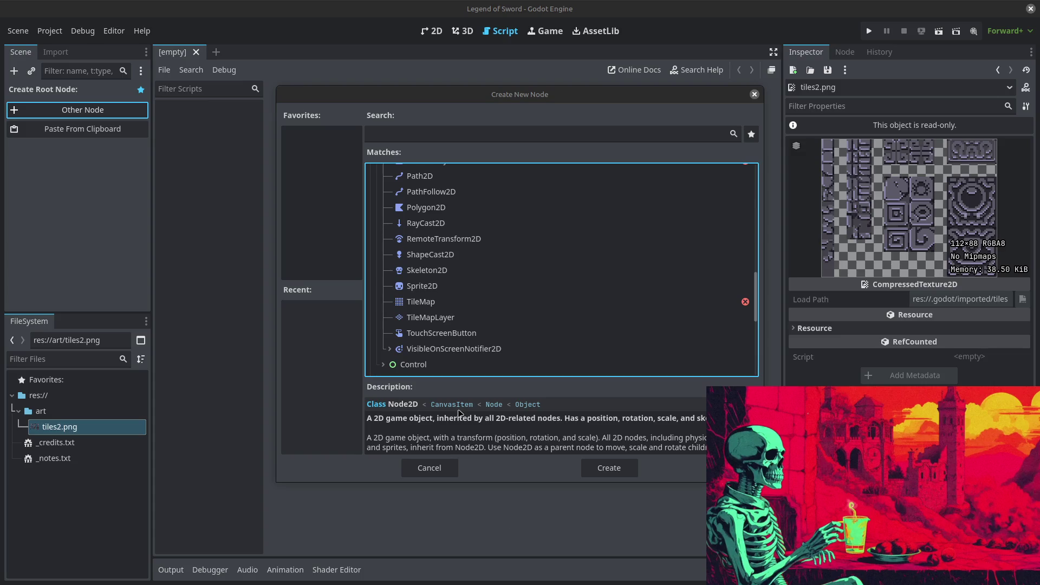
Watch the 'Complete n00b - 1' video fullscreen, skipping past 11:18 to near its end.
key("alt+Tab")
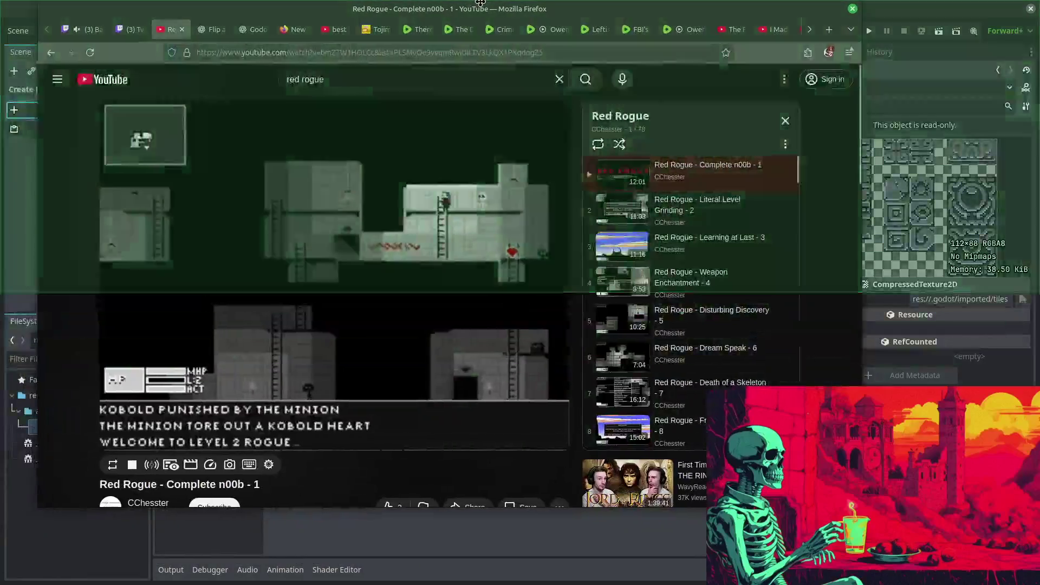
key("f")
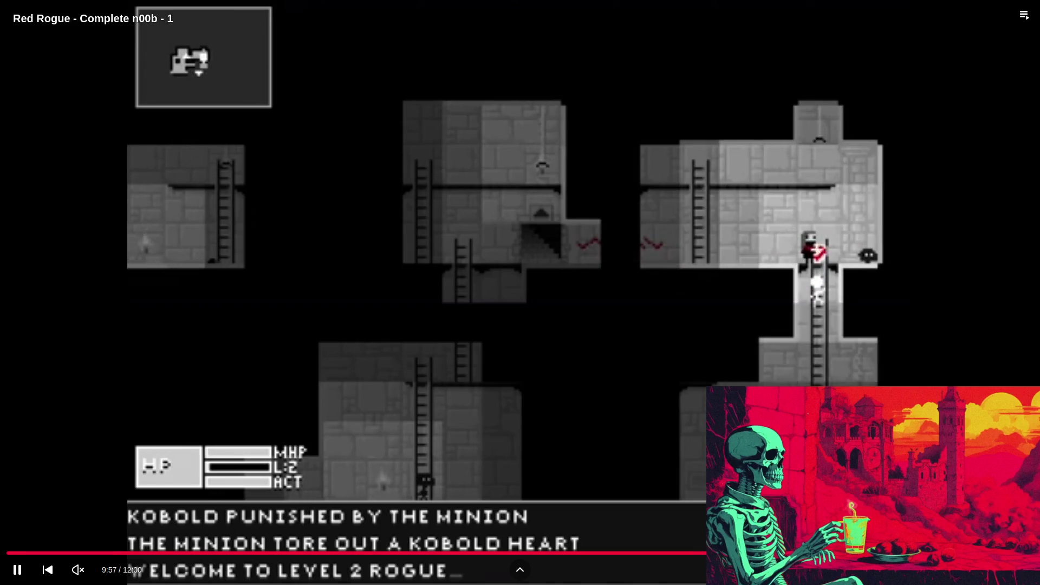
key("Right")
key("Right")
key("Right")
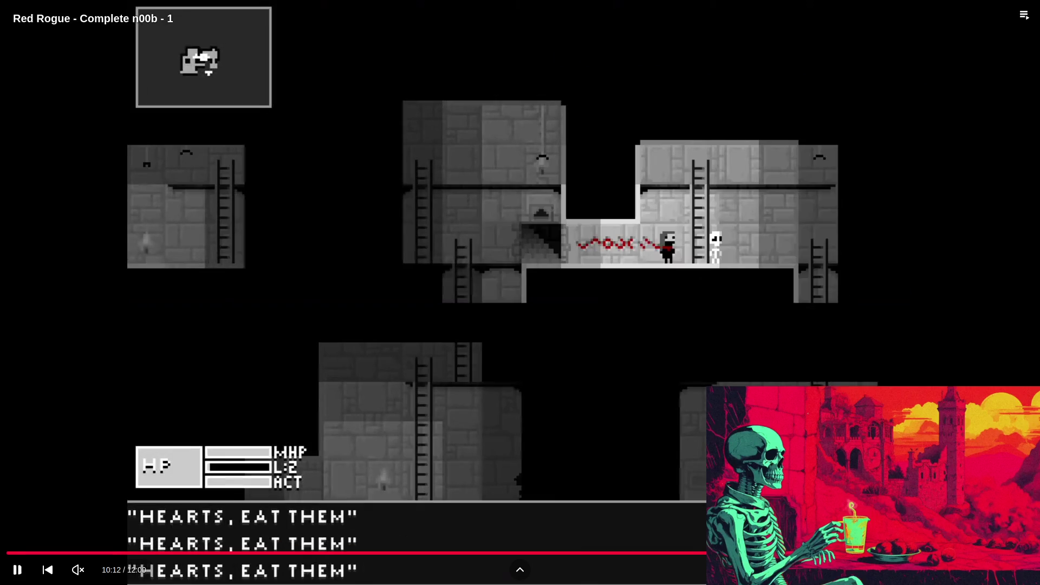
key("Right")
key("Right")
key("Right")
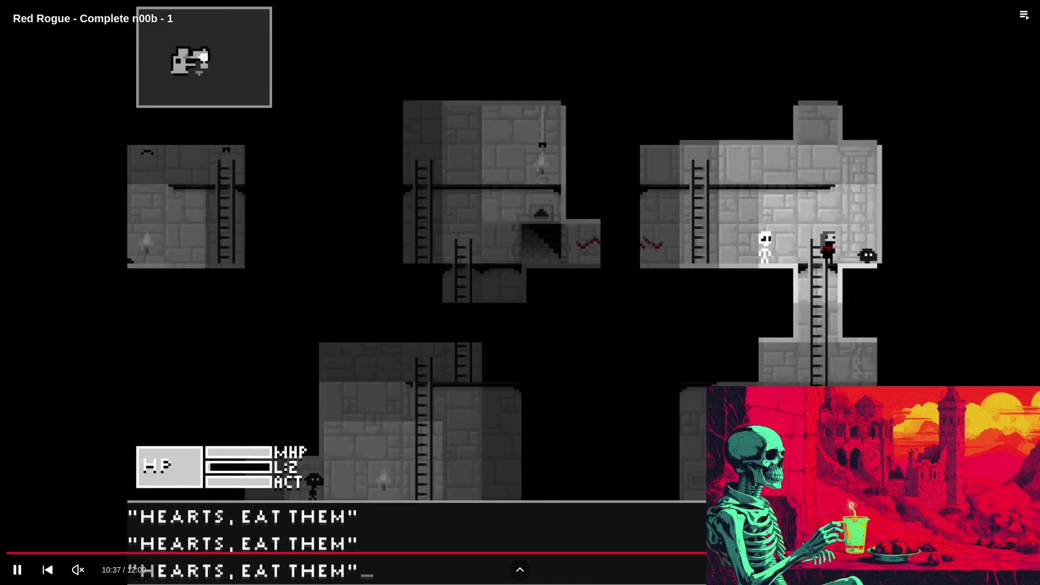
key("Right")
key("Right")
key("Right")
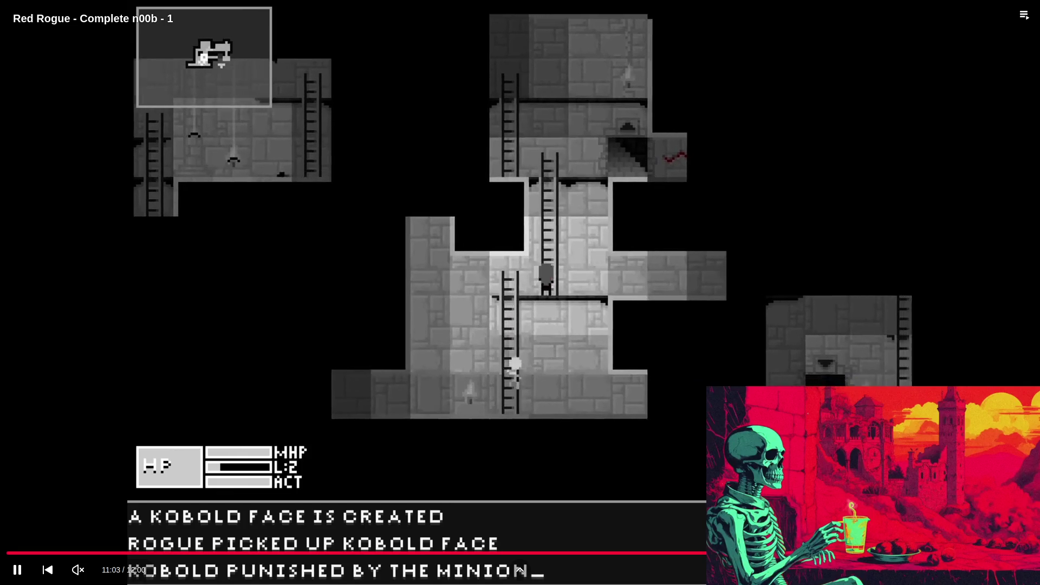
key("Right")
key("Right")
key("Right")
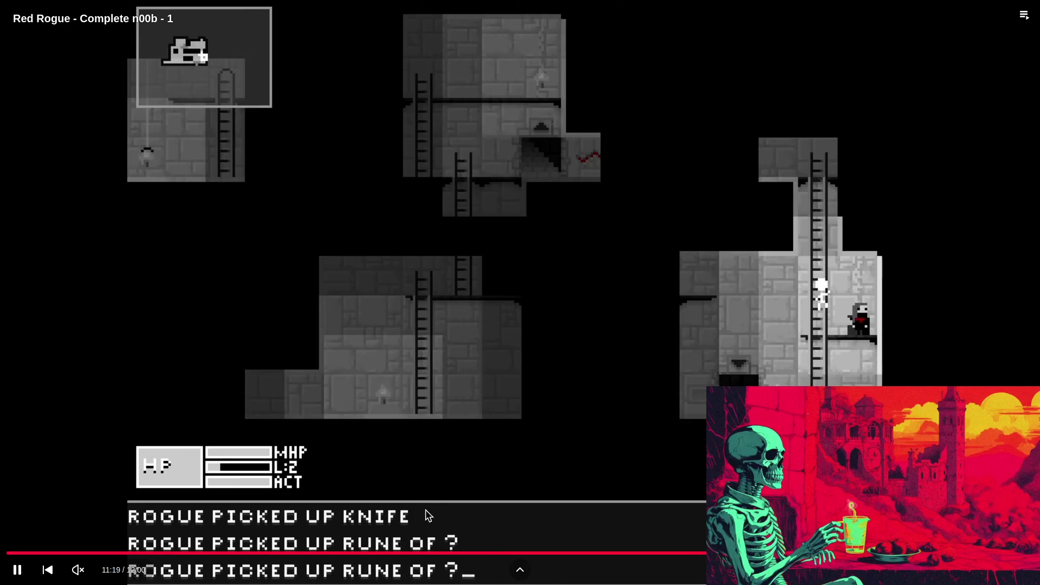
key("Right")
key("Right")
key("Right")
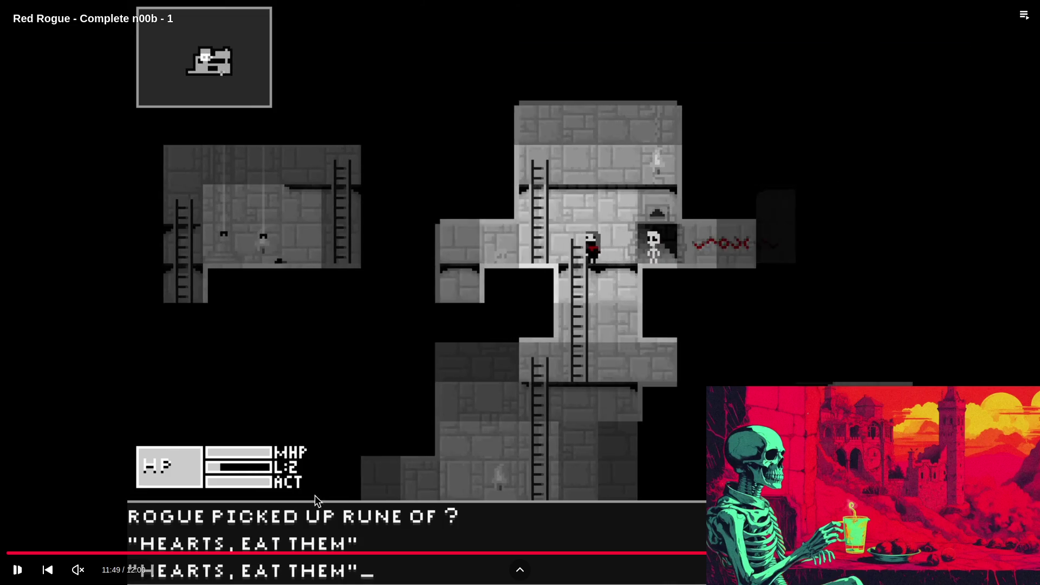
key("Left")
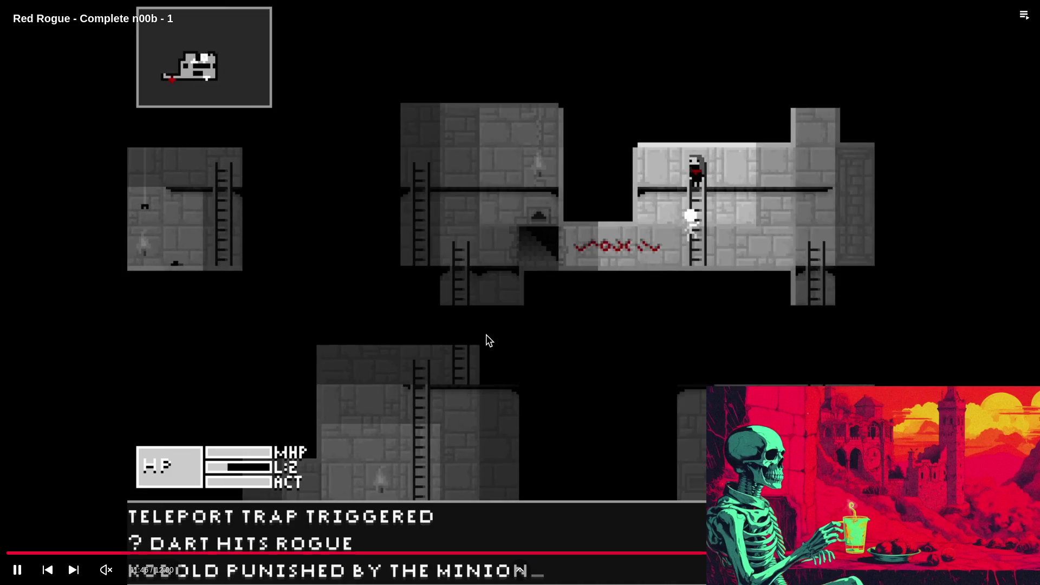
key("Escape")
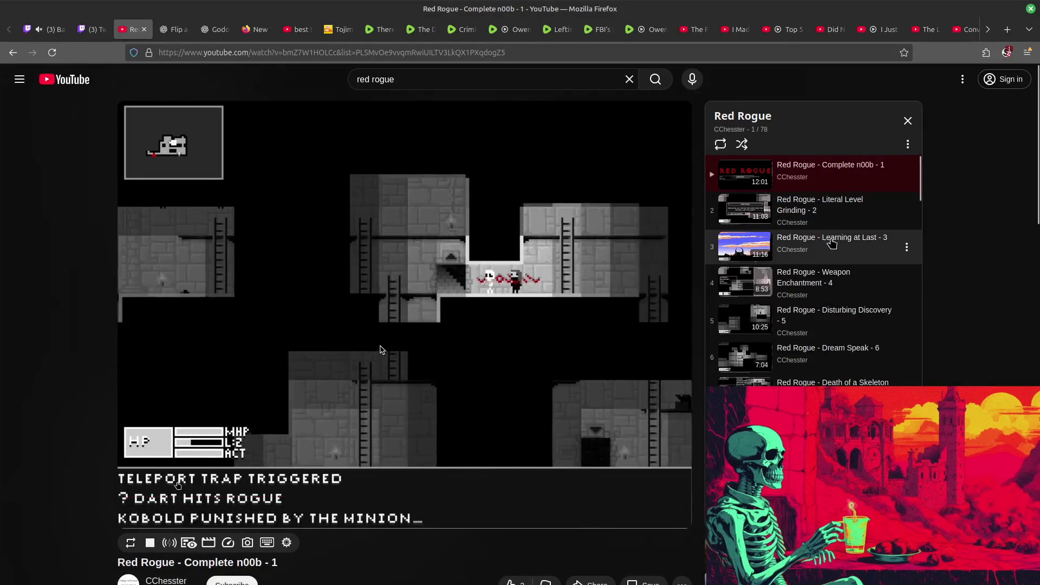
Play episode 3, 'Learning at Last', and seek from about 4:51 to around 6:10.
left_click(833, 244)
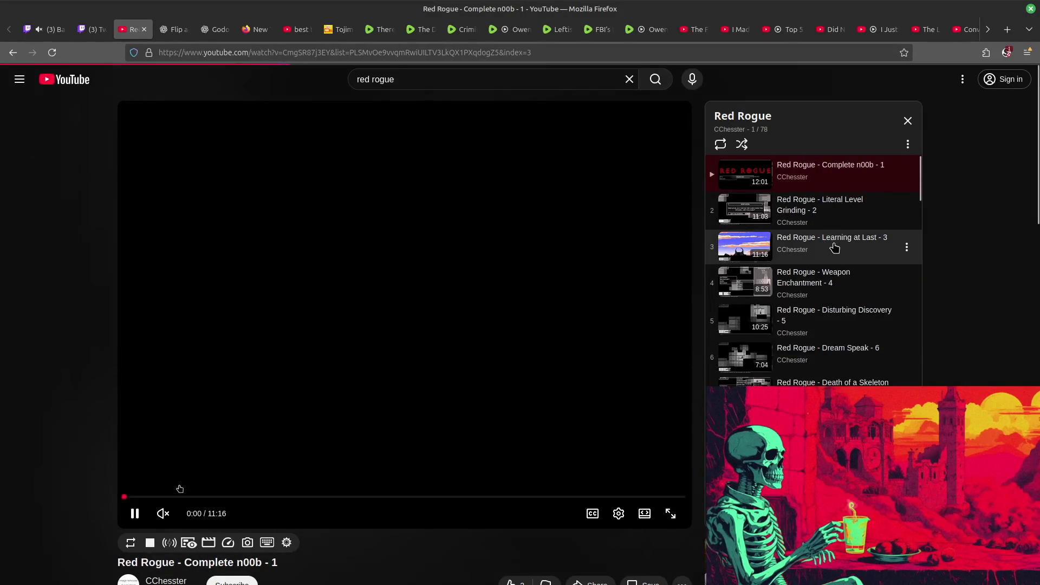
left_click(365, 498)
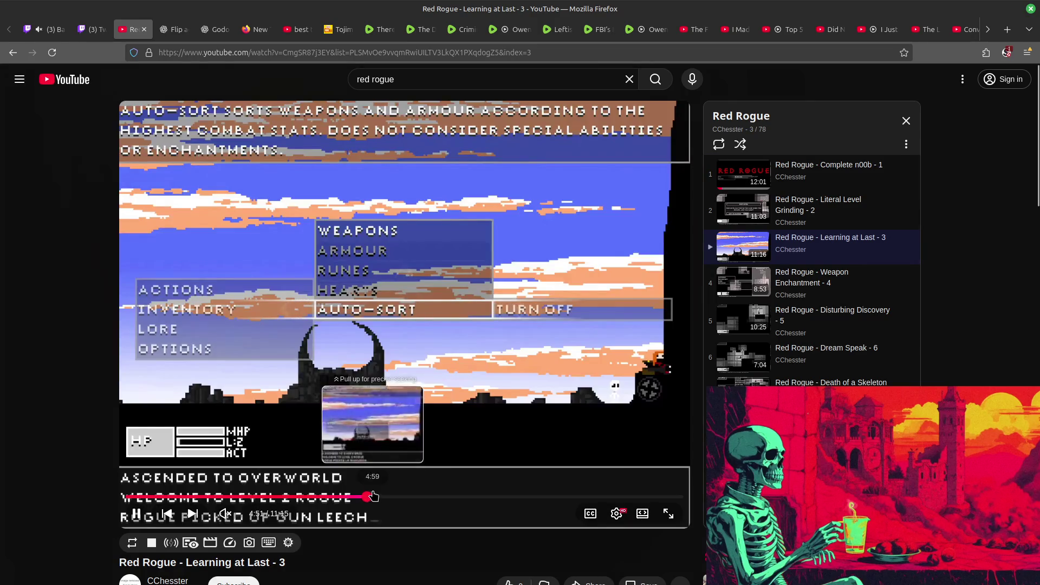
left_click(500, 471)
left_click(389, 412)
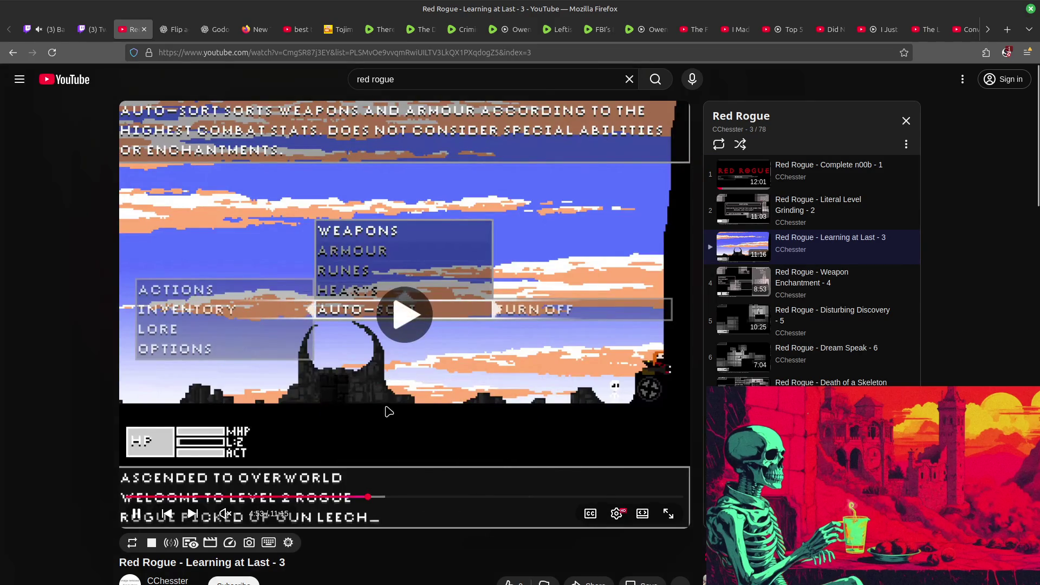
left_click_drag(427, 498, 530, 497)
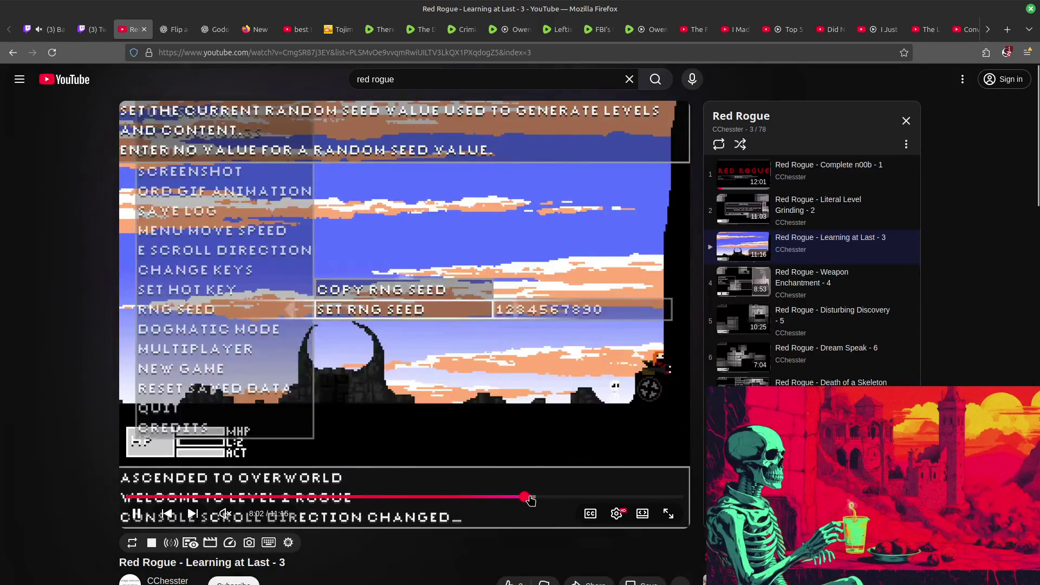
Play episode 6, 'Dream Speak', and seek from 2:43 to about 3:35.
left_click(797, 370)
left_click(341, 497)
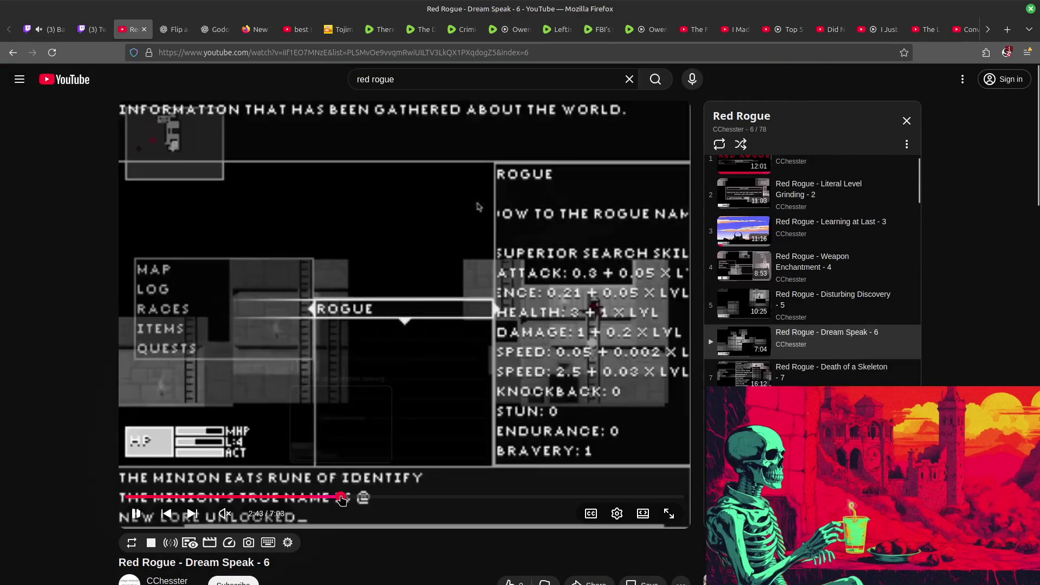
left_click_drag(351, 500, 408, 496)
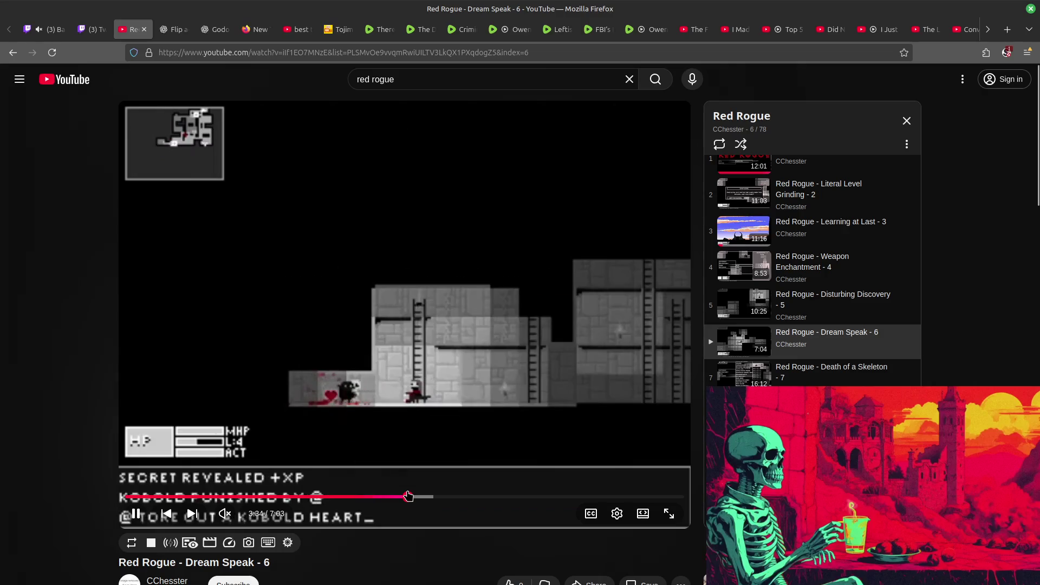
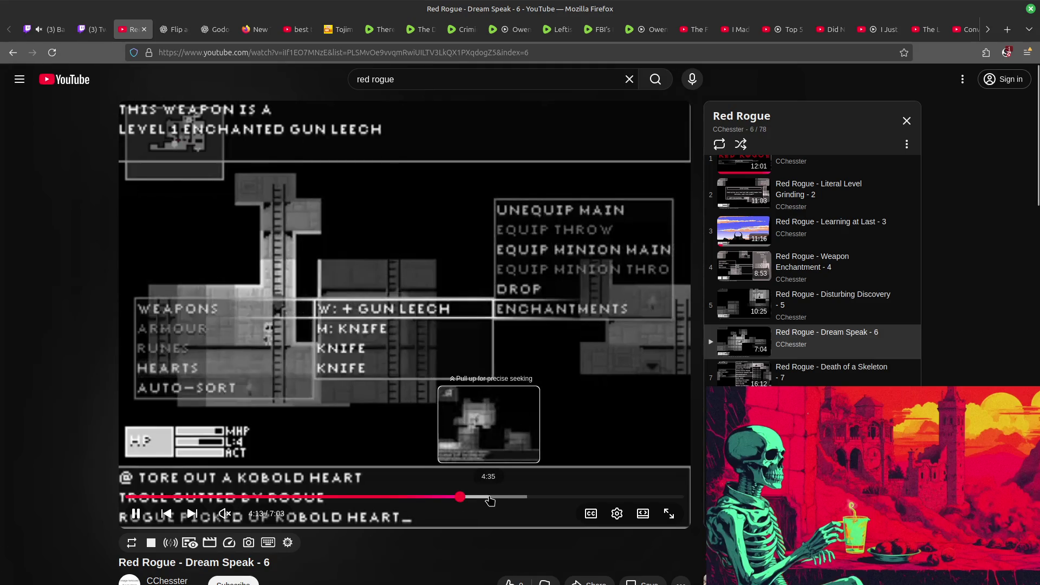
Seek later in the Red Rogue YouTube video, then return to the Godot editor.
left_click(491, 497)
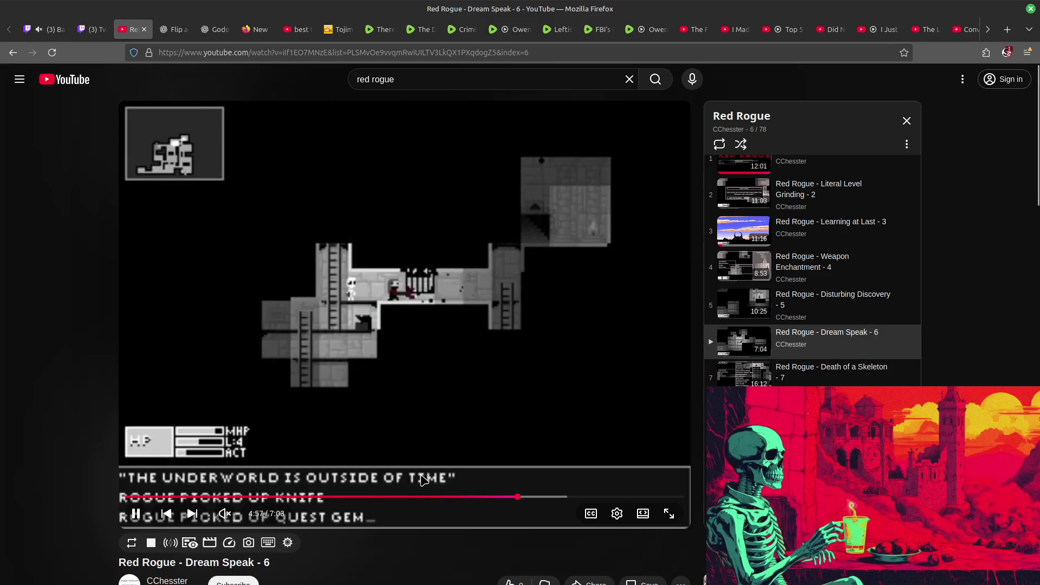
key("alt+Tab")
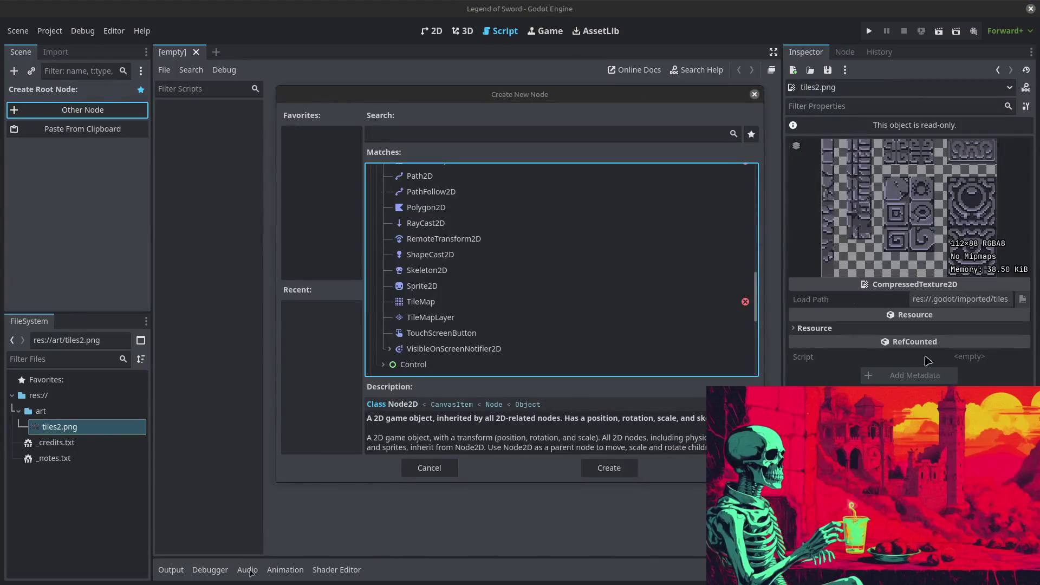
Create a new scene with a TileMapLayer as the root node.
key("alt+Tab")
mouse_move(828, 478)
left_click(466, 319)
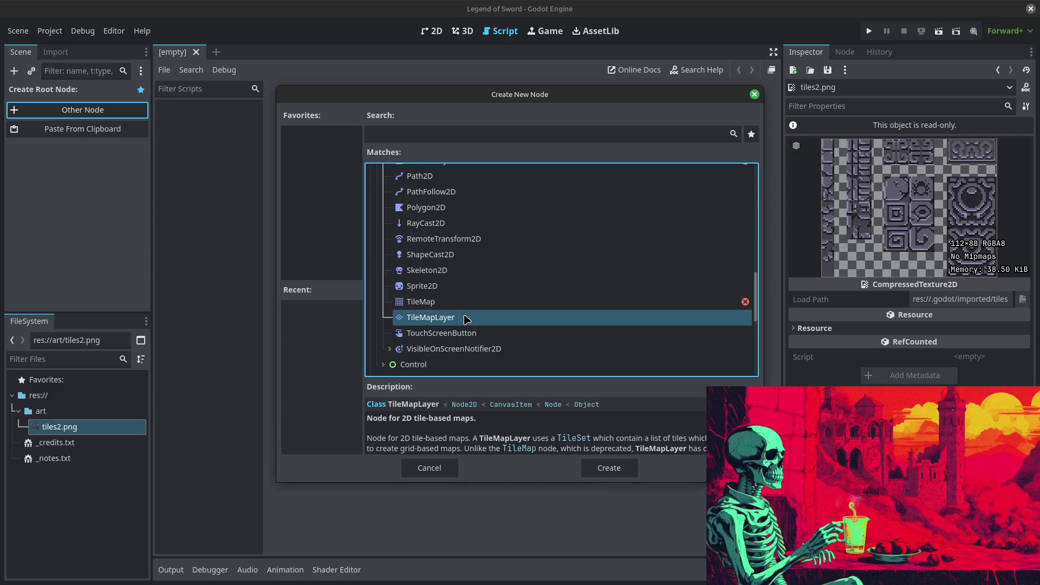
double_click(469, 317)
Add a Node2D child and make it the scene root above the TileMapLayer.
left_click(14, 71)
double_click(404, 264)
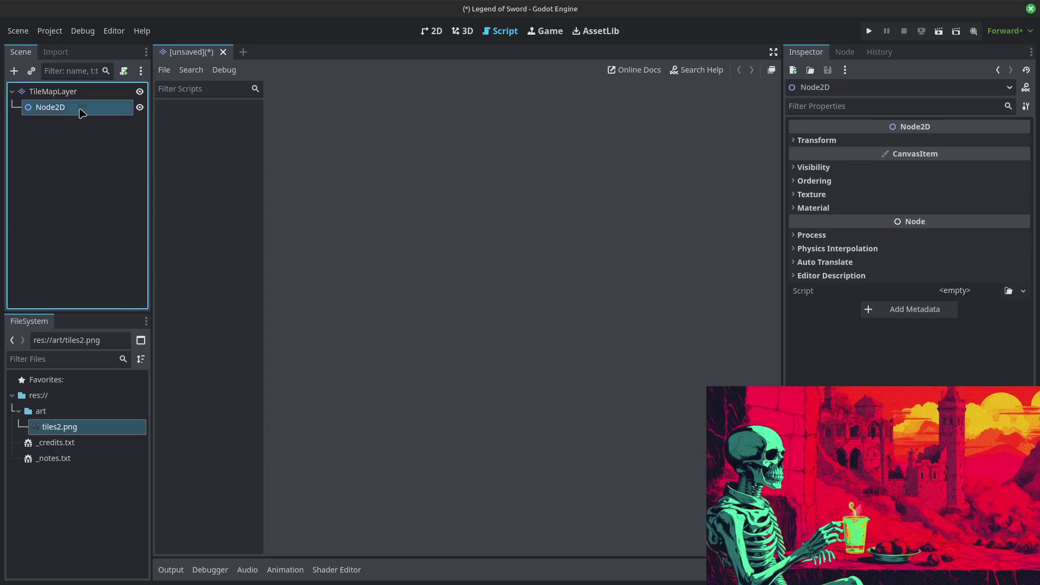
right_click(52, 106)
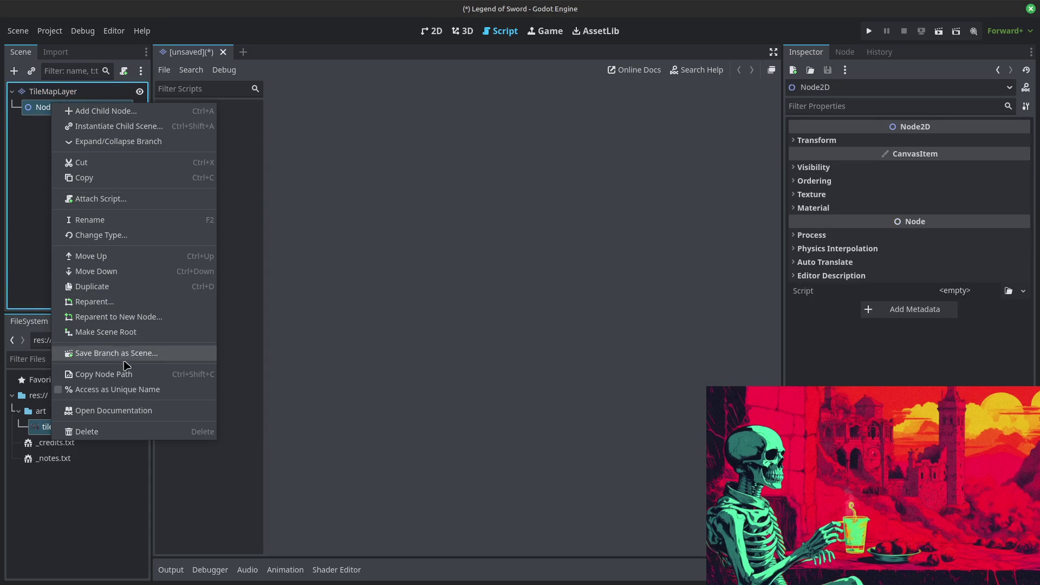
left_click(111, 336)
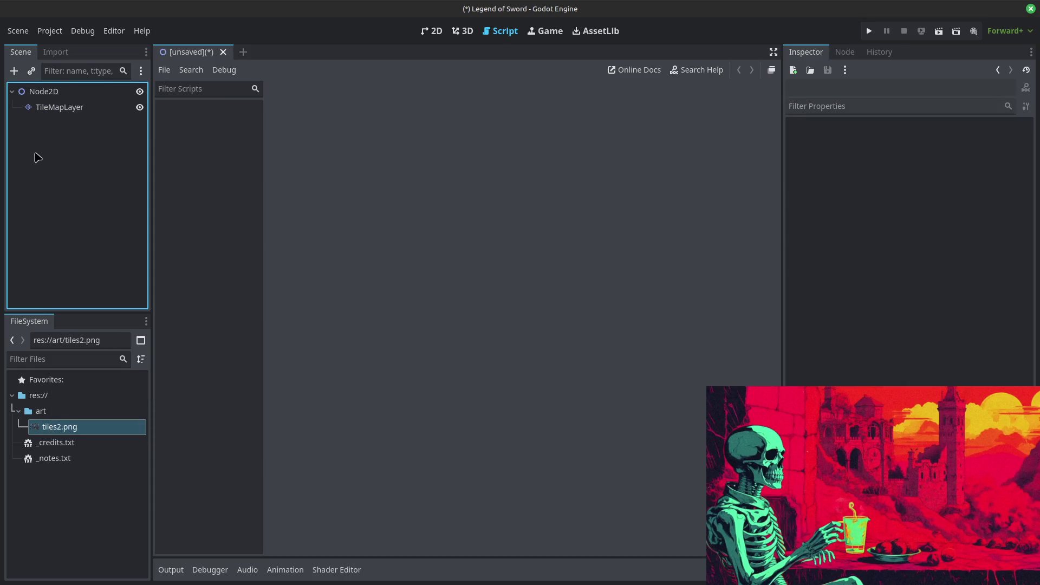
left_click(64, 91)
Rename the Node2D root node to 'tile test'.
left_click(64, 91)
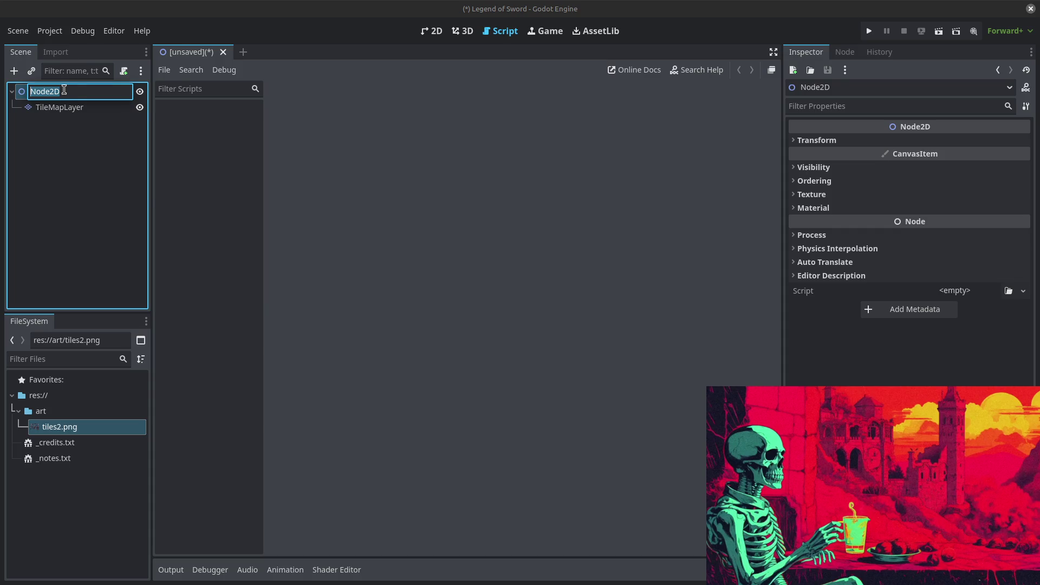
type("tile_te")
type("st")
key("Return")
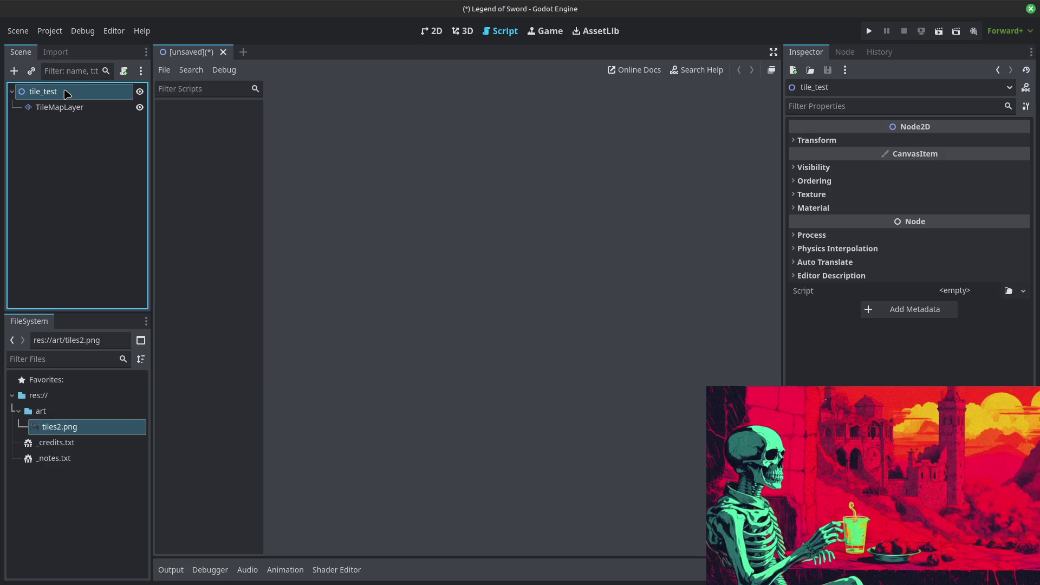
double_click(66, 94)
type("tio")
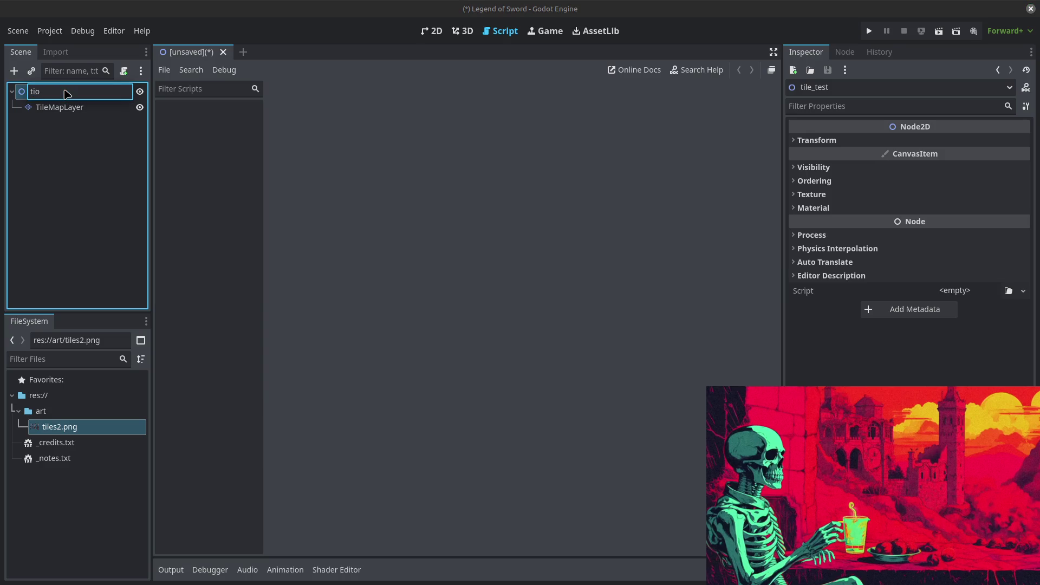
type("st")
key("Return")
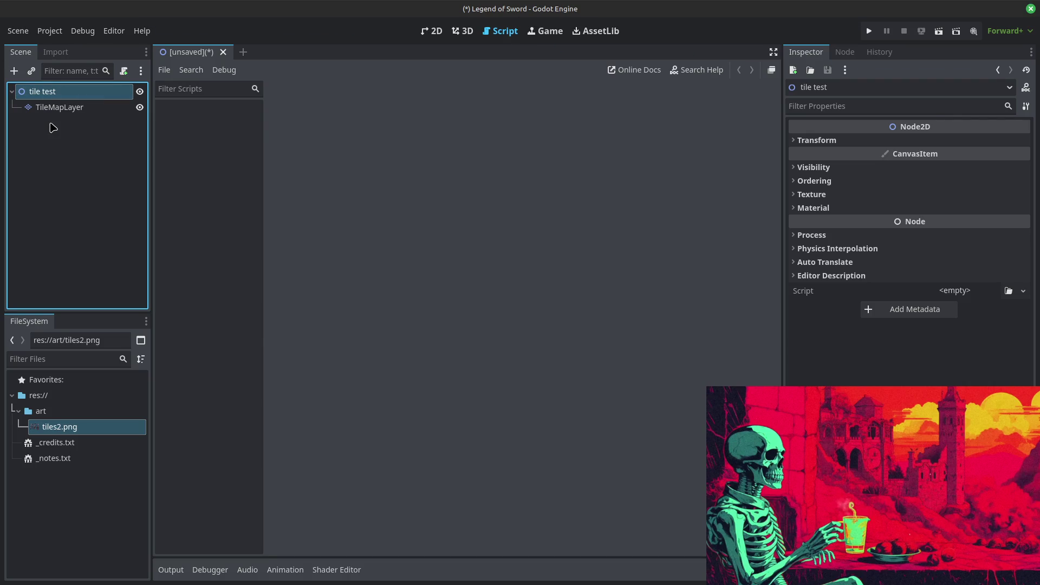
left_click(56, 108)
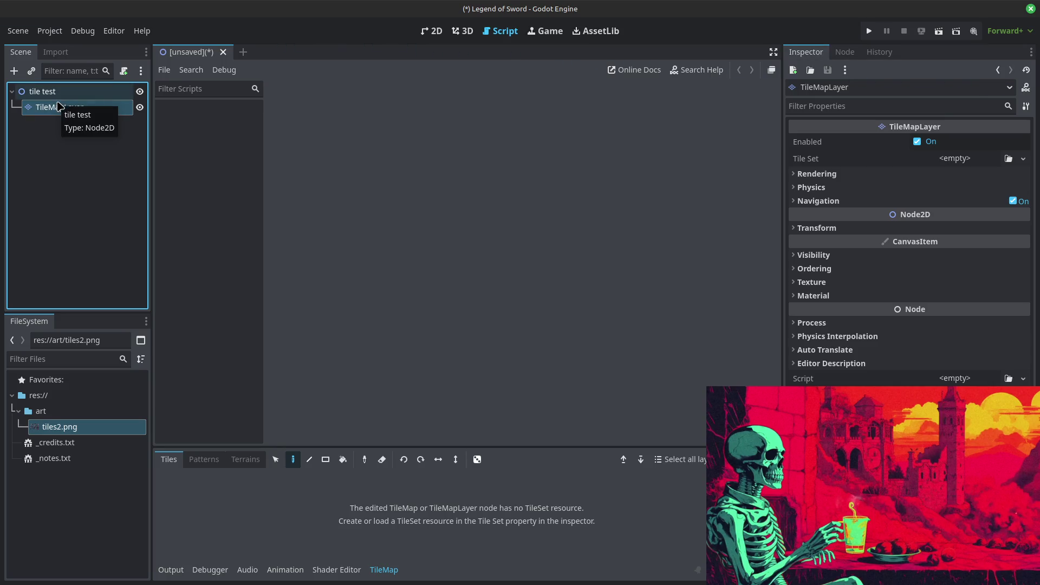
Assign a new TileSet to the TileMapLayer and enlarge the TileSet editing panel.
left_click(987, 160)
left_click(990, 191)
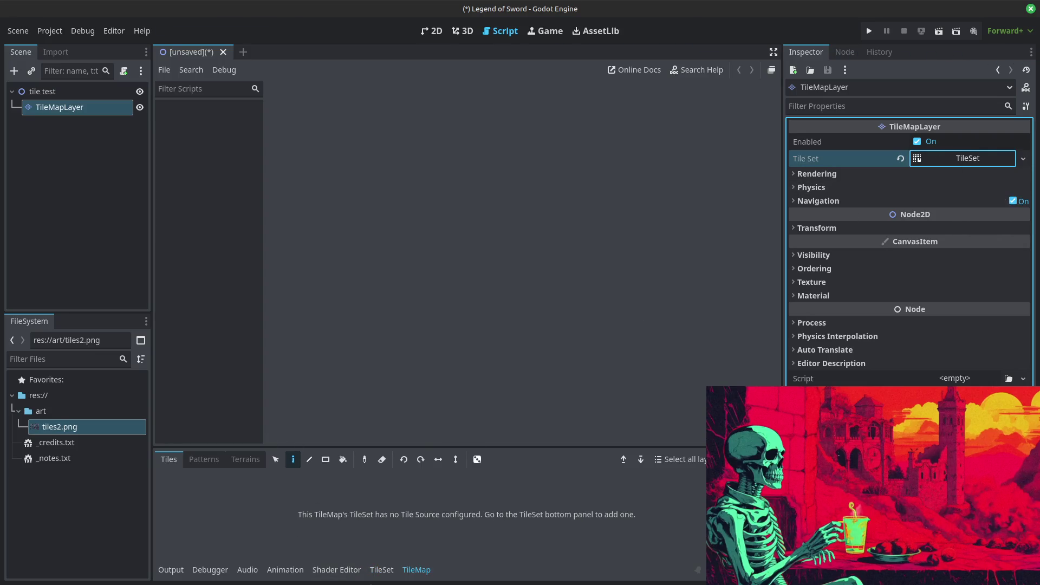
left_click(385, 570)
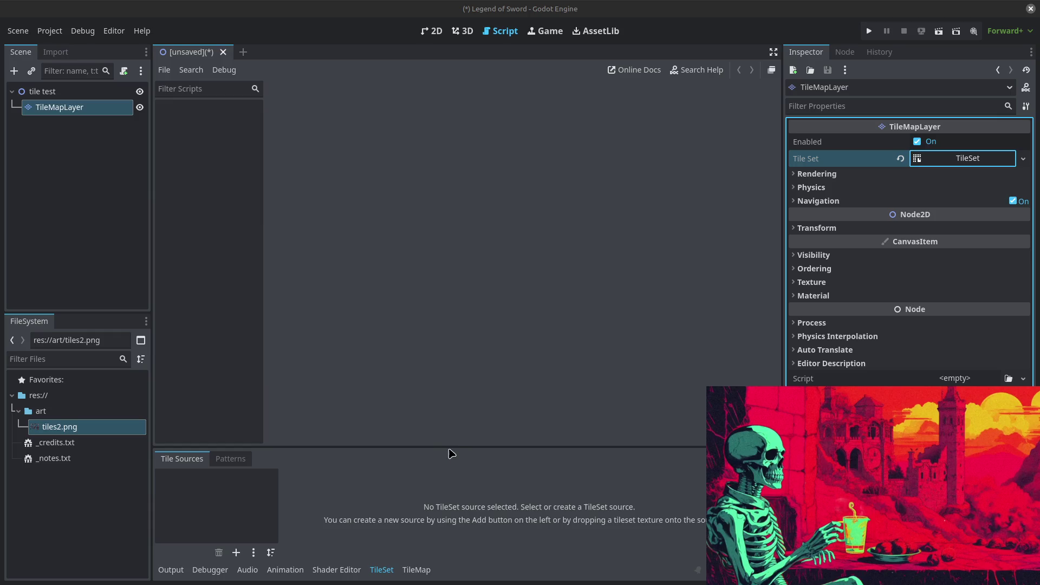
left_click_drag(450, 447, 441, 275)
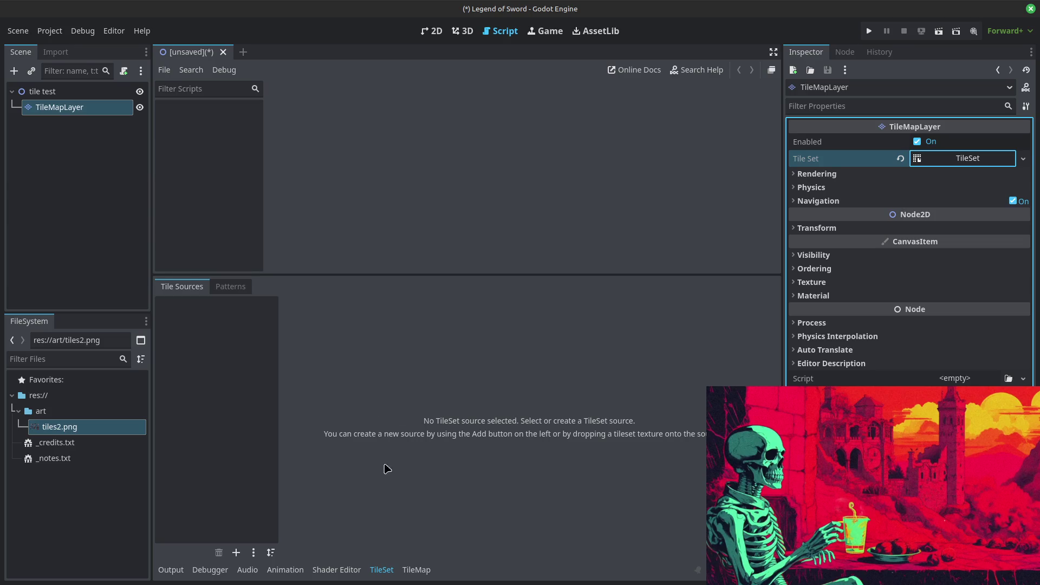
Add an atlas source from art/tiles2.png and auto-create its tiles.
left_click(236, 552)
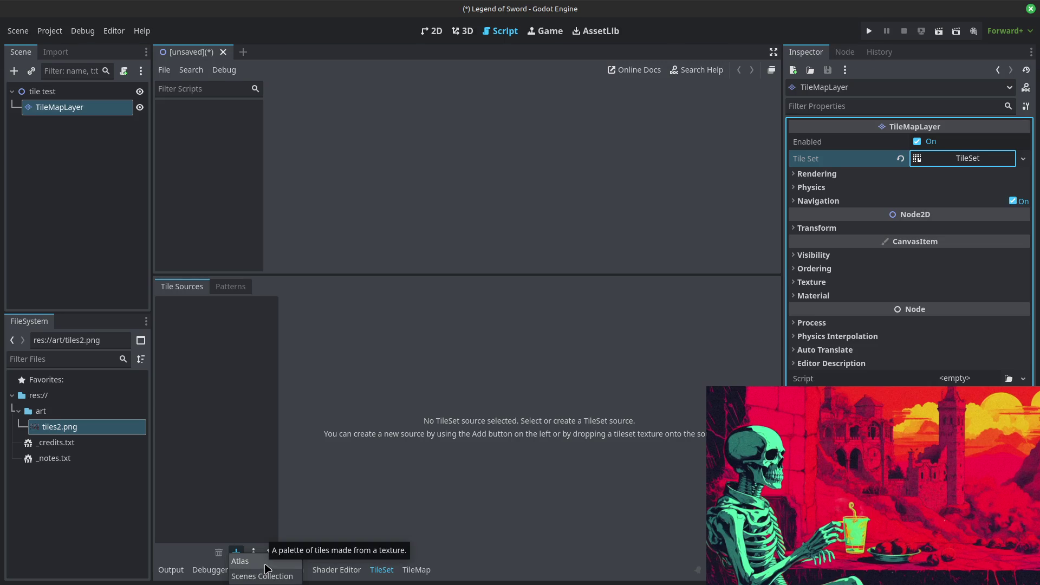
left_click(266, 564)
double_click(366, 198)
double_click(359, 200)
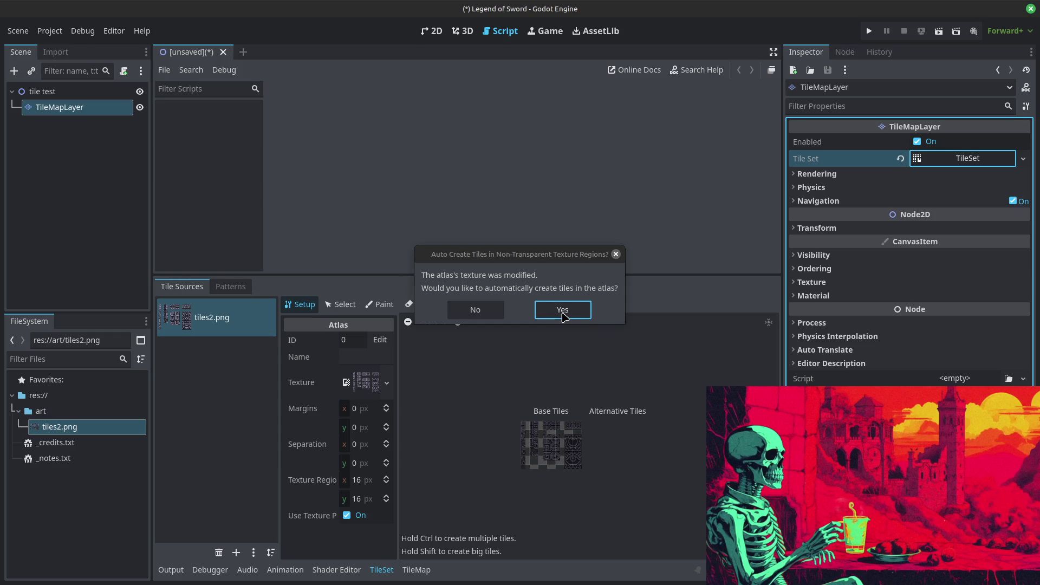
left_click(562, 310)
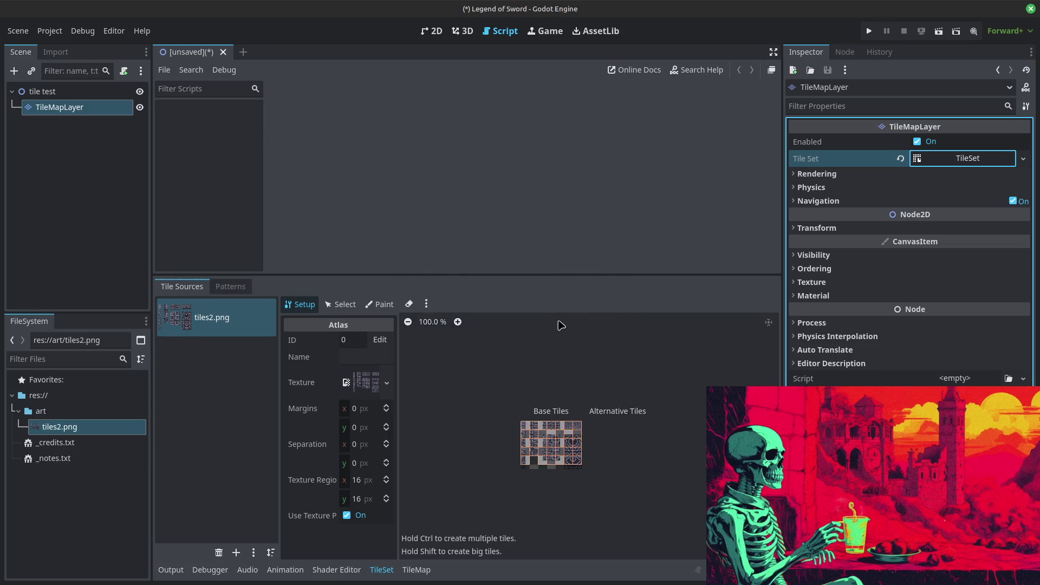
Set the atlas texture region to 8×8 and keep tiles only over non-transparent regions.
scroll(584, 419, "up", 7)
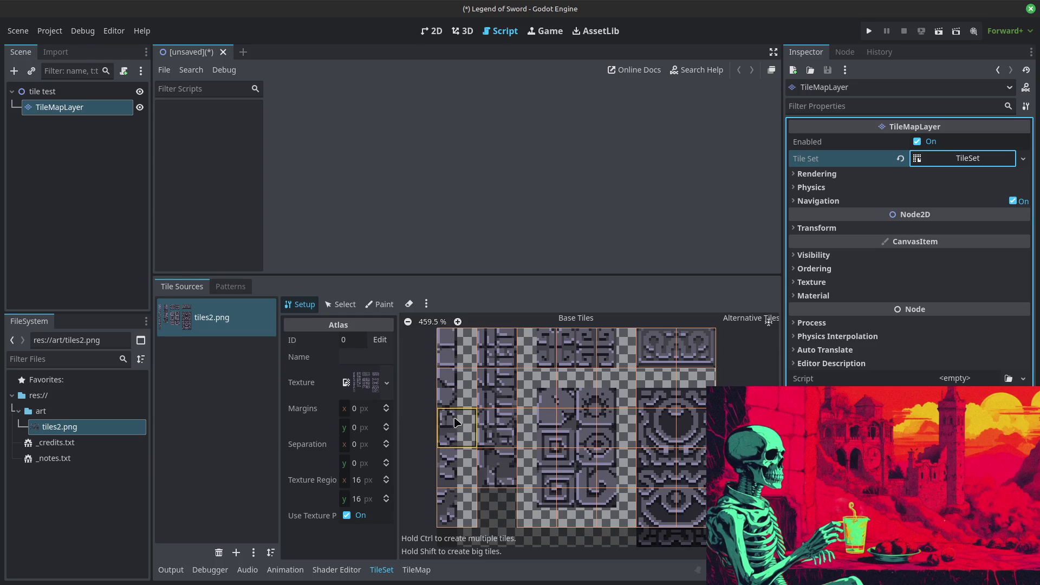
left_click(373, 483)
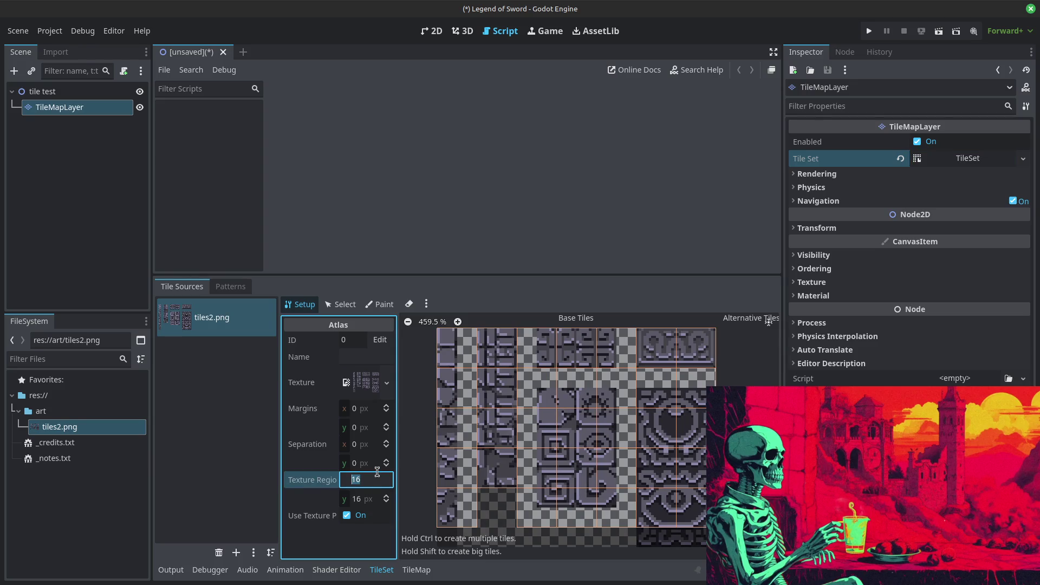
key("Tab")
type("8")
key("shift+Tab")
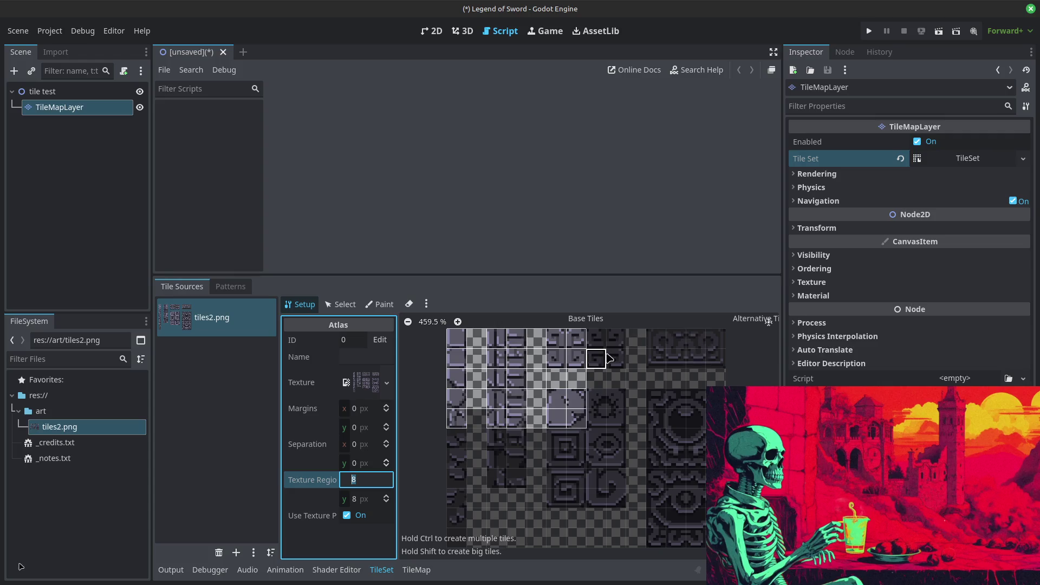
left_click(426, 304)
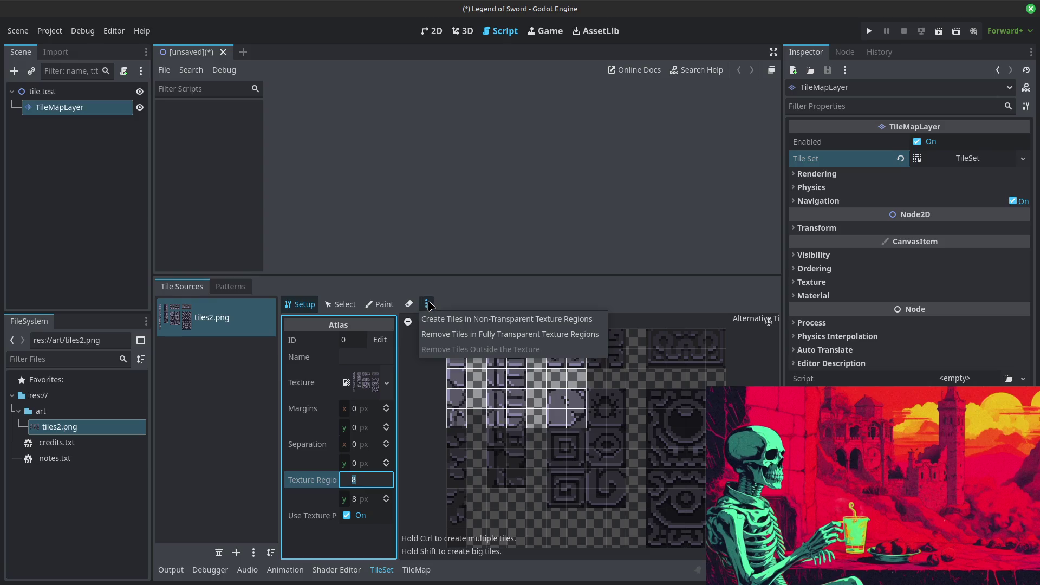
left_click(455, 334)
left_click(427, 305)
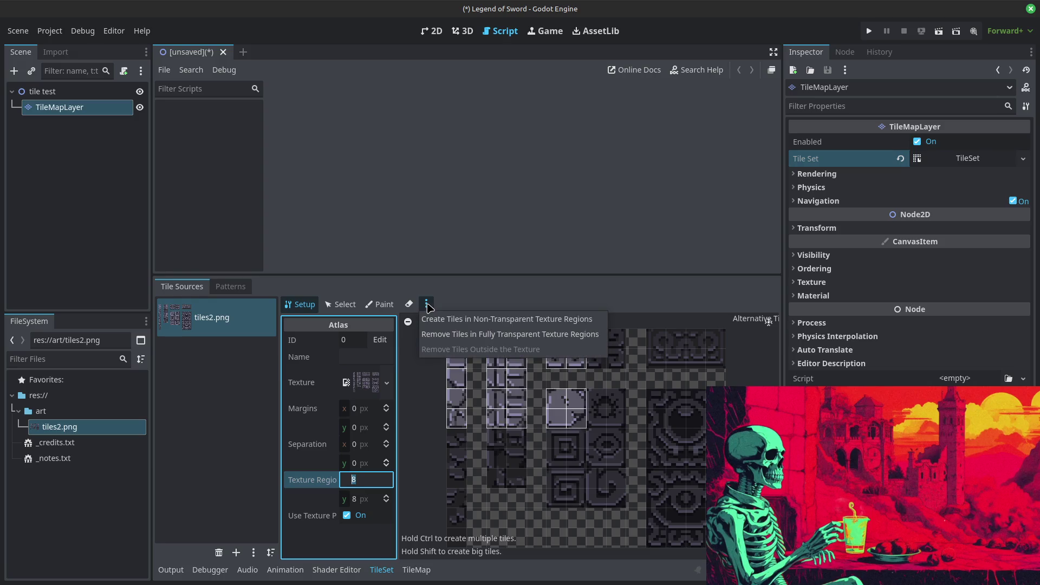
left_click(437, 319)
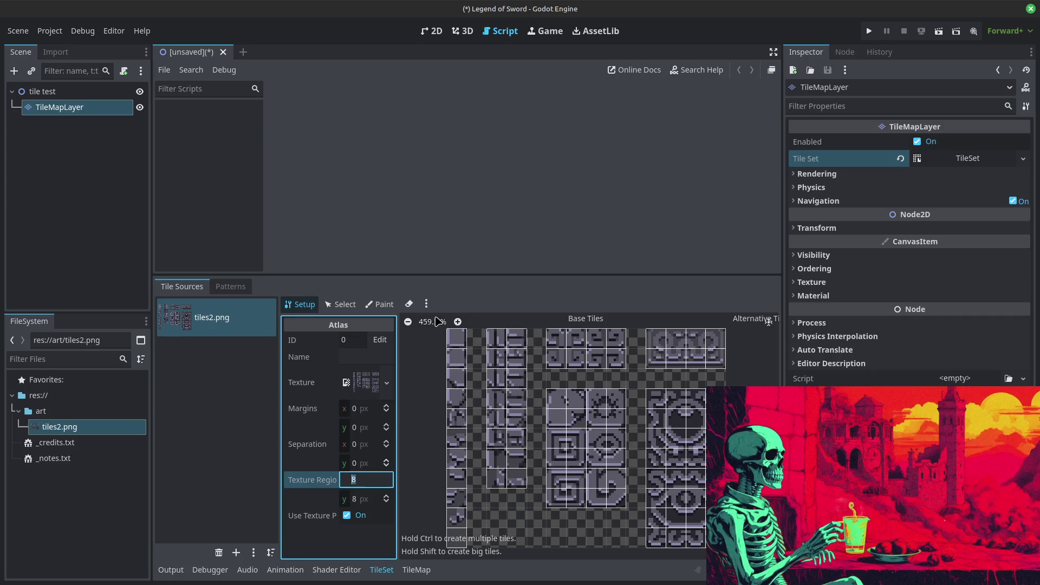
Set the TileSet's Tile Size to 8×8 px.
left_click(958, 161)
left_click(953, 230)
type("8")
left_click(948, 248)
type("8")
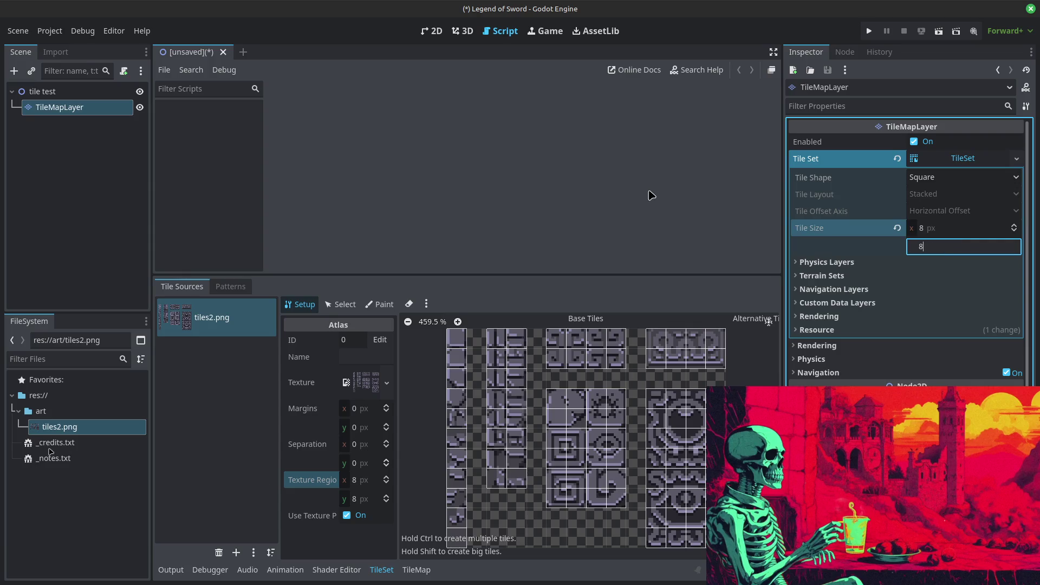
left_click(983, 228)
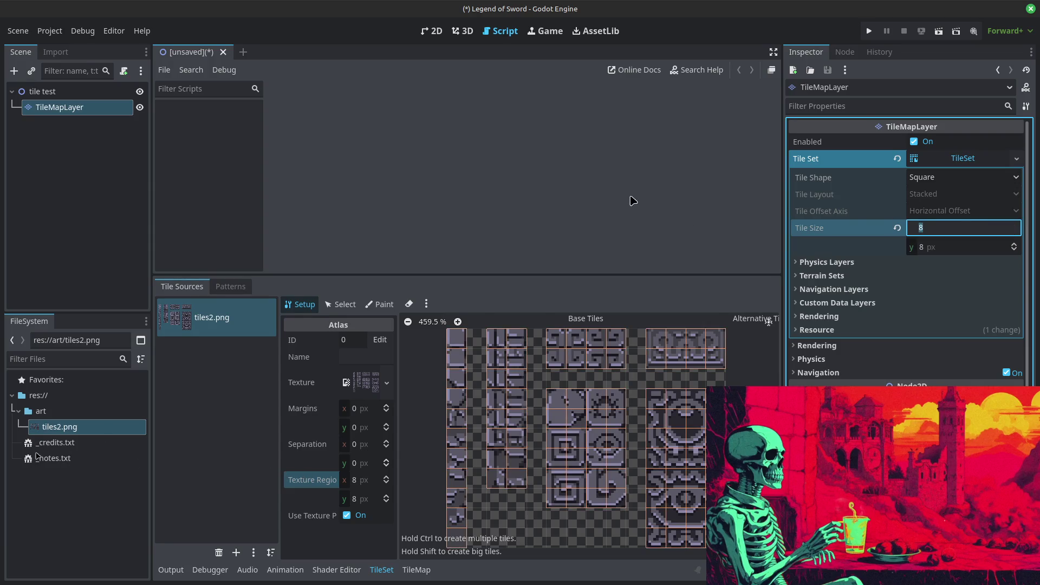
left_click(434, 31)
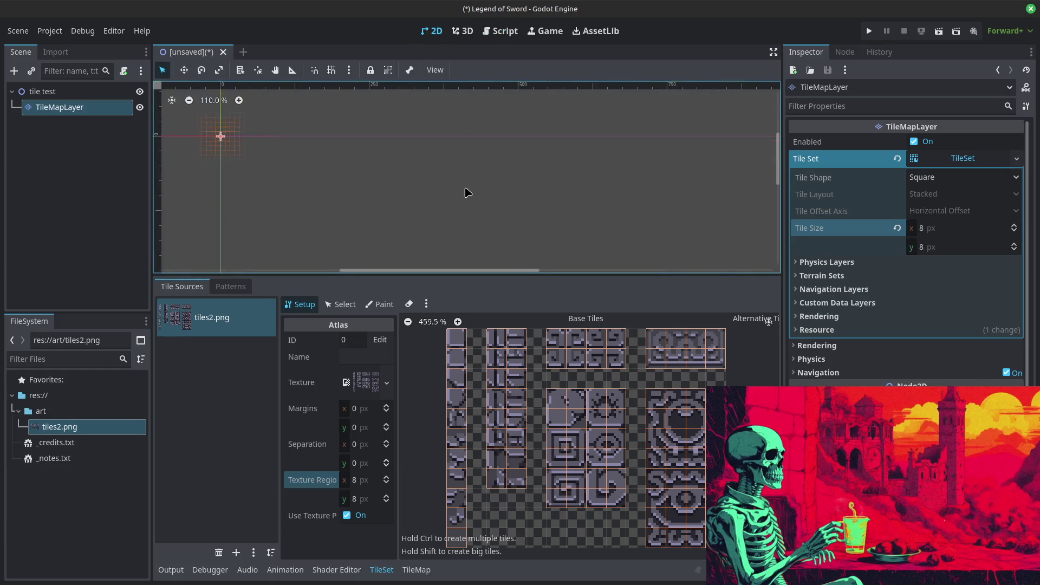
Clear the selection and close the TileSet editing panel.
scroll(285, 170, "up", 4)
scroll(459, 220, "down", 3)
left_click_drag(420, 174, 393, 213)
left_click(509, 193)
left_click(337, 570)
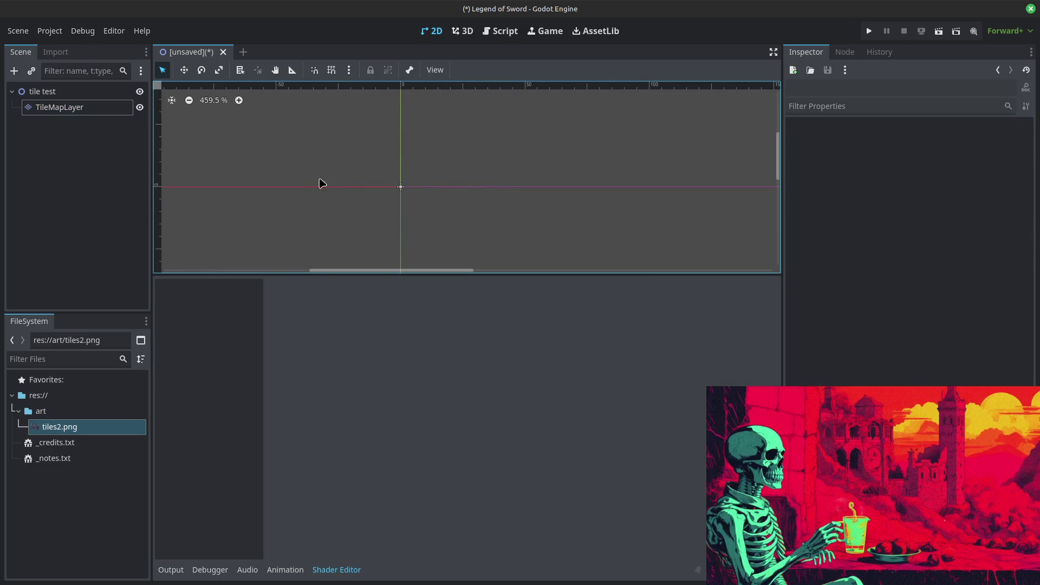
Paint a cluster of the plain top-left stone tile around the origin and run the scene.
left_click(74, 107)
left_click(407, 330)
left_click_drag(390, 195, 450, 137)
left_click_drag(448, 194, 465, 142)
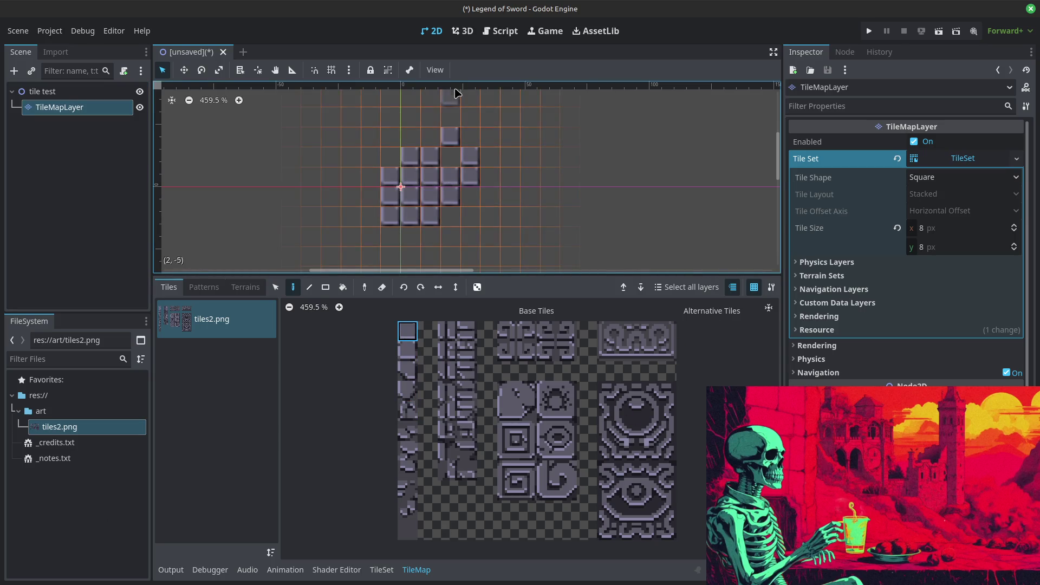
key("ctrl+z")
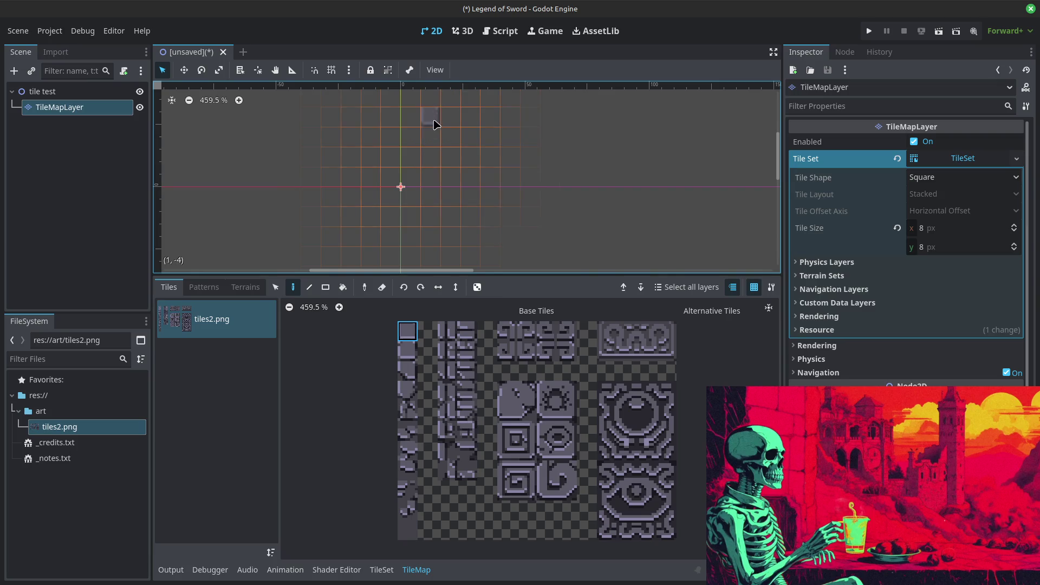
mouse_move(418, 158)
left_mouse_down()
mouse_move(402, 219)
mouse_move(351, 216)
mouse_move(470, 196)
left_mouse_up()
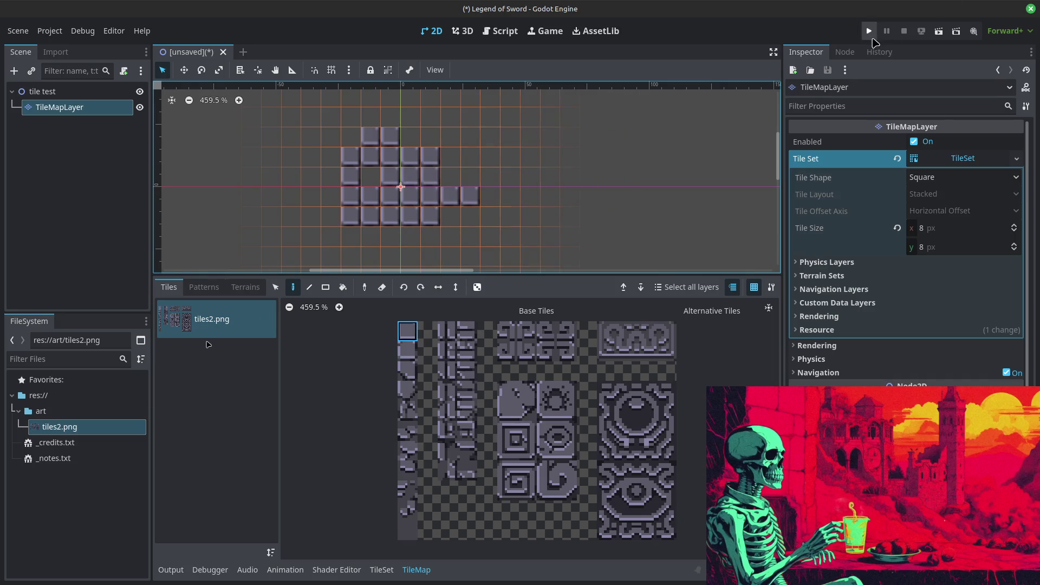
left_click(939, 32)
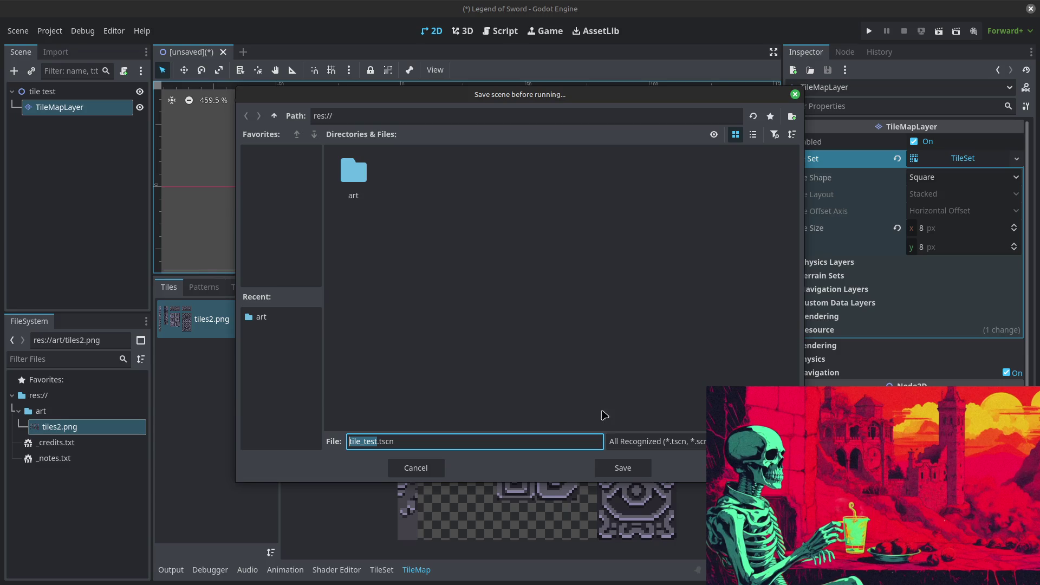
Save the scene as tile_test.tscn, let it run, then stop the game.
left_click(618, 467)
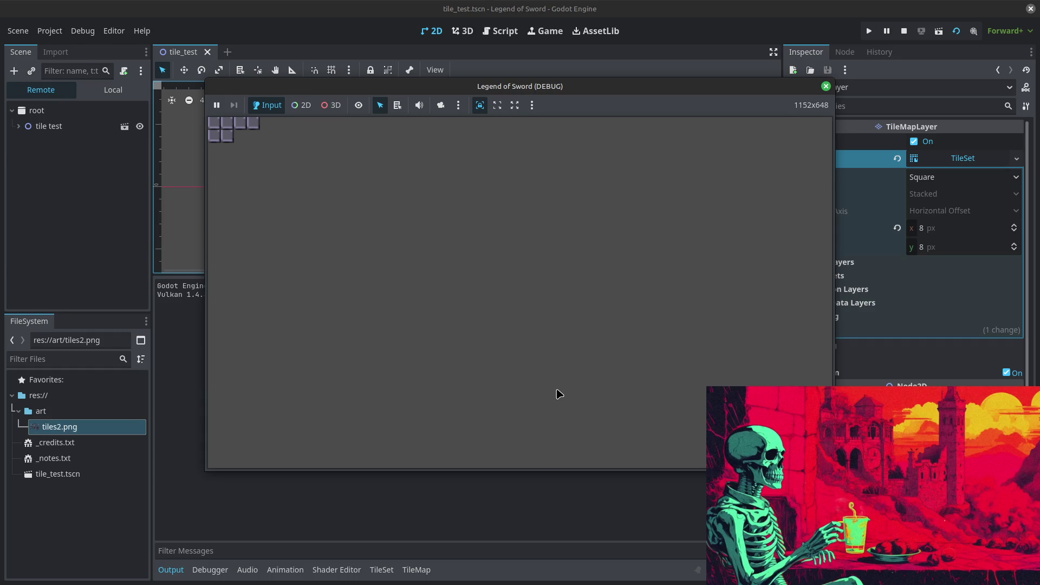
left_click(904, 31)
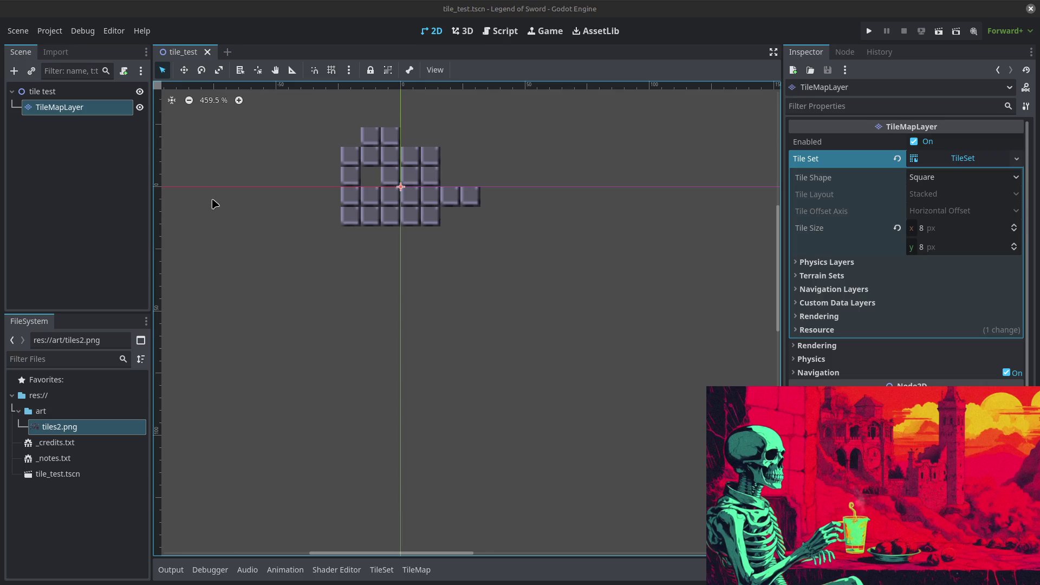
left_click(48, 31)
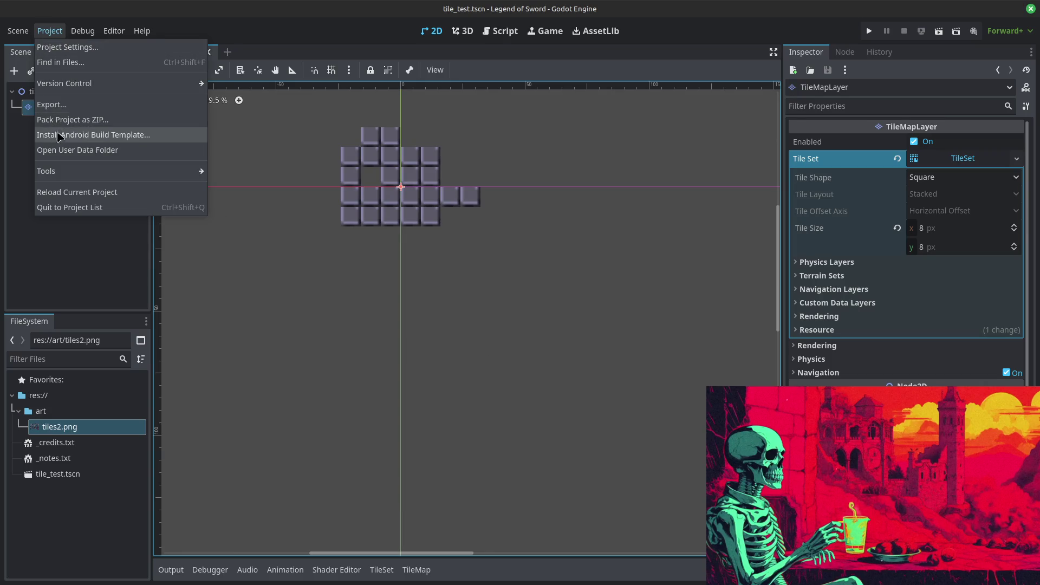
Try window Stretch Mode canvas_items and test-run the scene.
left_click(65, 48)
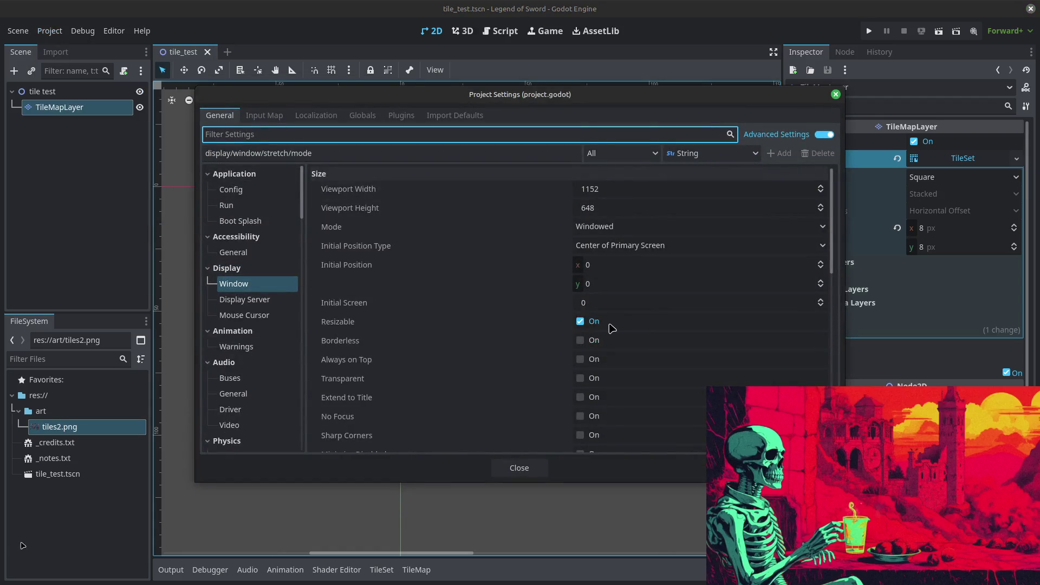
scroll(620, 322, "down", 5)
left_click(625, 347)
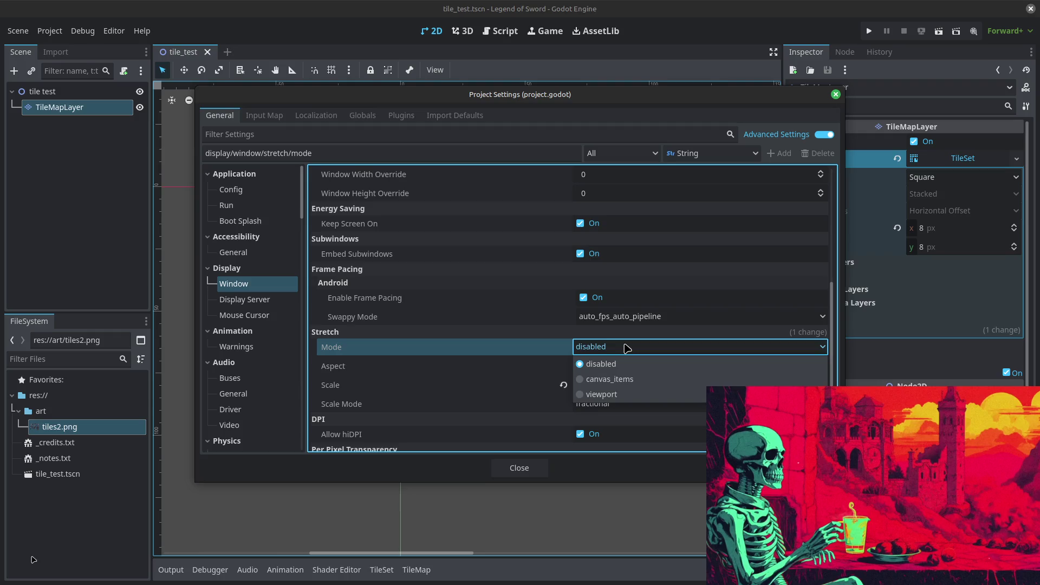
left_click(633, 381)
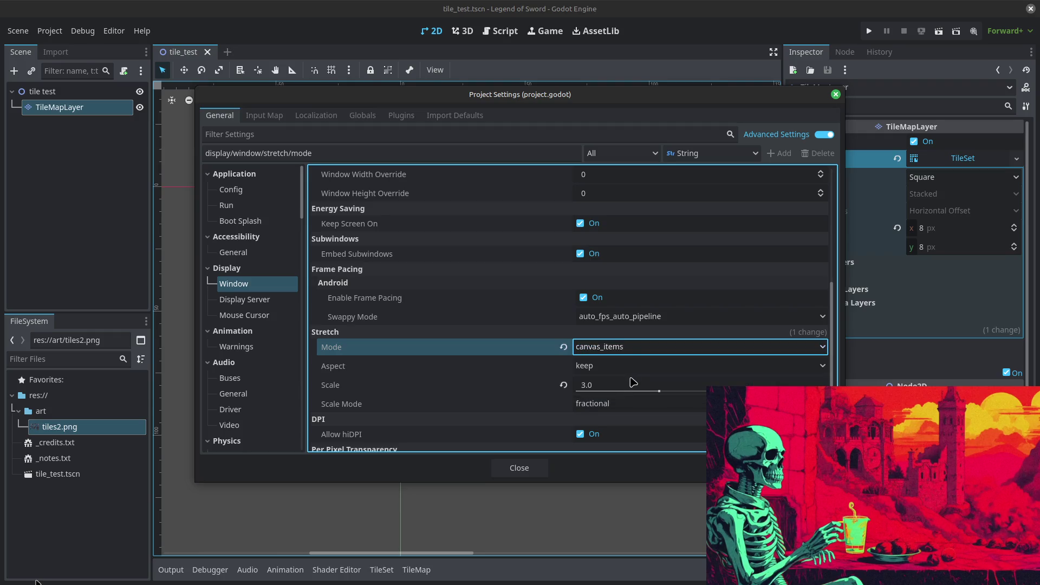
left_click(534, 467)
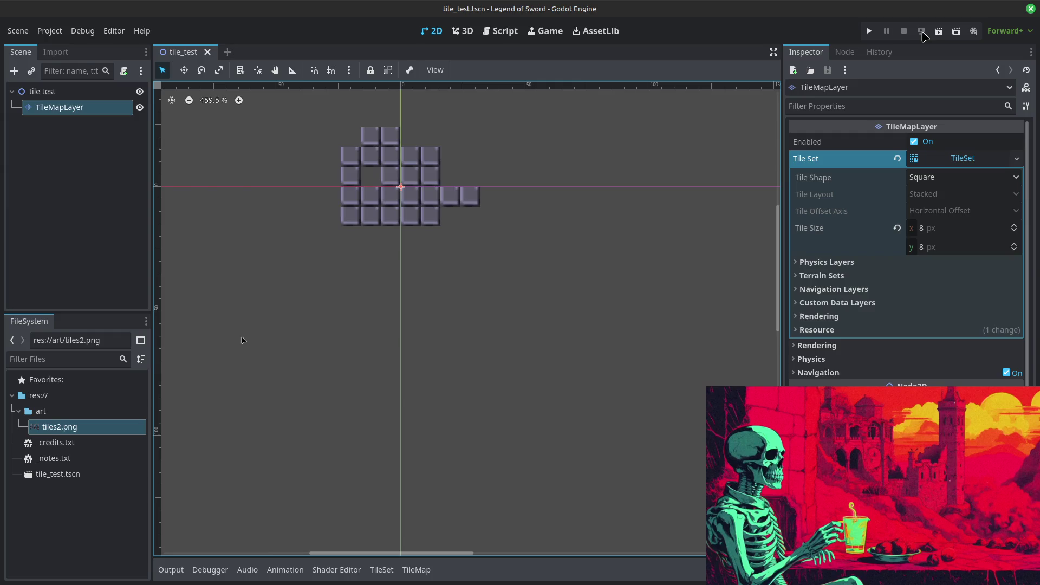
left_click(939, 31)
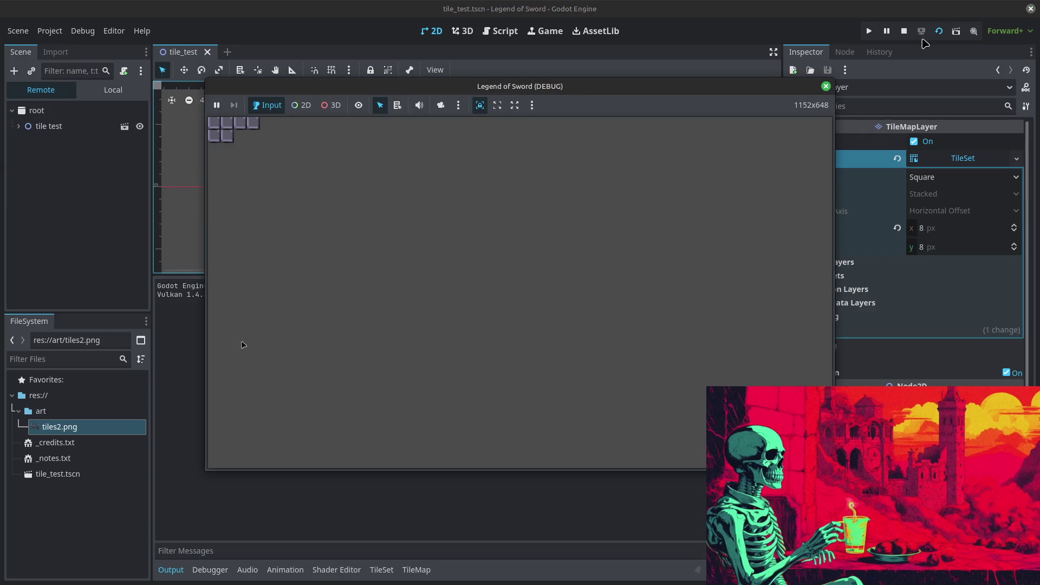
left_click(905, 31)
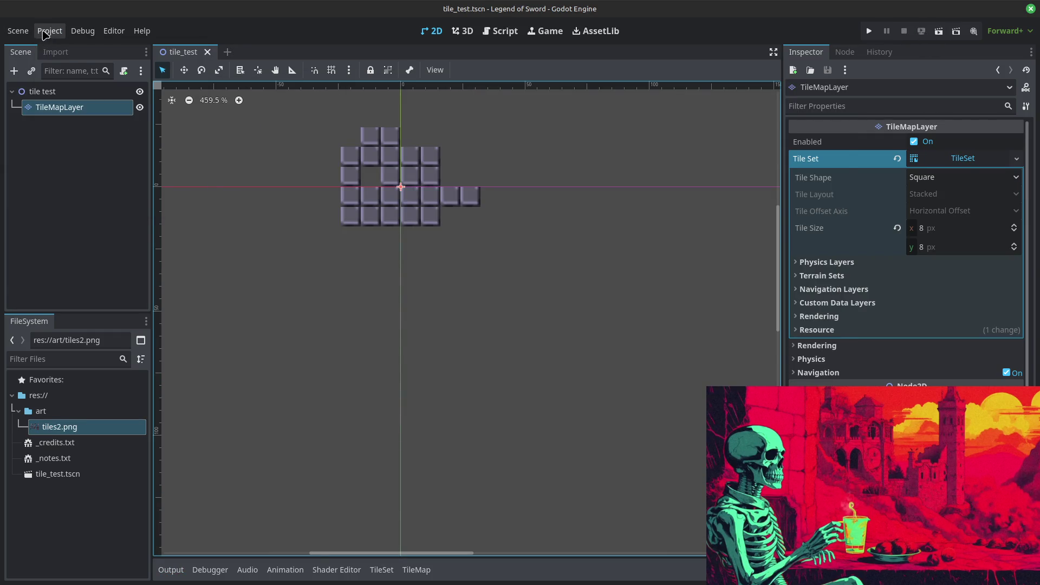
Switch Stretch Mode to viewport and Scale Mode to integer, keeping aspect 'keep'.
scroll(667, 287, "down", 2)
scroll(667, 286, "up", 2)
scroll(668, 287, "down", 6)
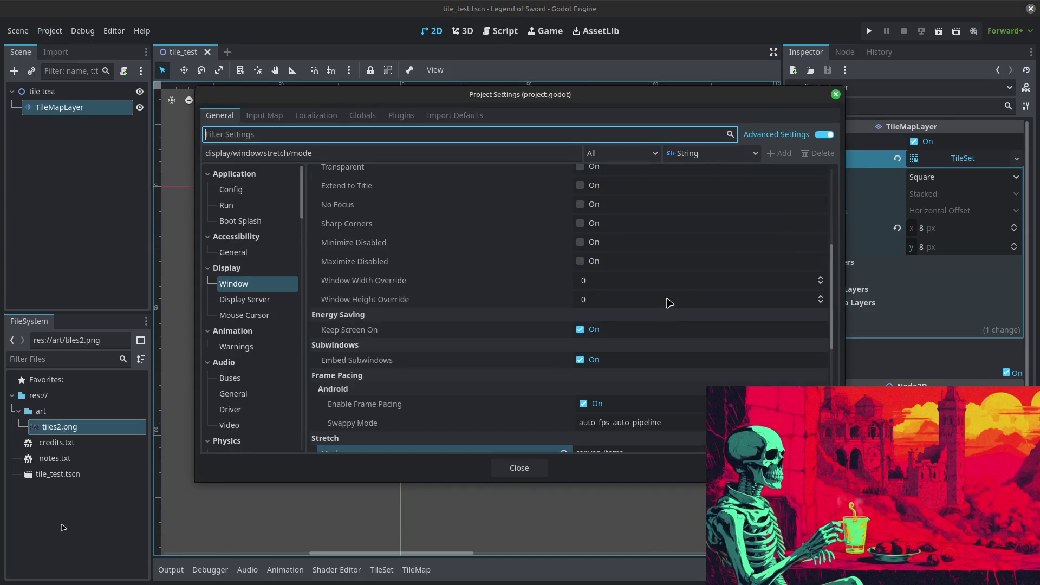
left_click(652, 315)
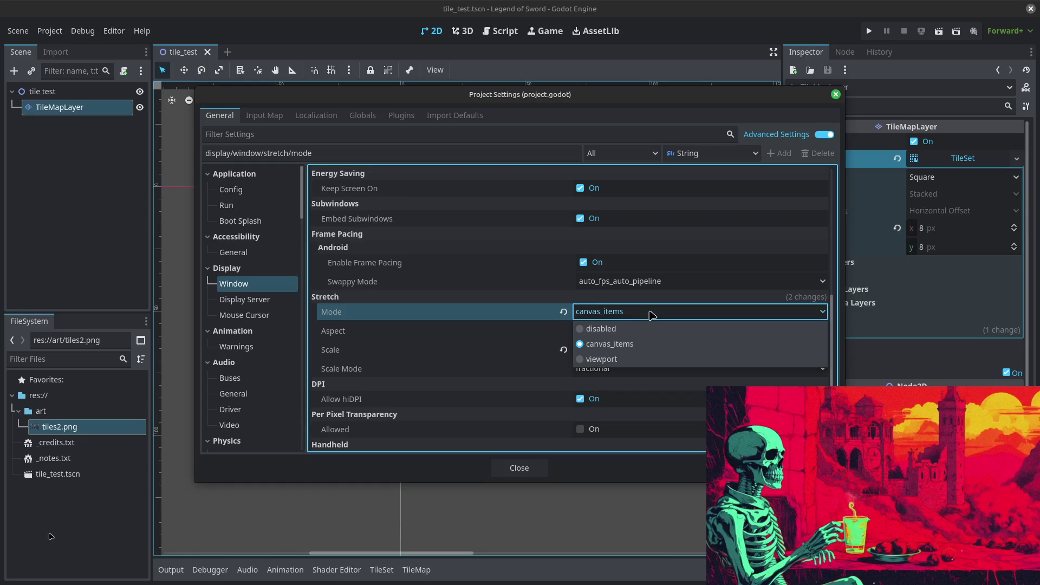
left_click(643, 360)
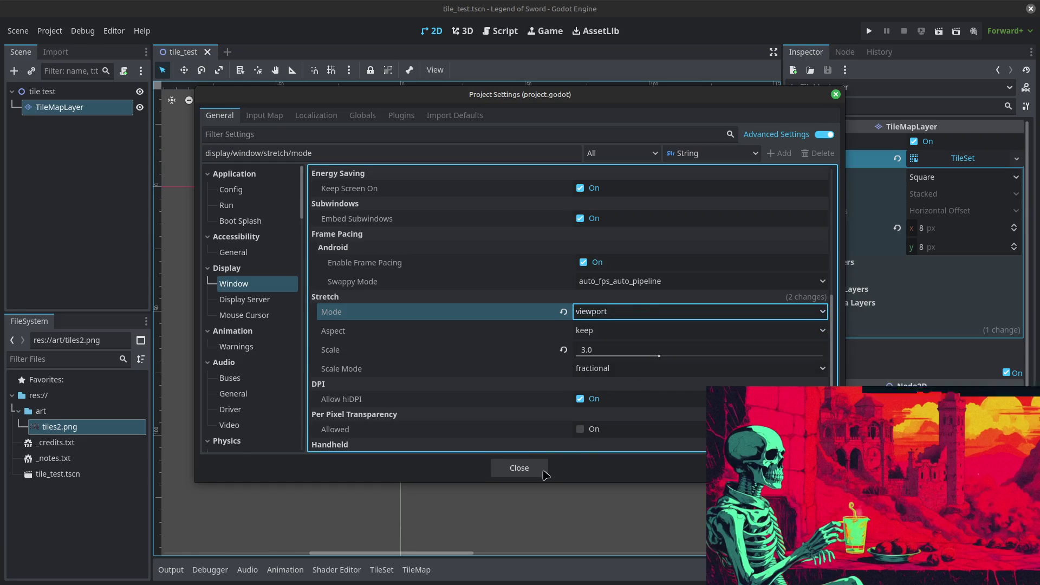
left_click(614, 336)
left_click(614, 336)
left_click(610, 368)
left_click(610, 332)
left_click(609, 332)
left_click(602, 369)
left_click(606, 402)
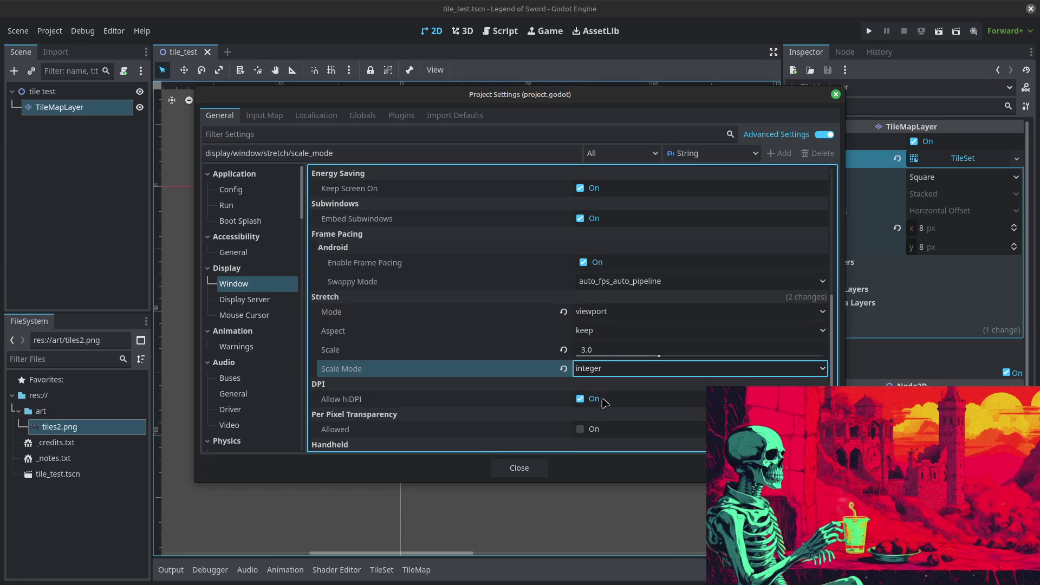
left_click(602, 331)
left_click(602, 331)
left_click(536, 469)
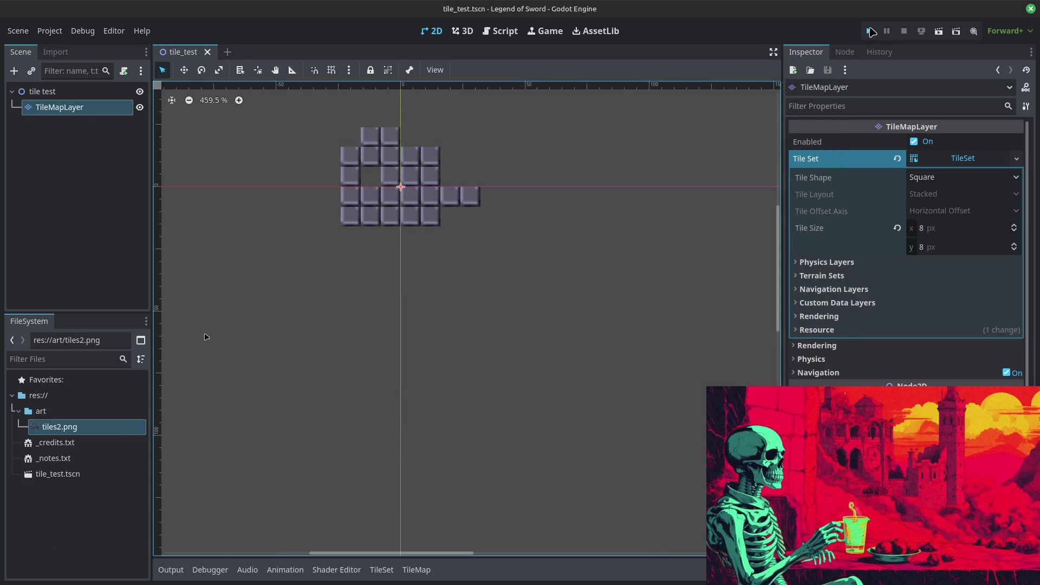
Run the whole project, dismiss the no-main-scene prompt, and stop it.
left_click(871, 30)
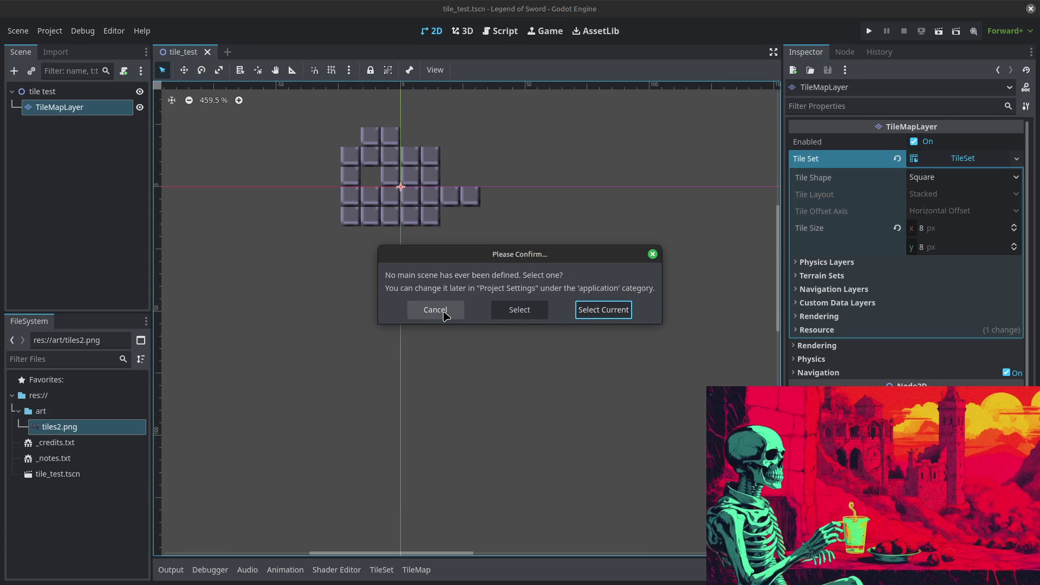
left_click(603, 309)
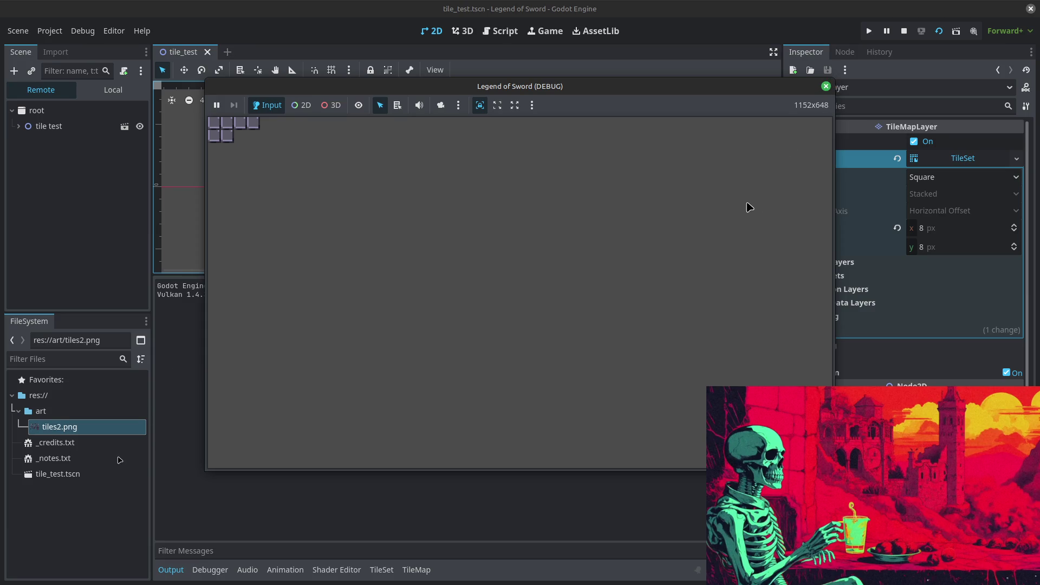
left_click(904, 30)
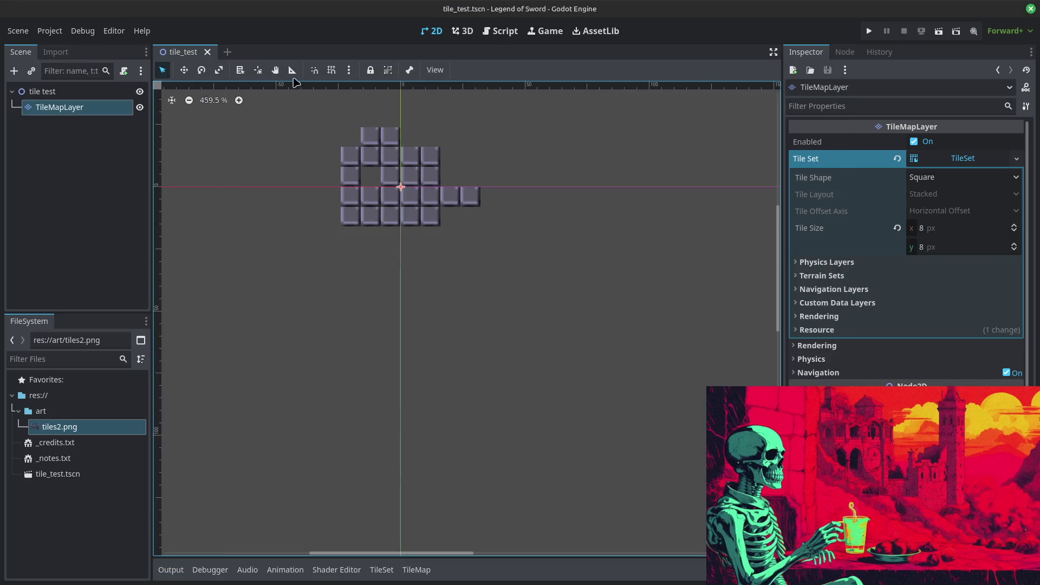
Revert Stretch Mode to disabled, then run and stop the current scene.
left_click(49, 31)
left_click(62, 47)
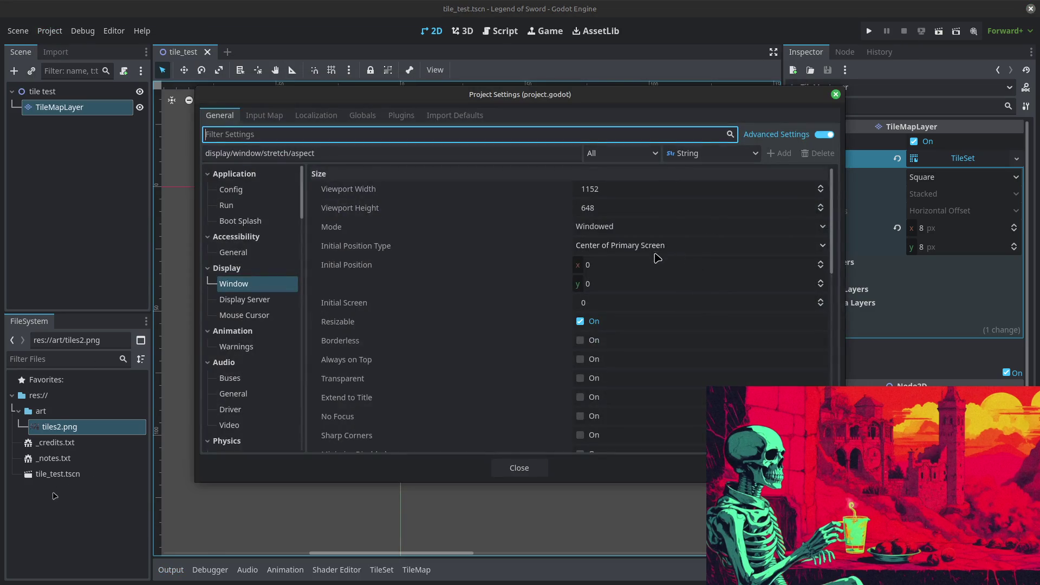
scroll(593, 320, "down", 5)
left_click(564, 206)
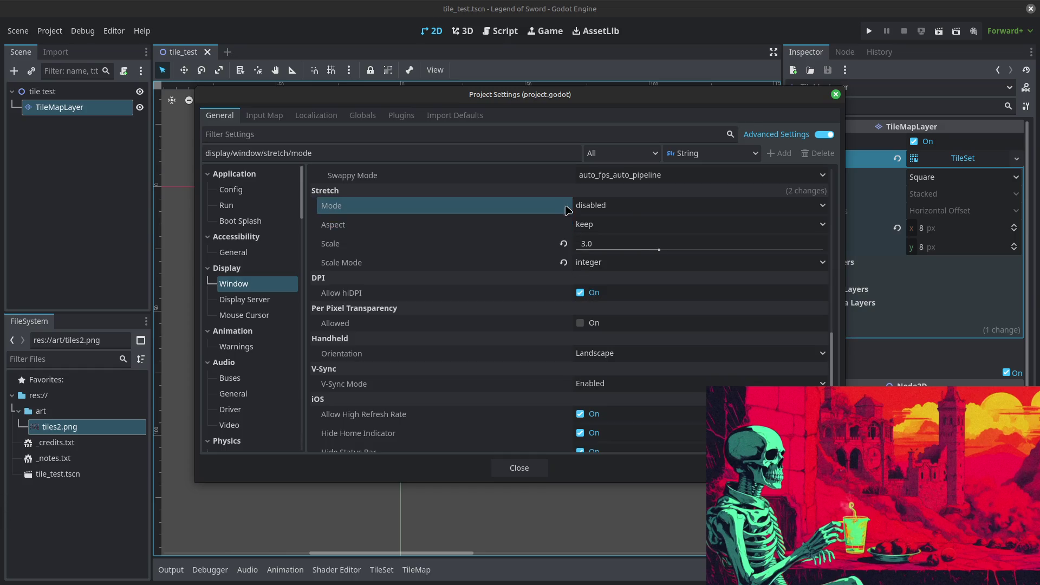
left_click(836, 94)
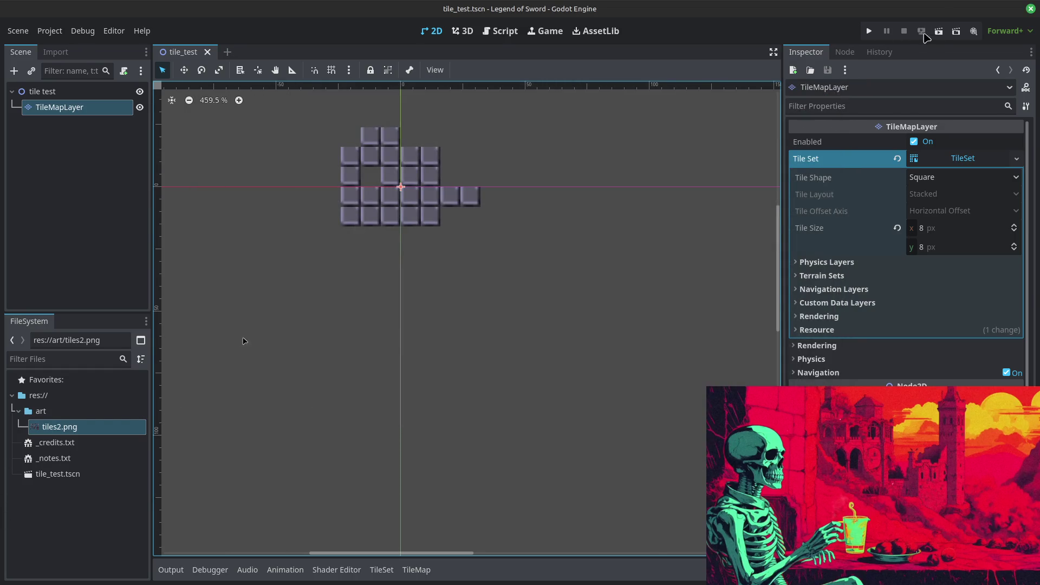
left_click(939, 31)
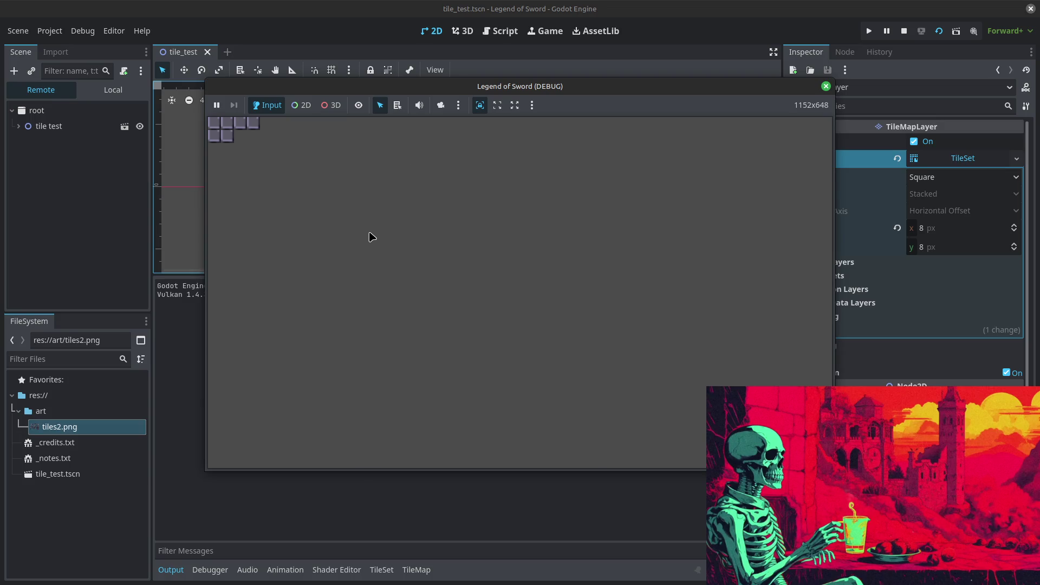
mouse_move(423, 87)
left_mouse_down()
mouse_move(725, 162)
mouse_move(567, 103)
left_mouse_up()
left_click(904, 31)
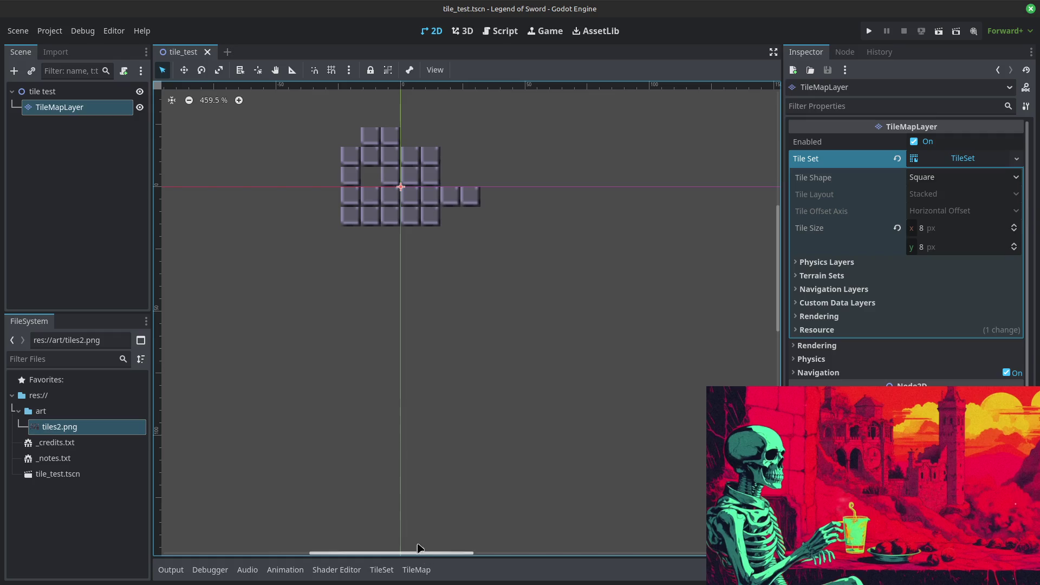
Bring up the TileMap tile painting palette.
left_click(382, 570)
left_click(392, 571)
left_click(415, 578)
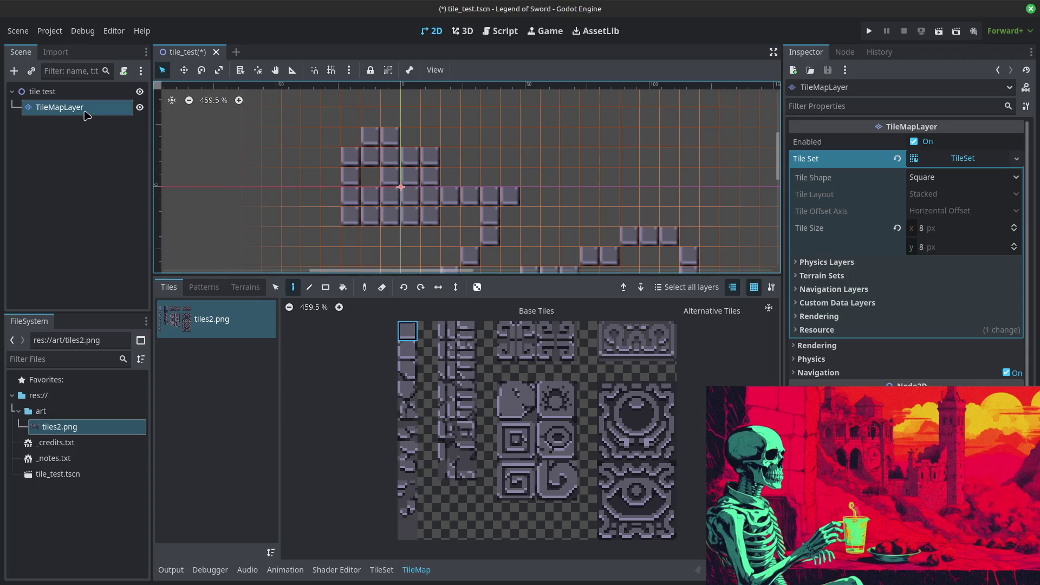
Stamp the 4×4 eye-tile block beside the stone tiles, set Stretch Mode to canvas_items, and run.
left_click_drag(600, 385, 672, 461)
left_click(559, 227)
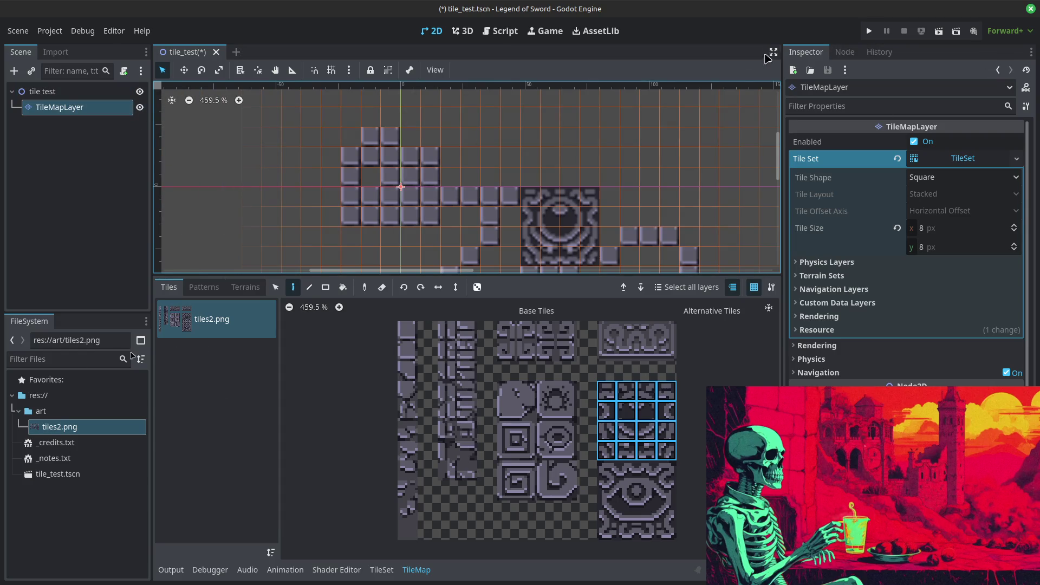
left_click(18, 31)
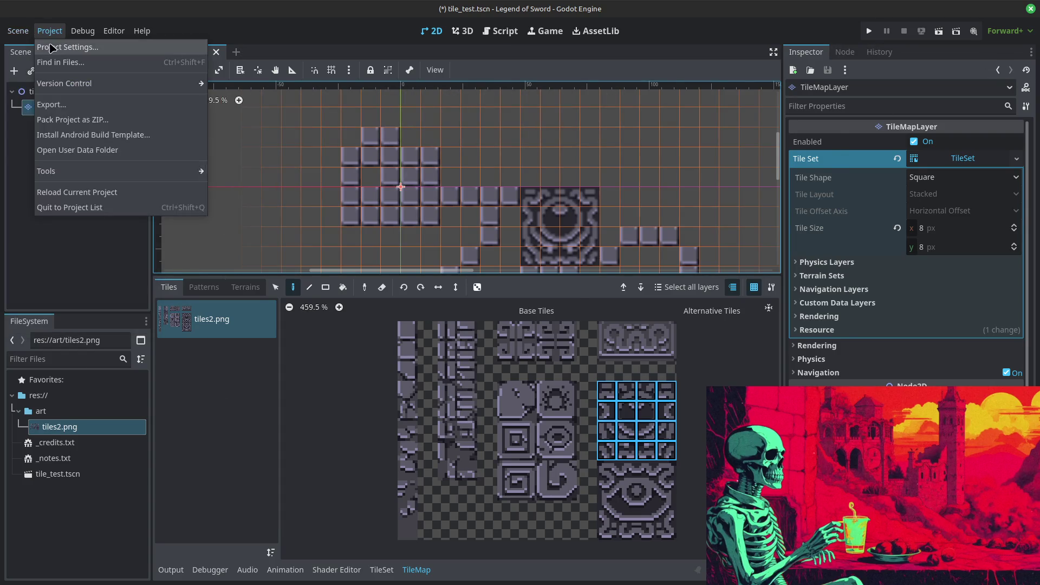
left_click(68, 45)
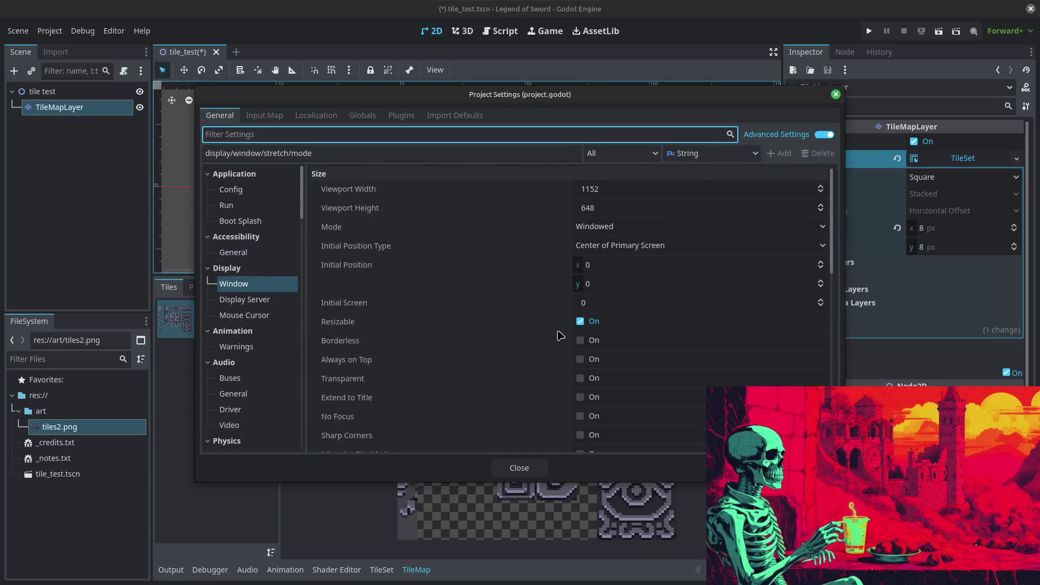
scroll(558, 333, "down", 10)
left_click(545, 310)
left_click(599, 312)
left_click(611, 347)
left_click(534, 470)
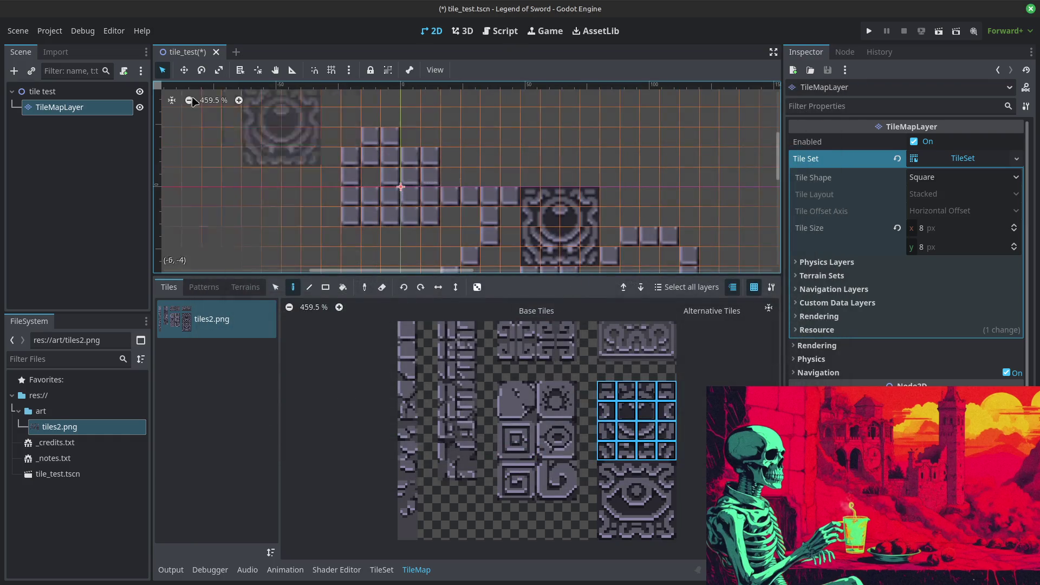
left_click(939, 31)
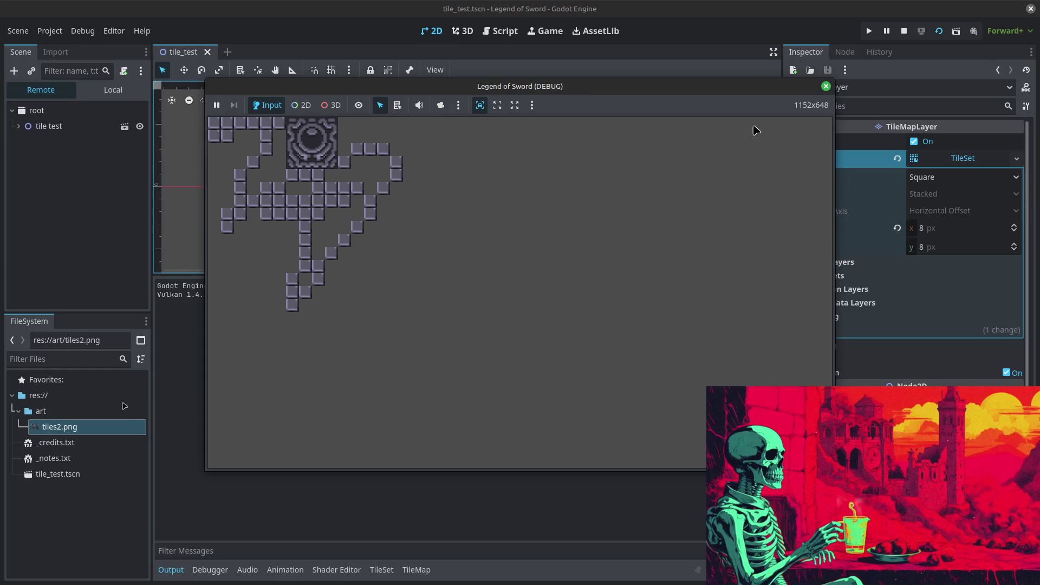
Stop the game, set the Project Settings stretch mode to viewport, then test-run and stop the scene.
left_click(904, 31)
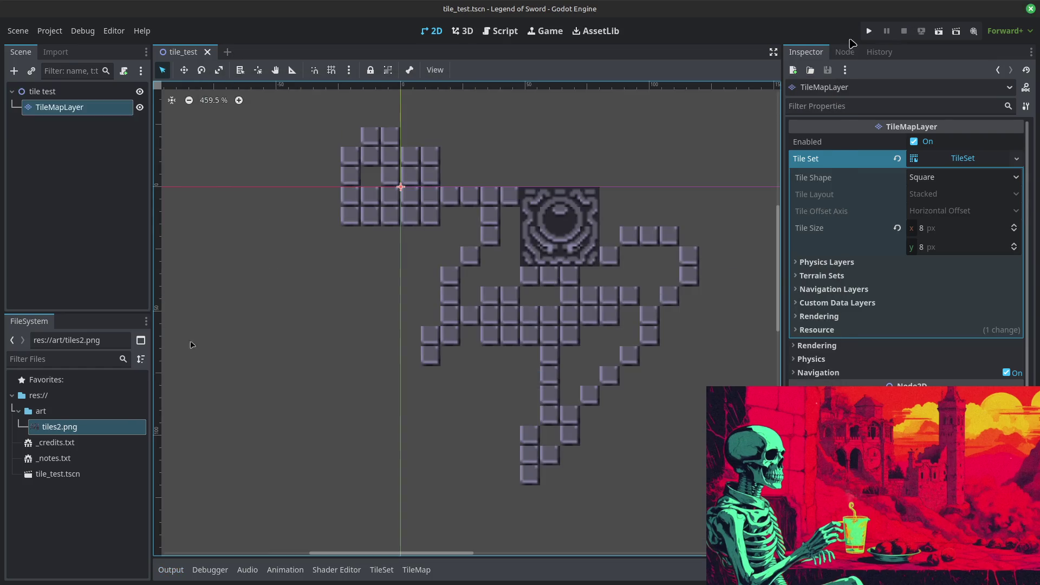
left_click(49, 31)
left_click(65, 46)
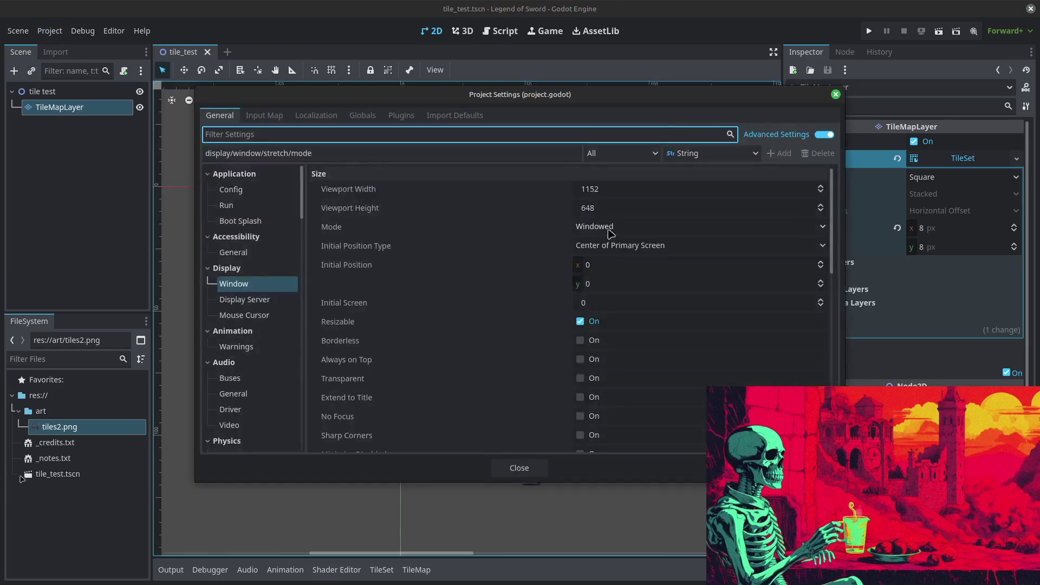
scroll(620, 293, "down", 3)
left_click(620, 311)
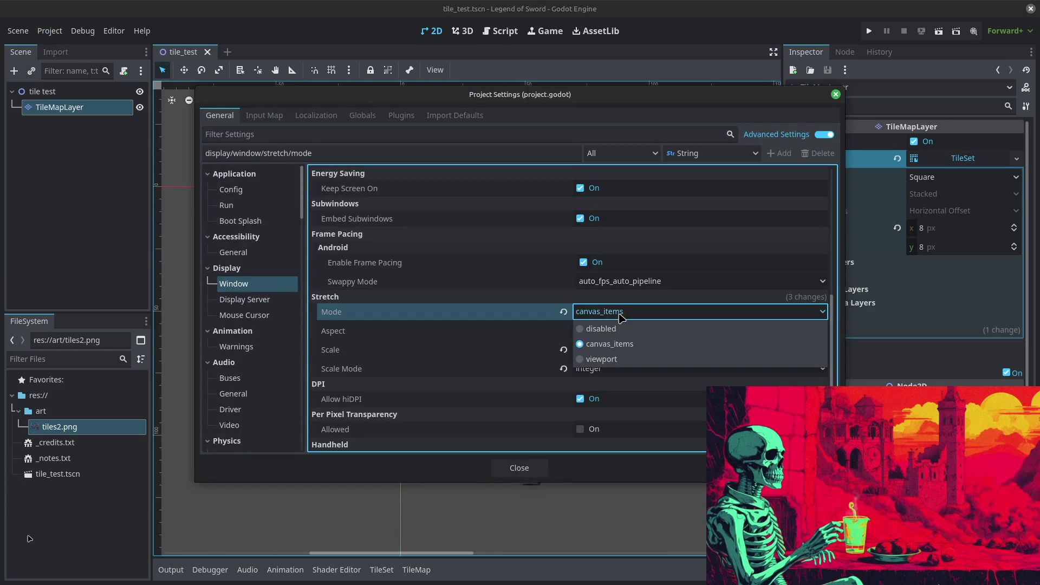
left_click(631, 360)
left_click(520, 468)
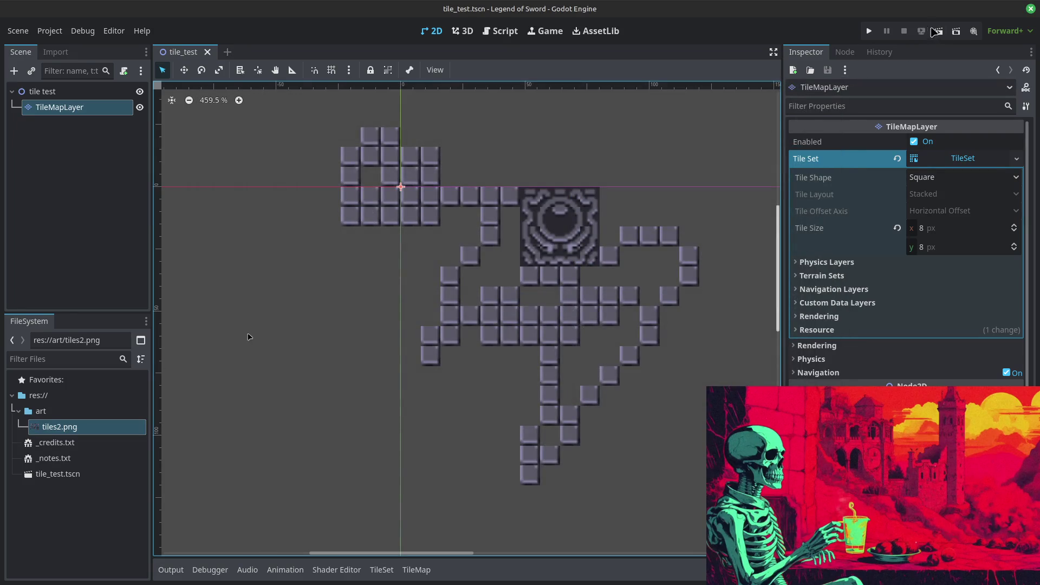
left_click(939, 31)
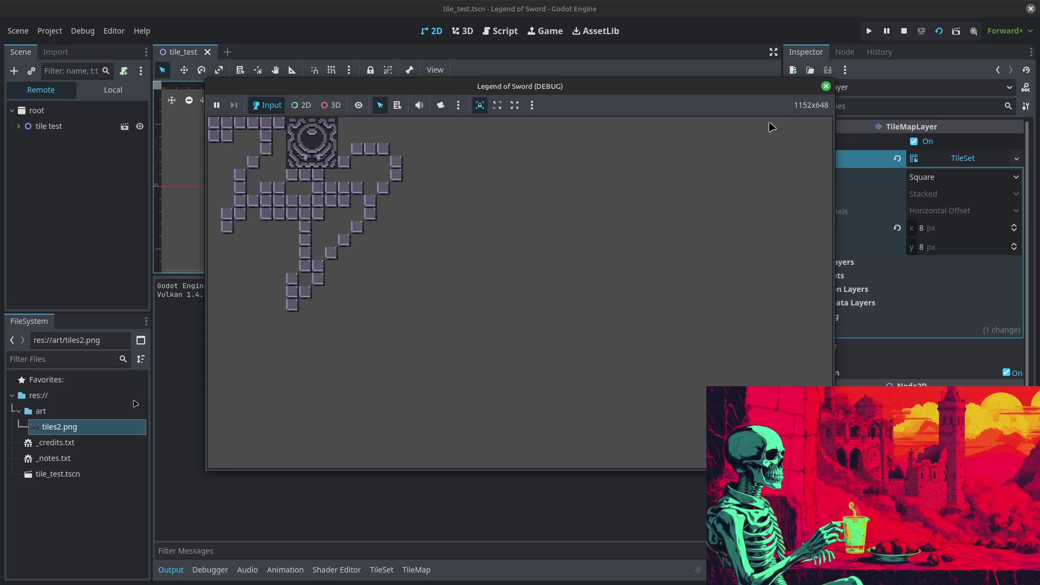
left_click(904, 31)
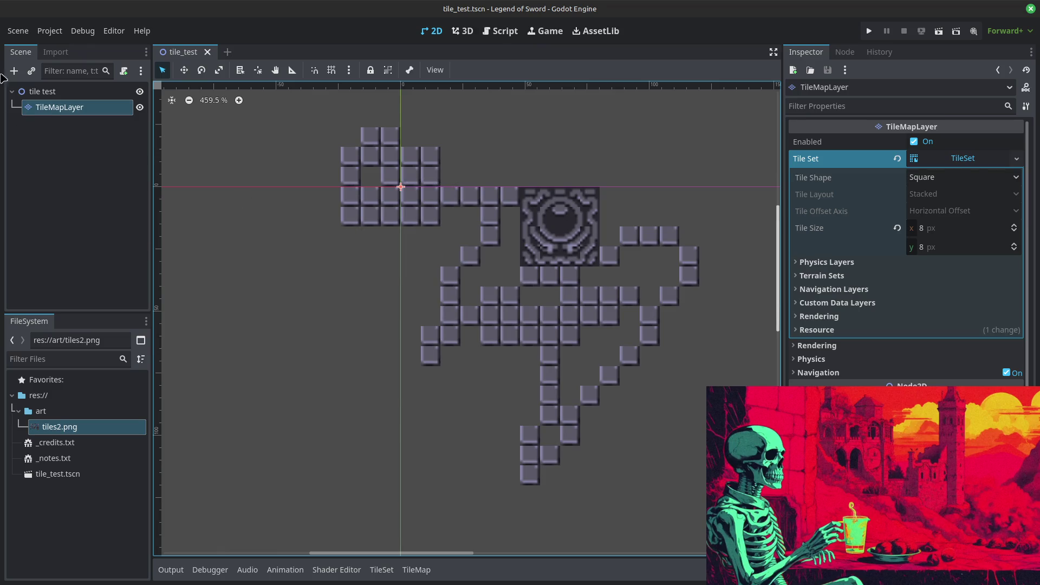
left_click(48, 33)
scroll(496, 377, "down", 5)
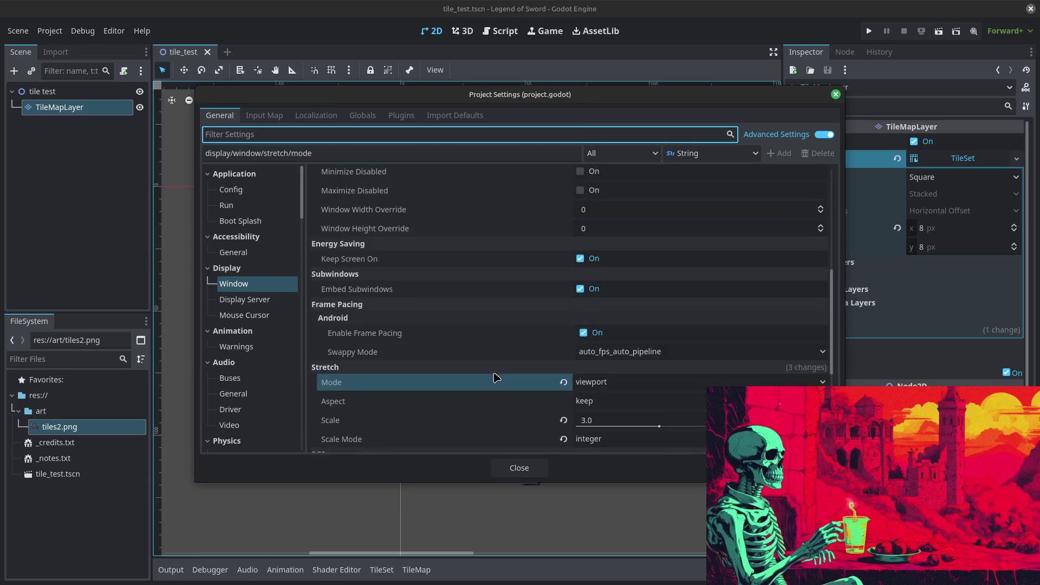
scroll(504, 378, "down", 3)
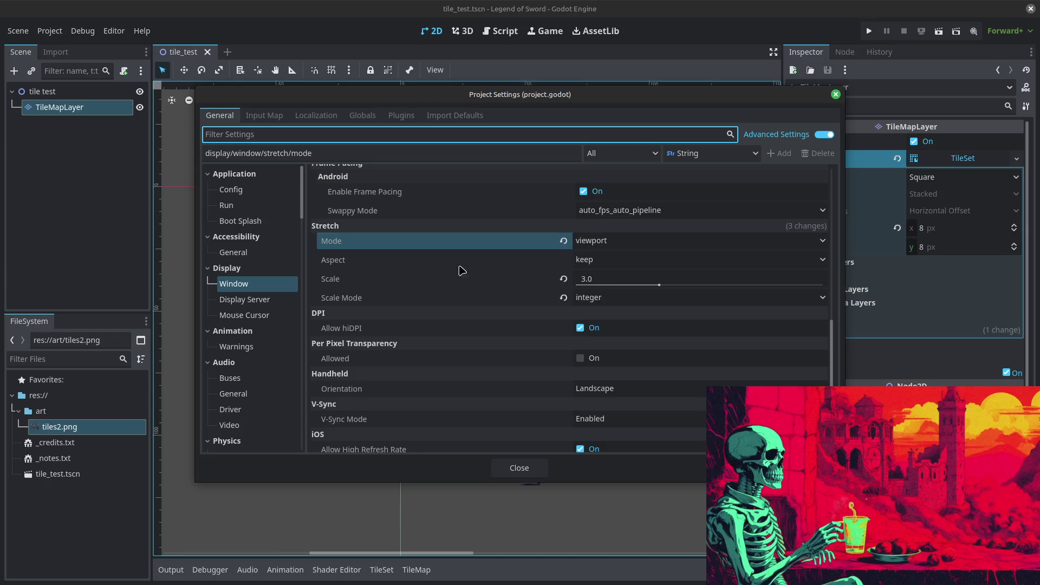
mouse_move(357, 240)
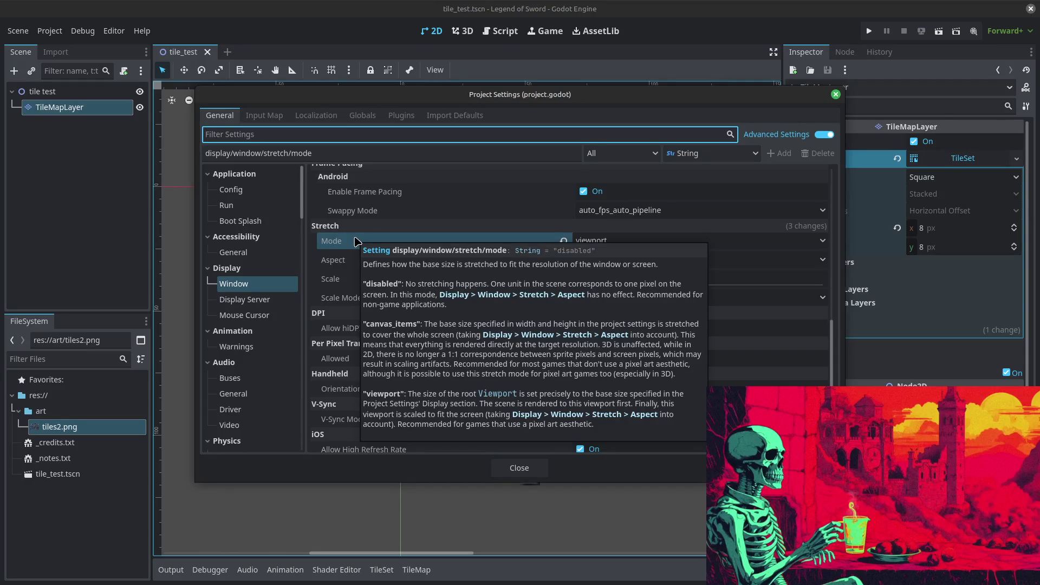
right_click(356, 239)
left_click(326, 293)
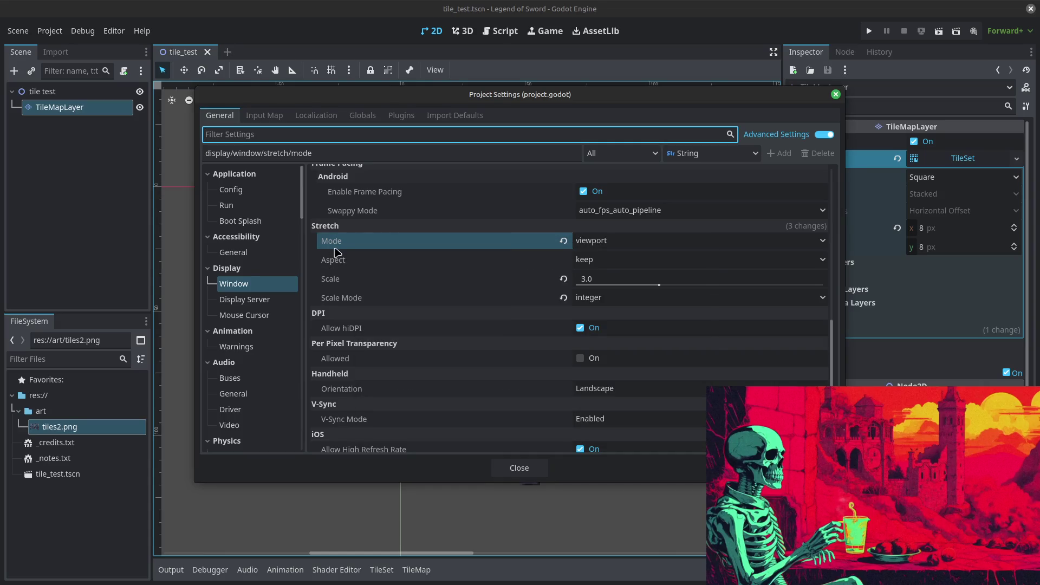
mouse_move(336, 251)
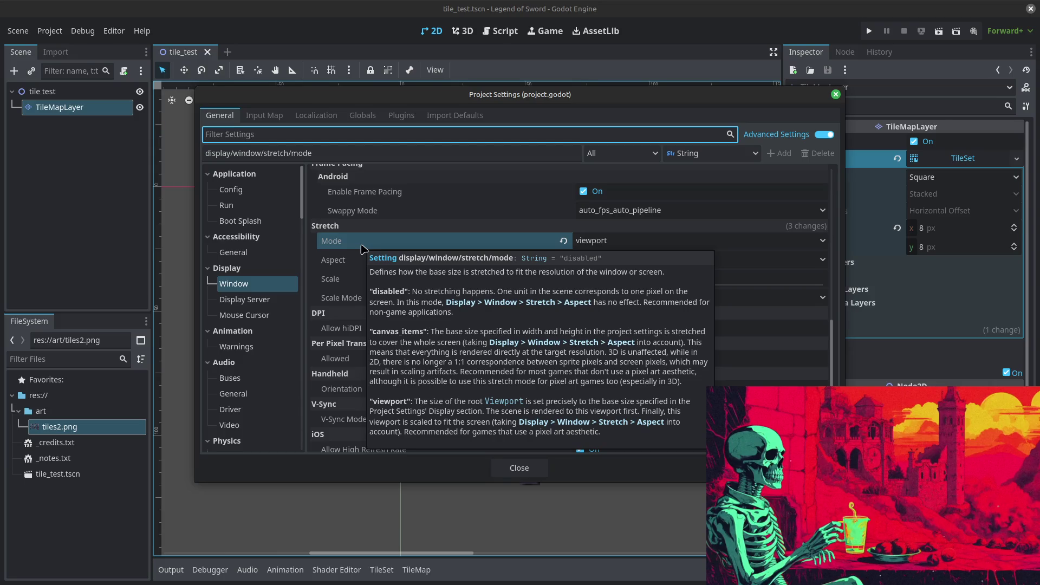
left_click(533, 476)
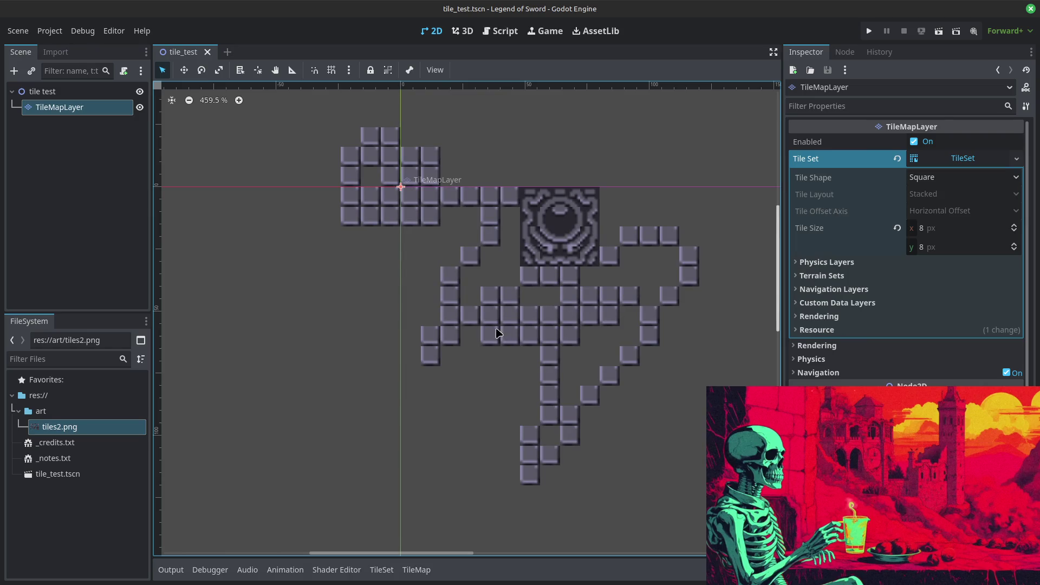
Zoom and pan around the ornament tile, then run the tile_test scene.
scroll(448, 271, "right", 5)
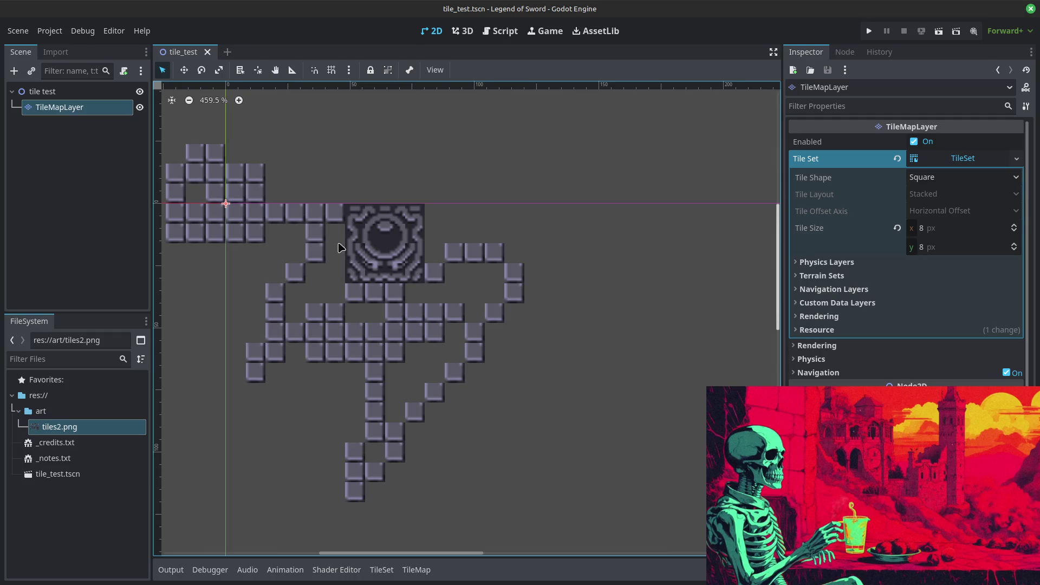
scroll(343, 247, "left", 5)
scroll(536, 284, "up", 1)
scroll(536, 284, "up", 6)
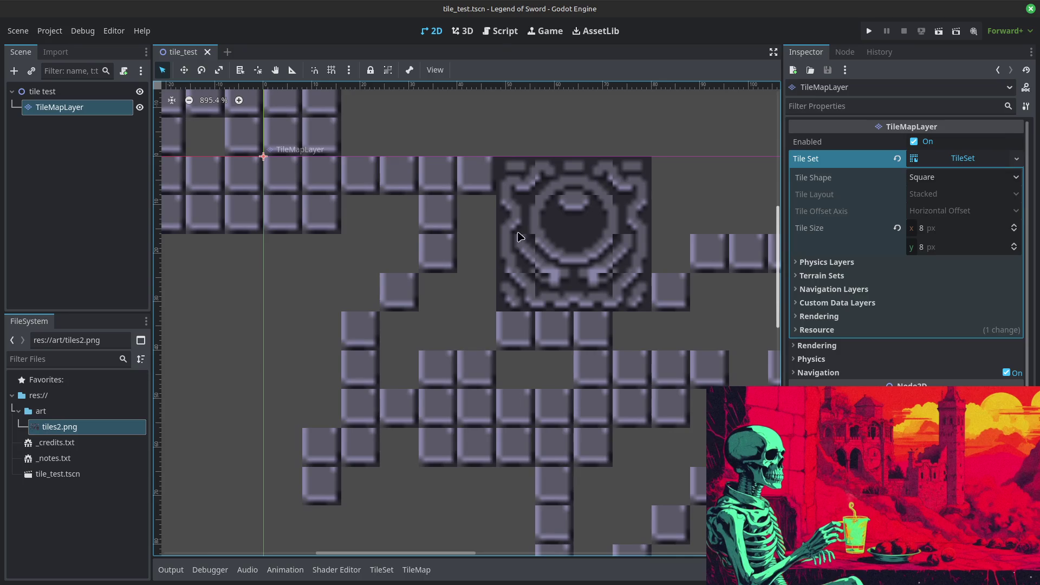
scroll(550, 239, "right", 3)
scroll(550, 239, "up", 1)
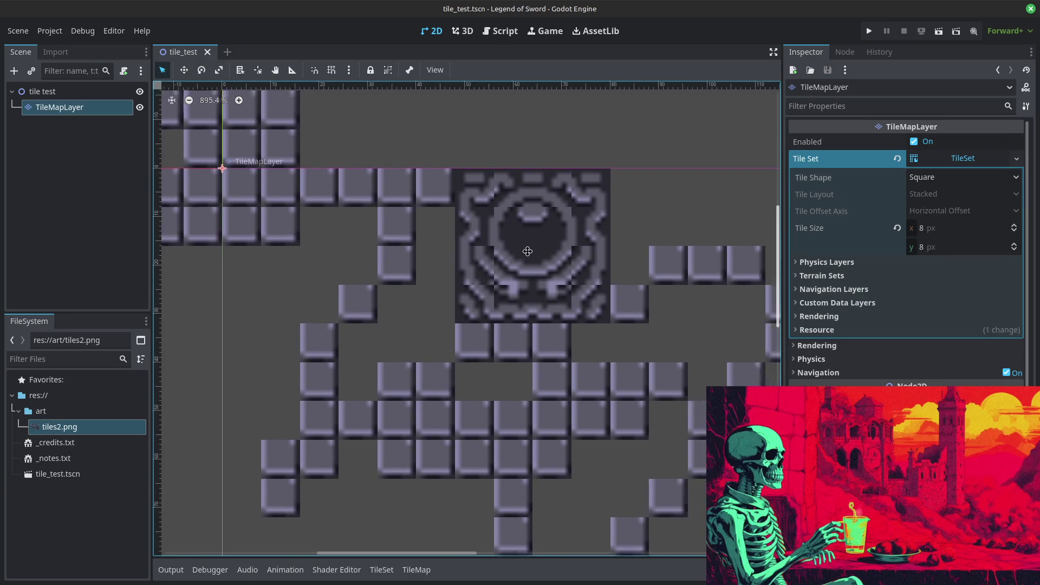
scroll(509, 257, "down", 8)
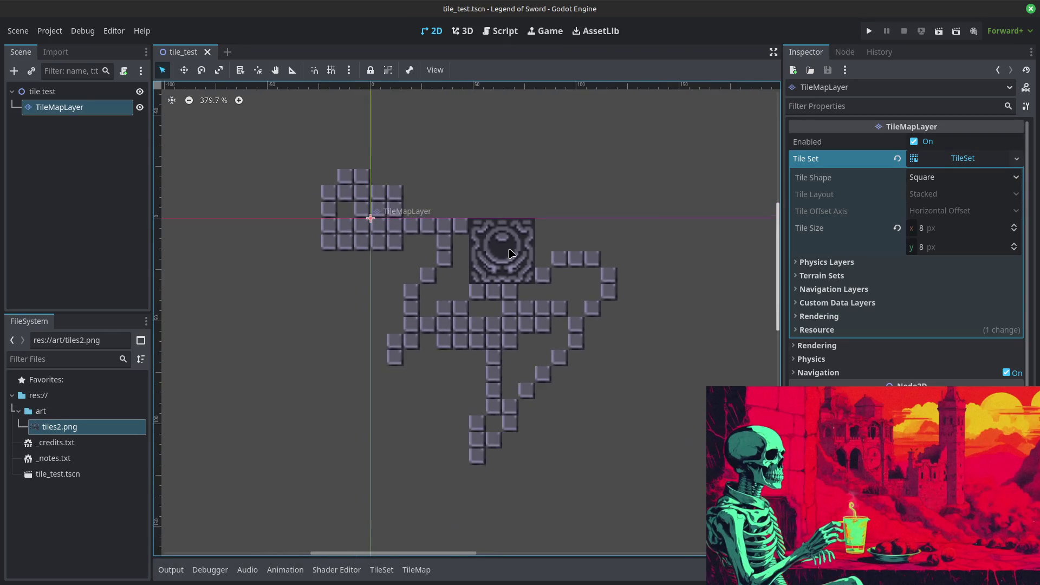
scroll(513, 257, "up", 12)
scroll(548, 195, "up", 1)
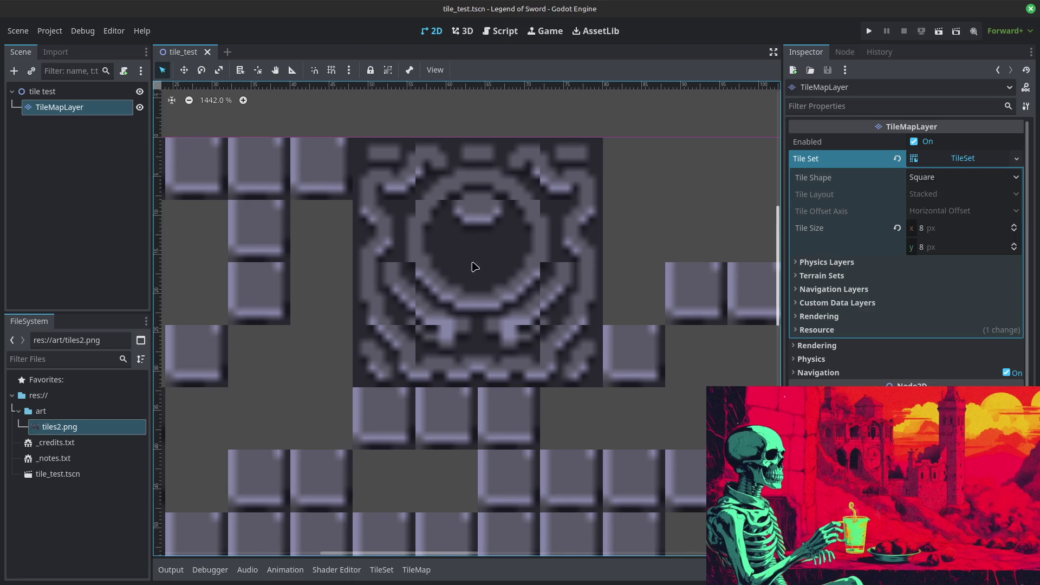
scroll(426, 317, "down", 5)
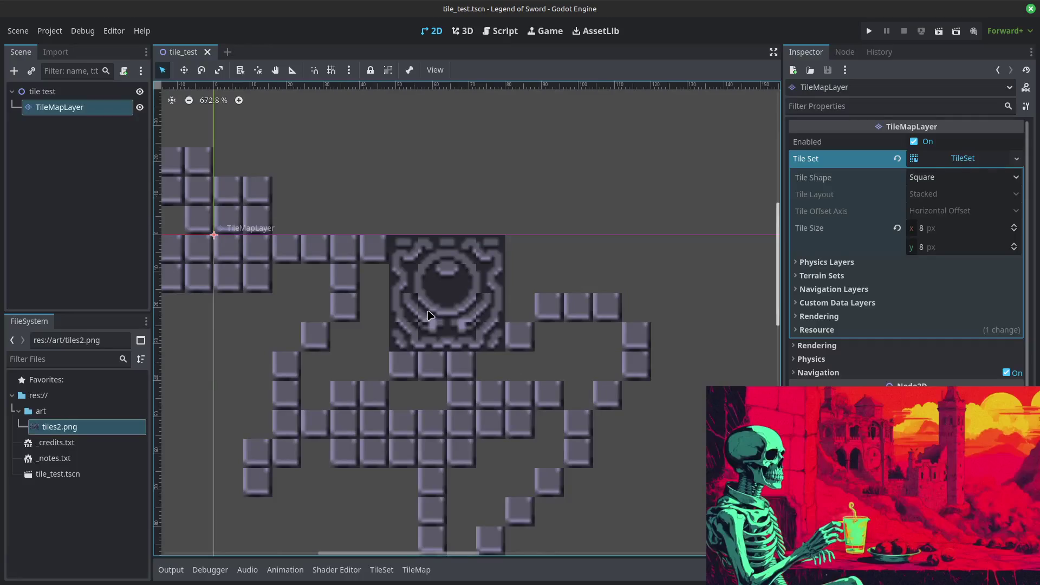
mouse_move(359, 320)
left_mouse_down()
mouse_move(504, 291)
mouse_move(439, 313)
left_mouse_up()
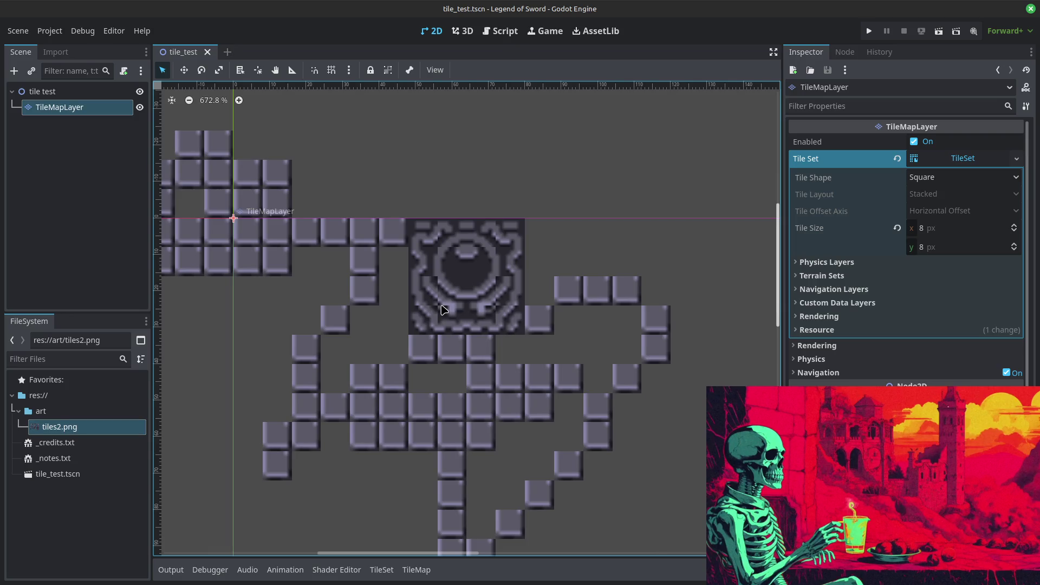
scroll(443, 308, "up", 4)
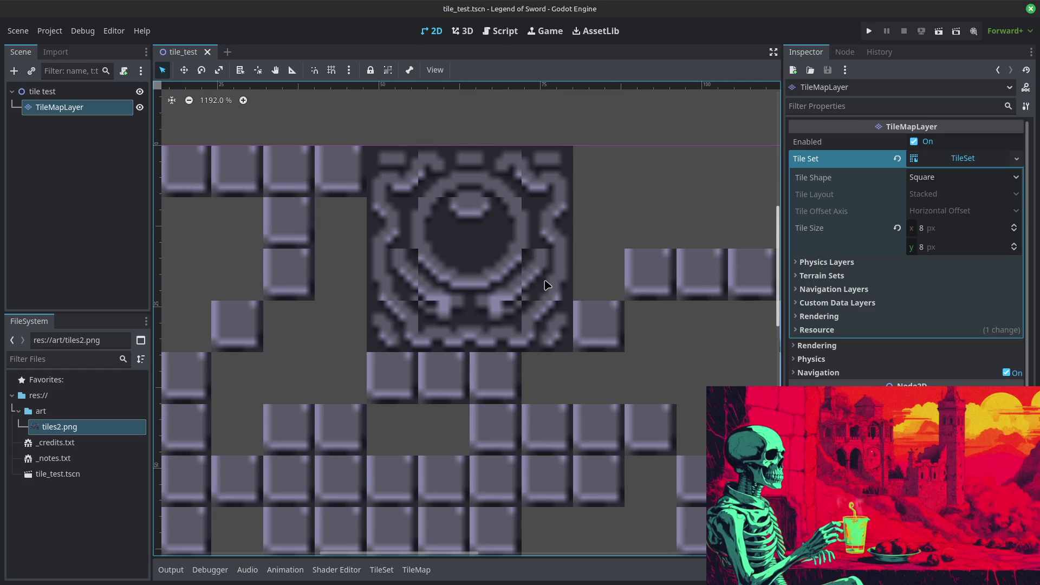
scroll(546, 284, "up", 6)
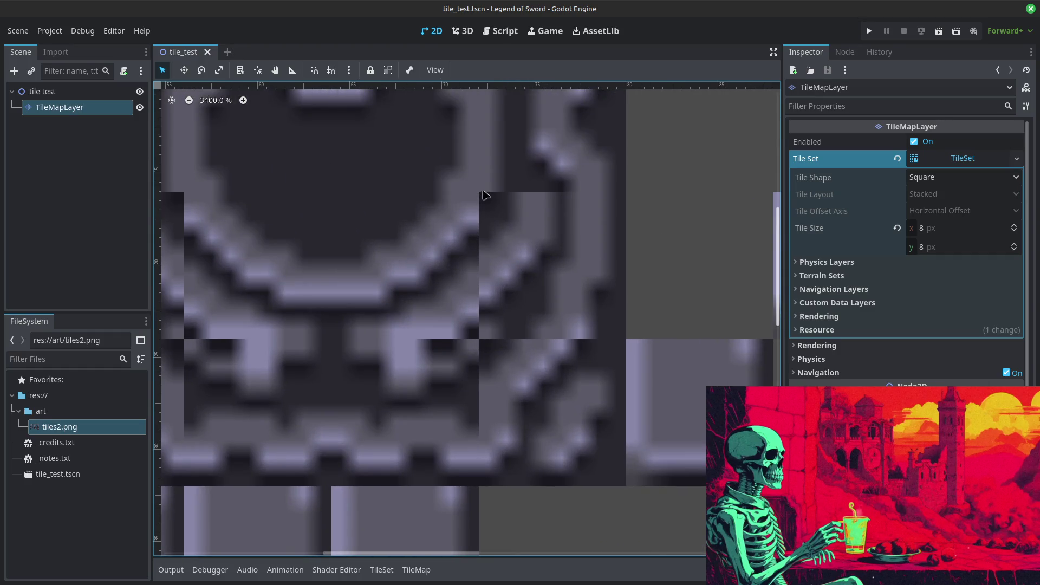
scroll(494, 233, "down", 5)
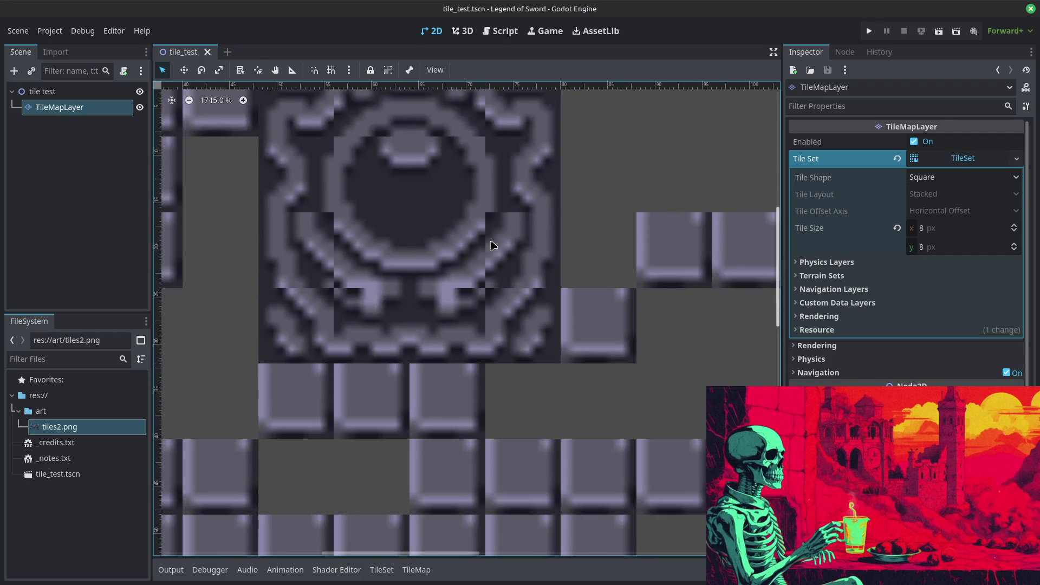
left_click(938, 32)
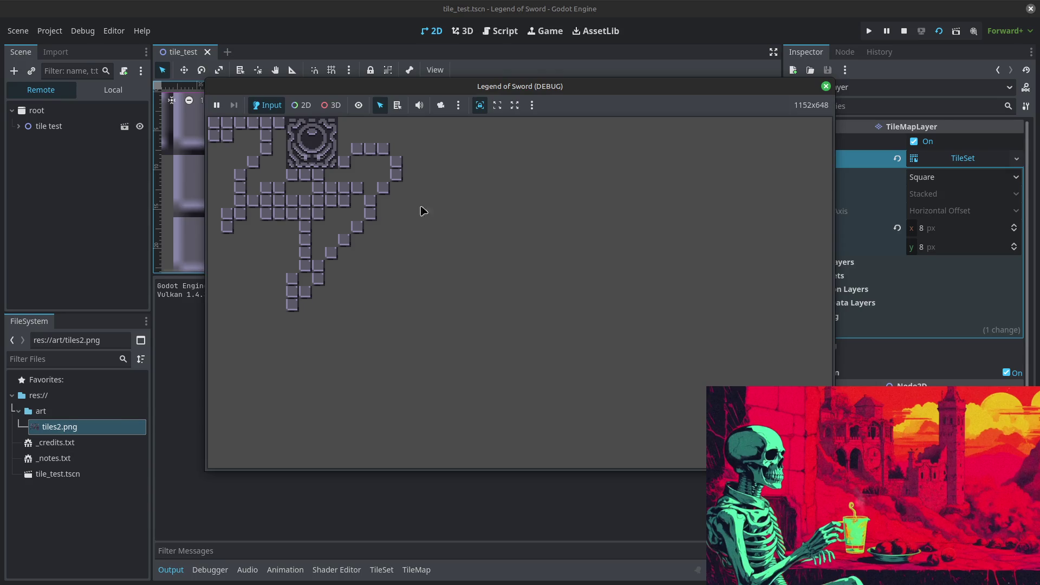
Stop the game and zoom out to centre the full stone-tile pattern and eye block.
left_click(904, 31)
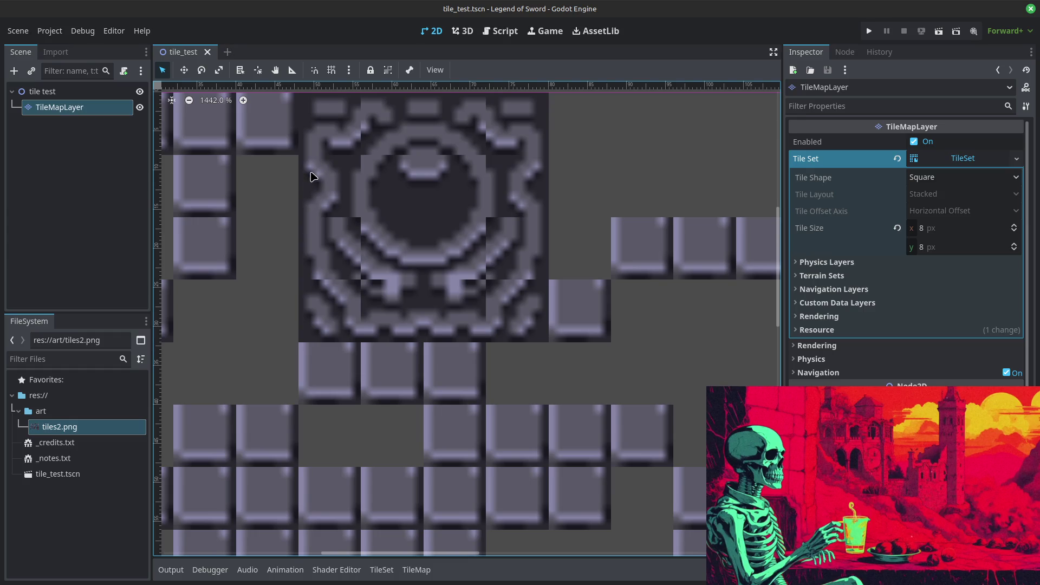
scroll(337, 266, "down", 4)
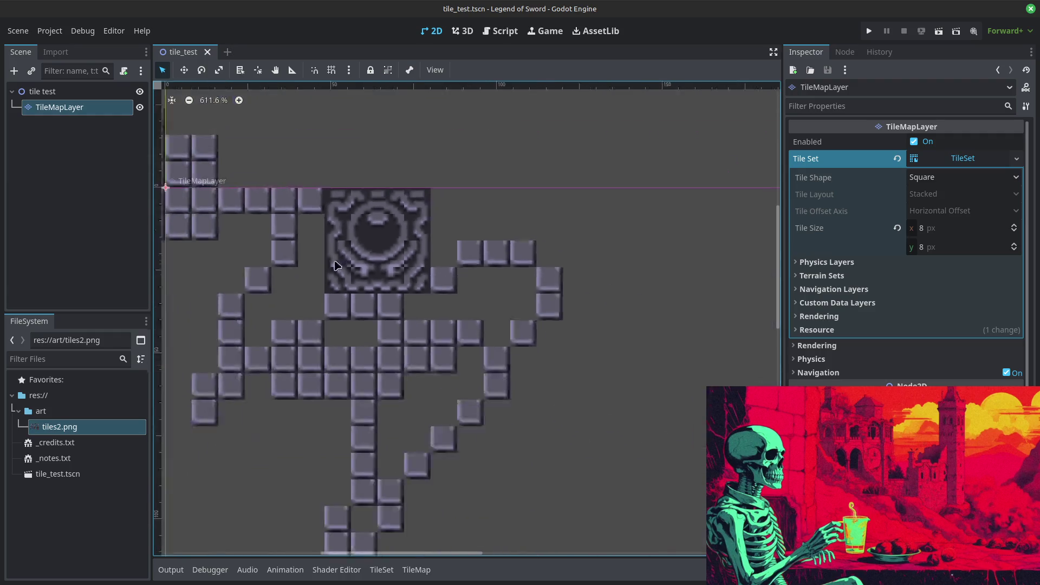
scroll(337, 265, "down", 5)
mouse_move(348, 236)
left_mouse_down()
mouse_move(525, 213)
mouse_move(347, 111)
mouse_move(382, 206)
mouse_move(420, 264)
left_mouse_up()
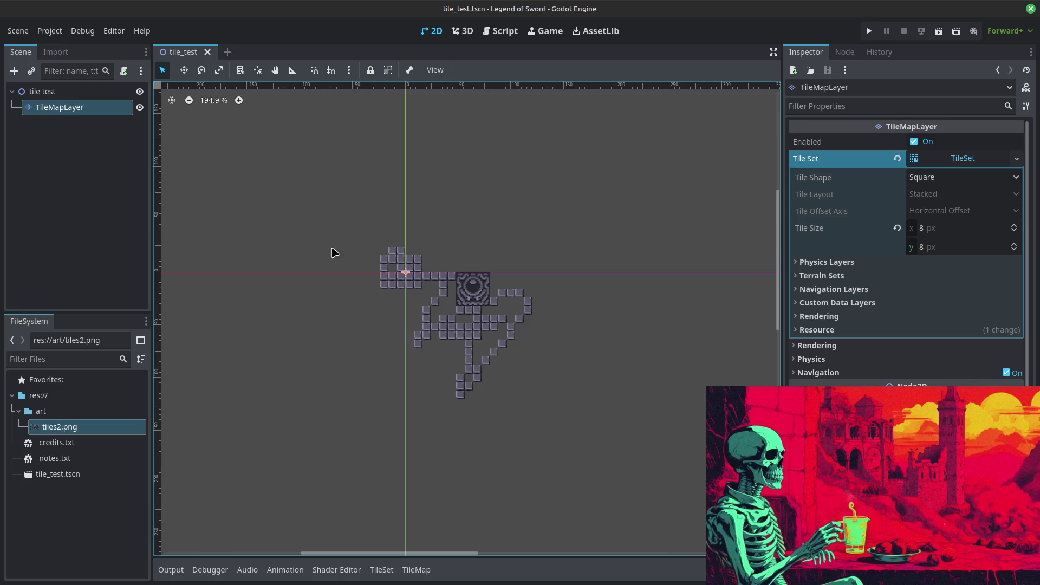
Rename the TileMapLayer node to 'tile' and attach a new tile.gd script to it.
left_click(124, 71)
left_click(469, 380)
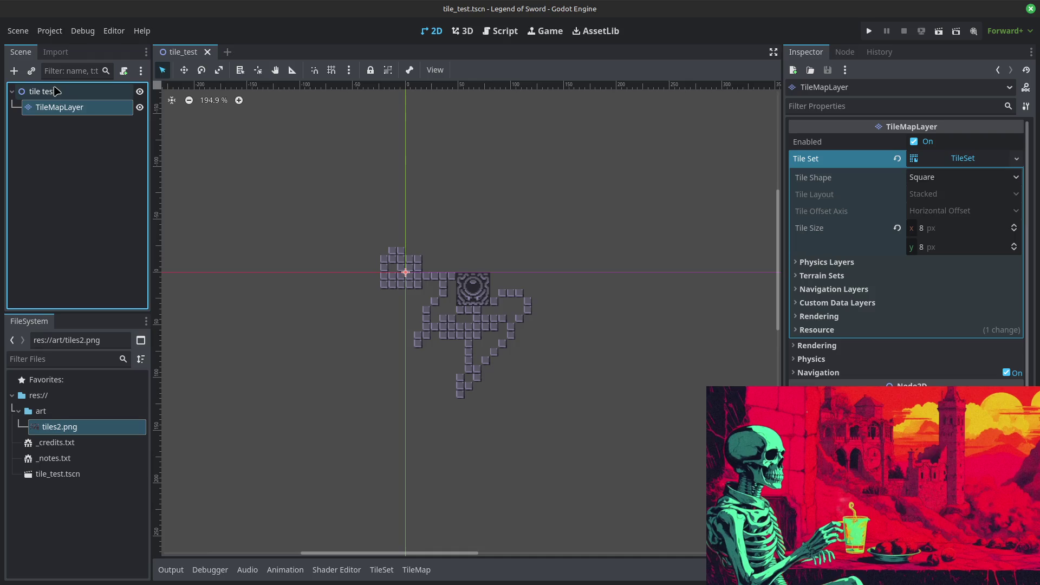
double_click(65, 108)
type("tile")
key("Return")
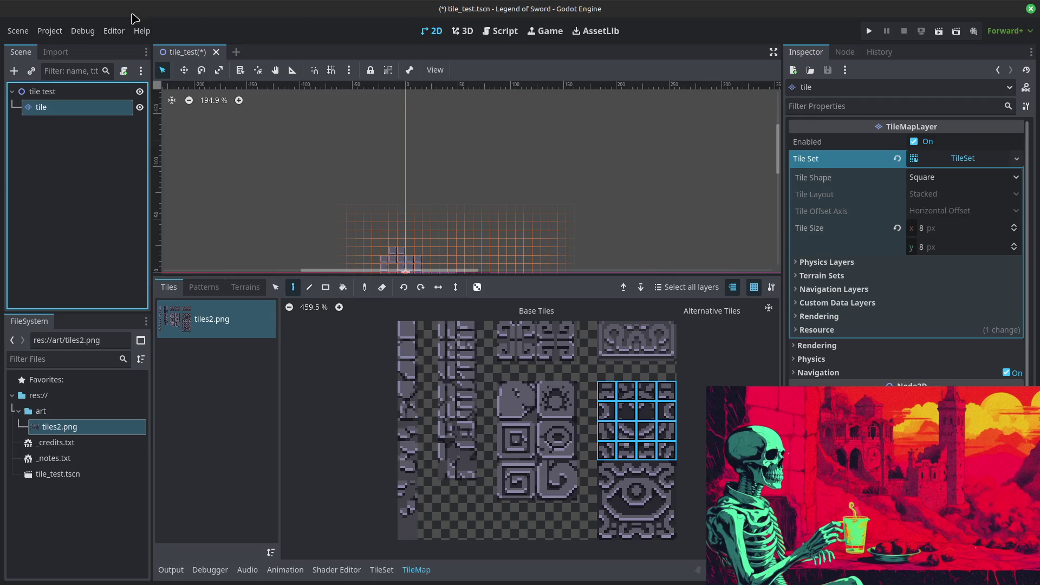
left_click(124, 70)
left_click(565, 382)
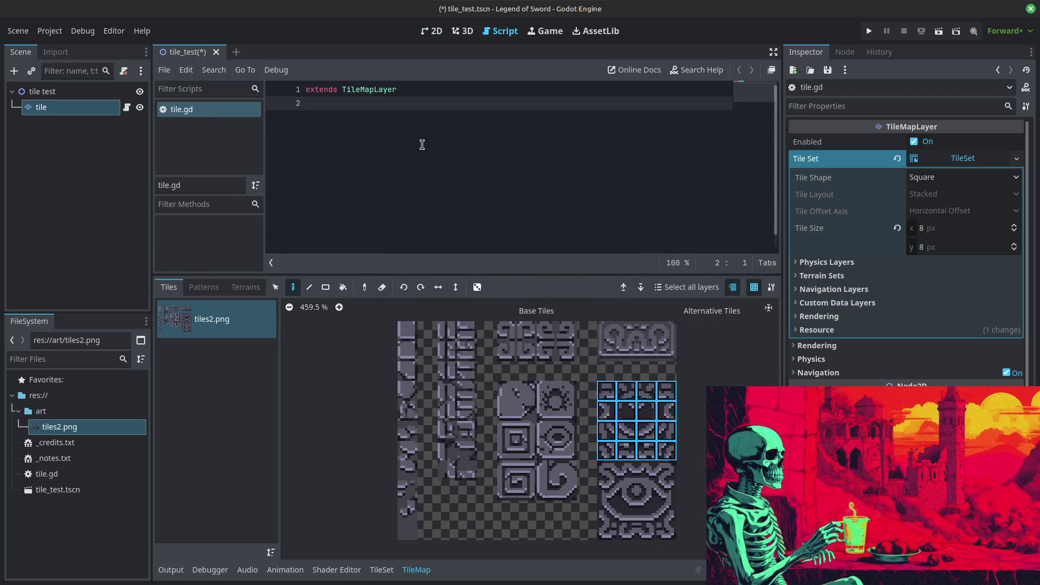
key("Return")
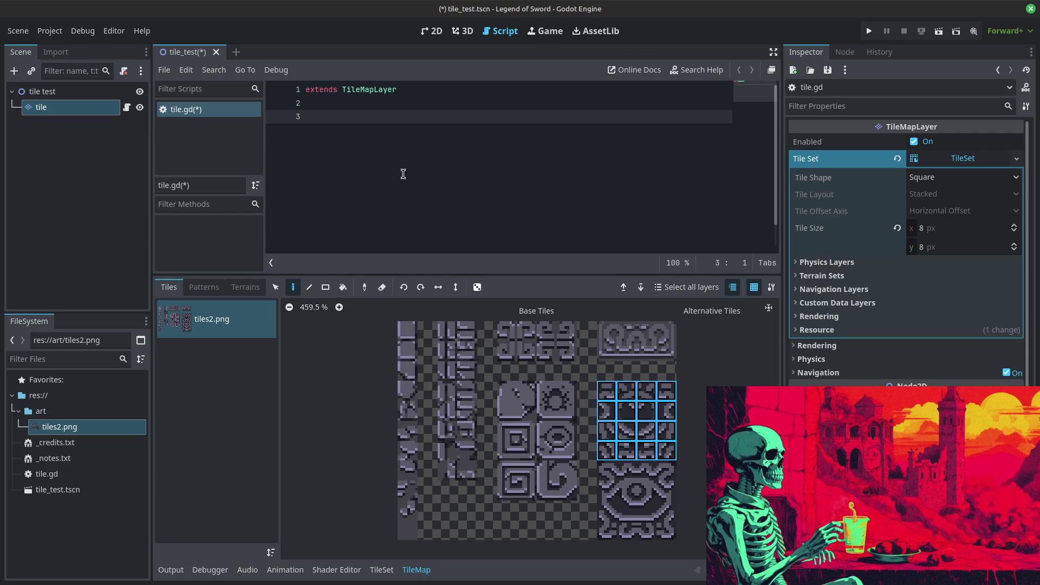
type("@export var ")
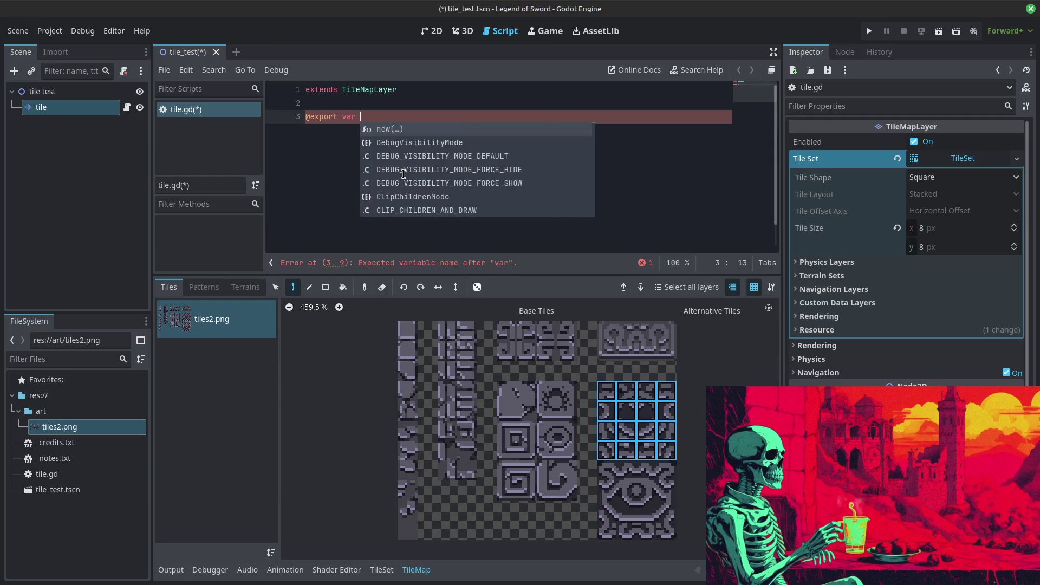
type("Noi")
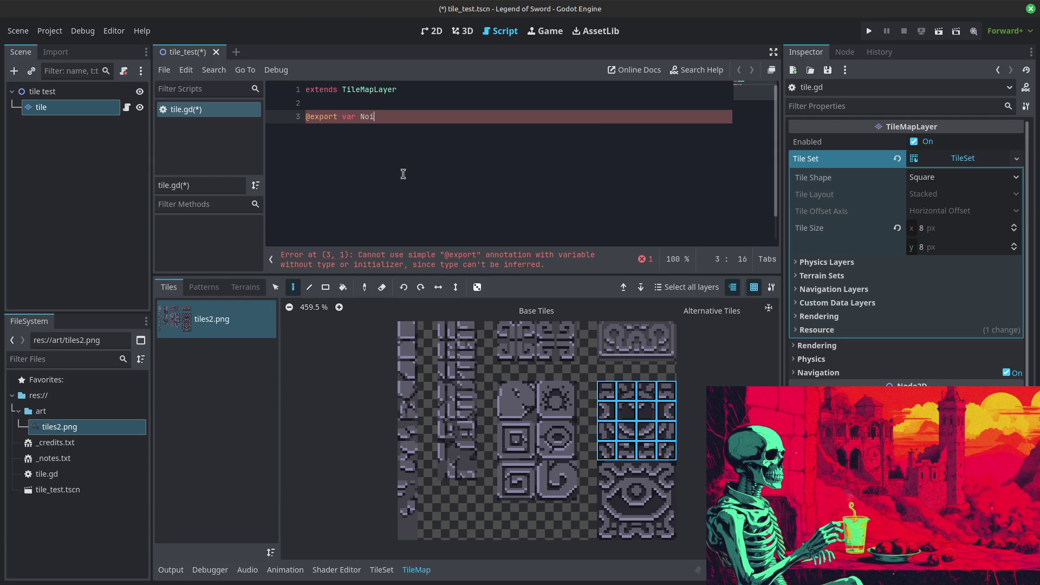
key("BackSpace")
key("BackSpace")
key("BackSpace")
type("n")
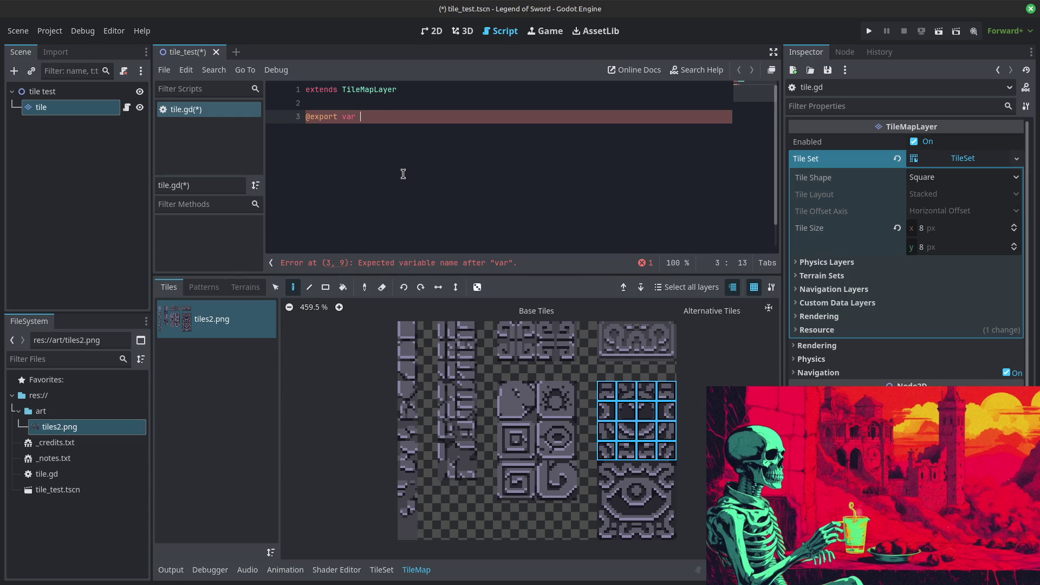
type("oise :=")
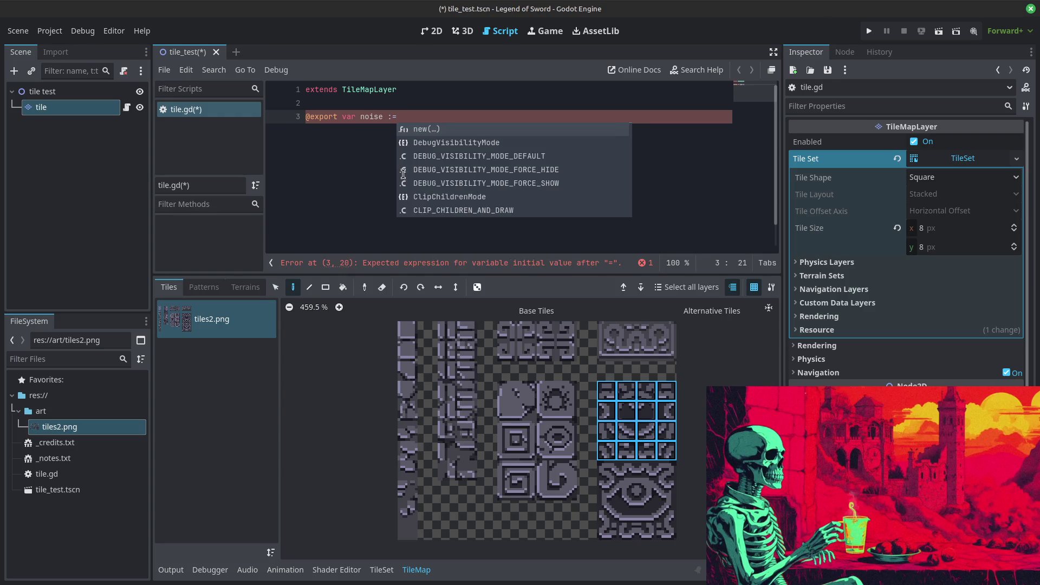
type("Noise")
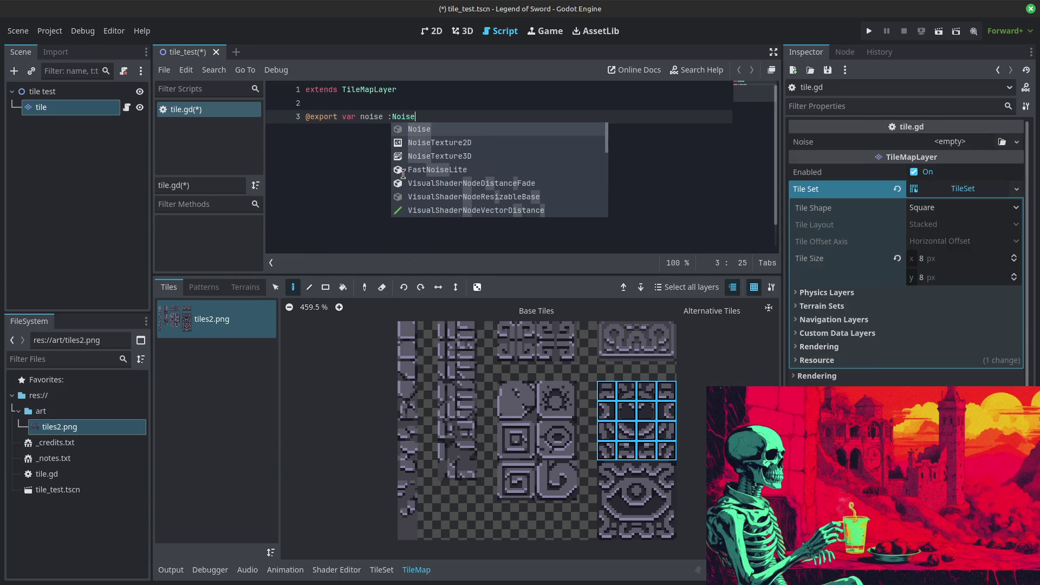
key("Down")
key("Down")
key("Down")
key("Return")
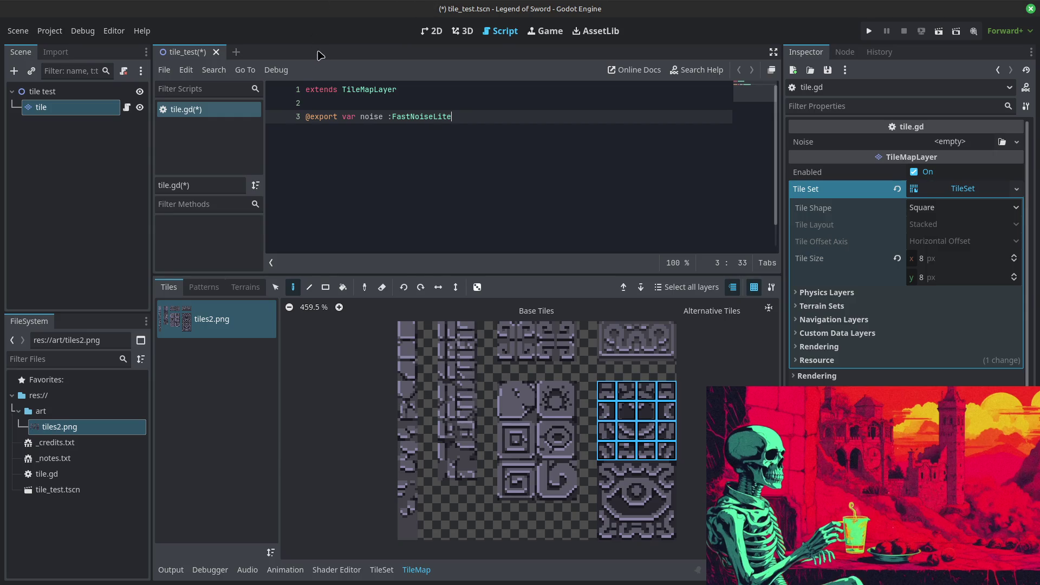
double_click(372, 115)
Save tile.gd from the script list's context menu and start a new line below the export.
mouse_move(382, 90)
mouse_move(926, 523)
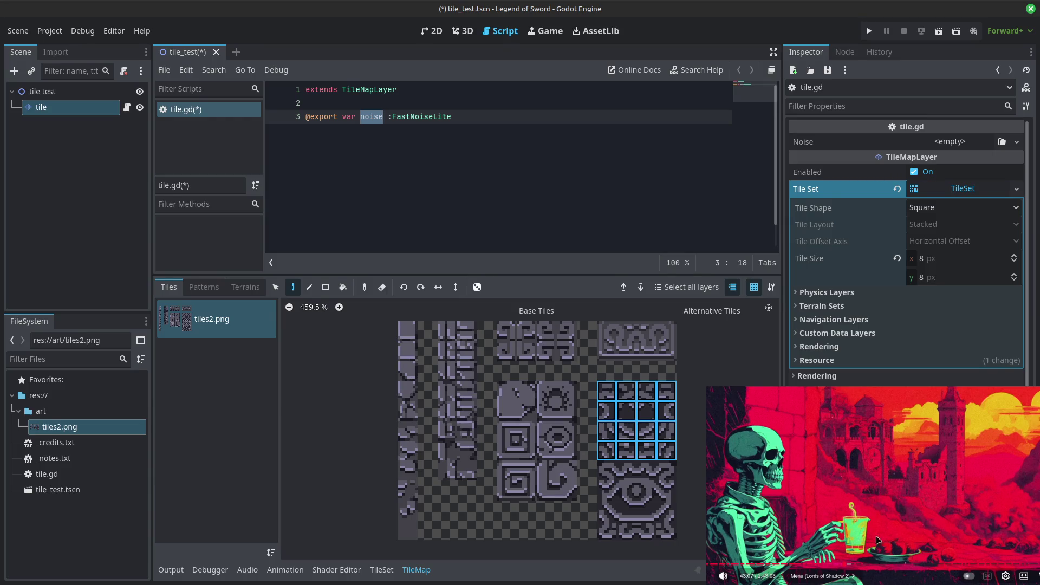
left_click(847, 567)
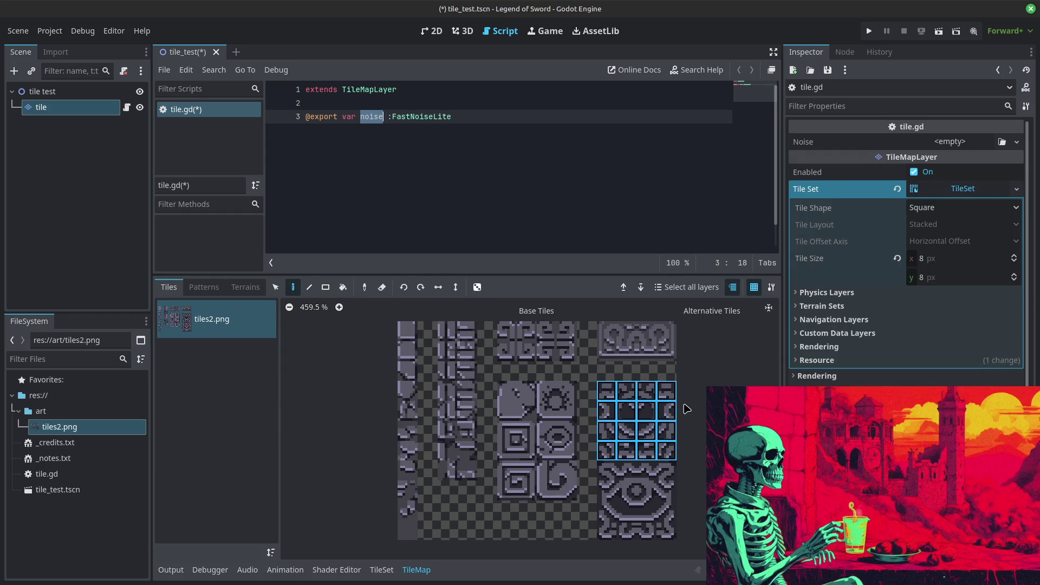
right_click(218, 120)
left_click(225, 128)
left_click(389, 172)
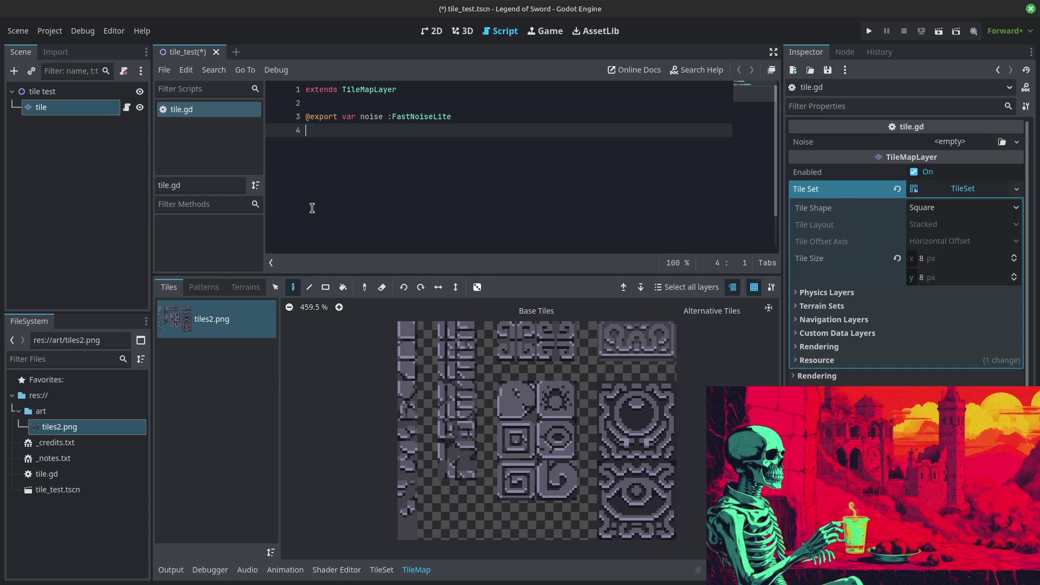
key("Return")
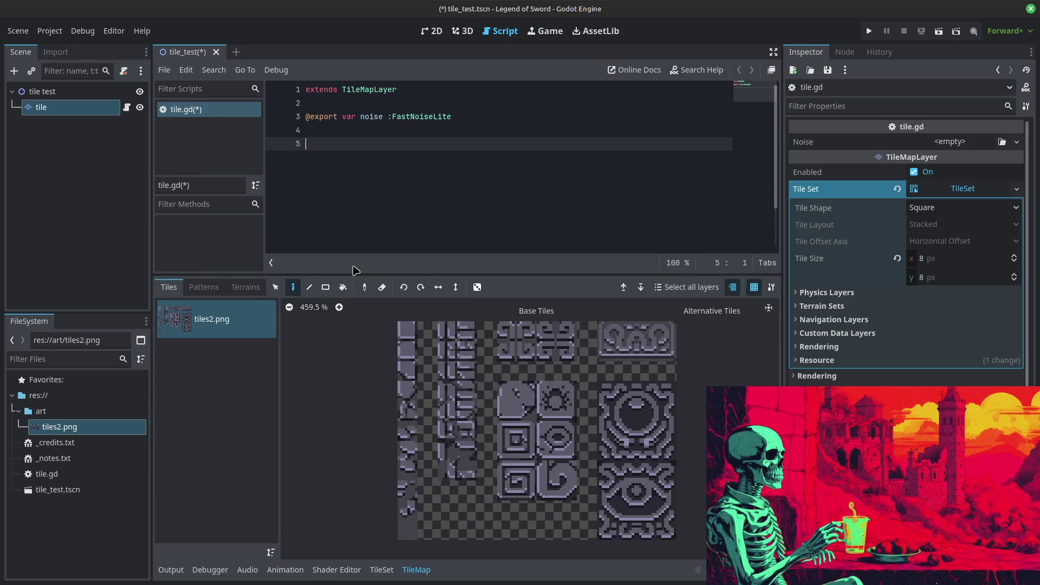
Write 'func _ready()->void:' containing nested loops 'for y in 20:' and 'for x in 30:'.
type("func _")
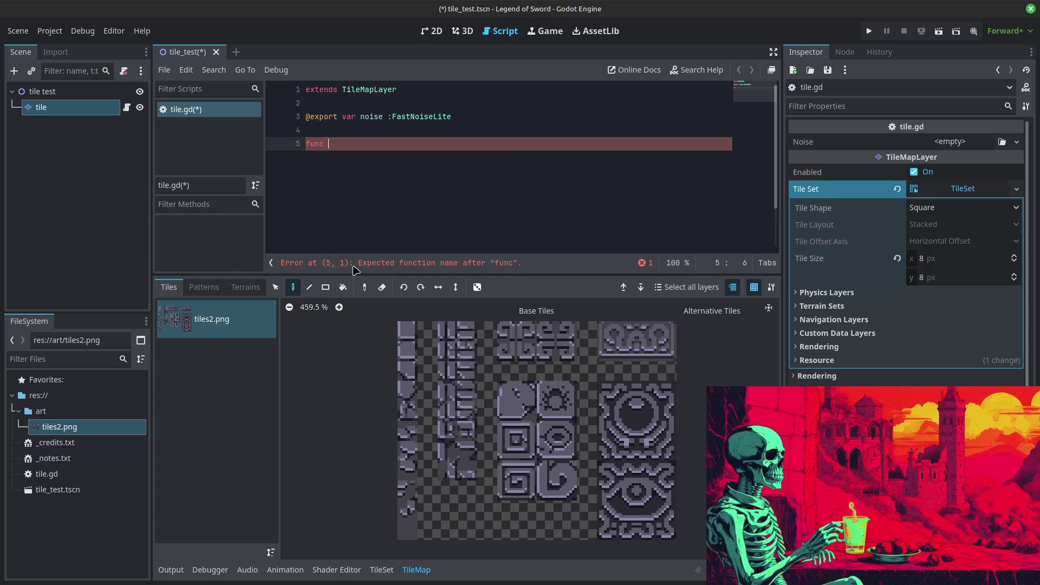
type("ready(")
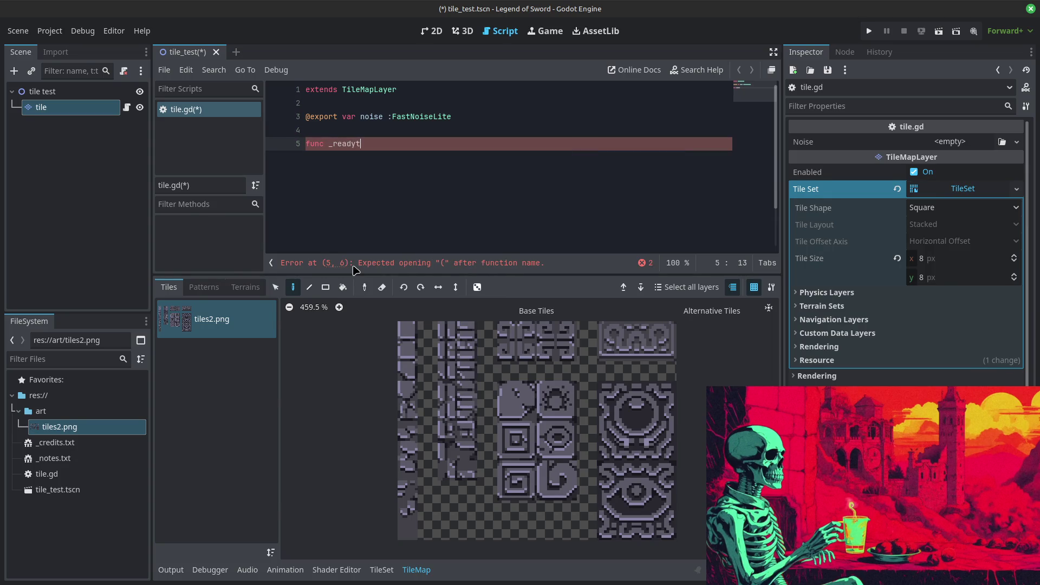
type(")->void")
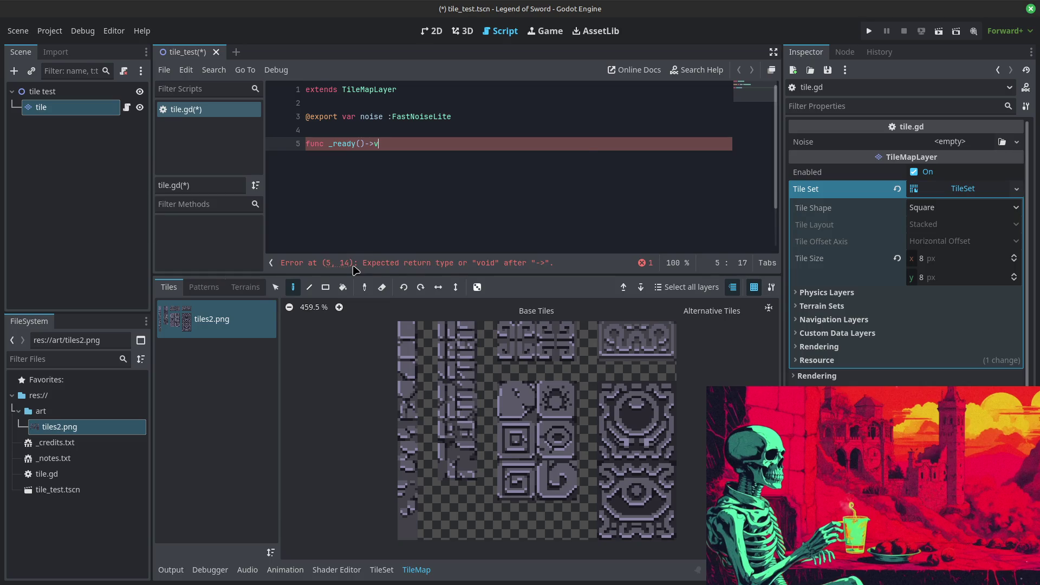
type(":")
key("Return")
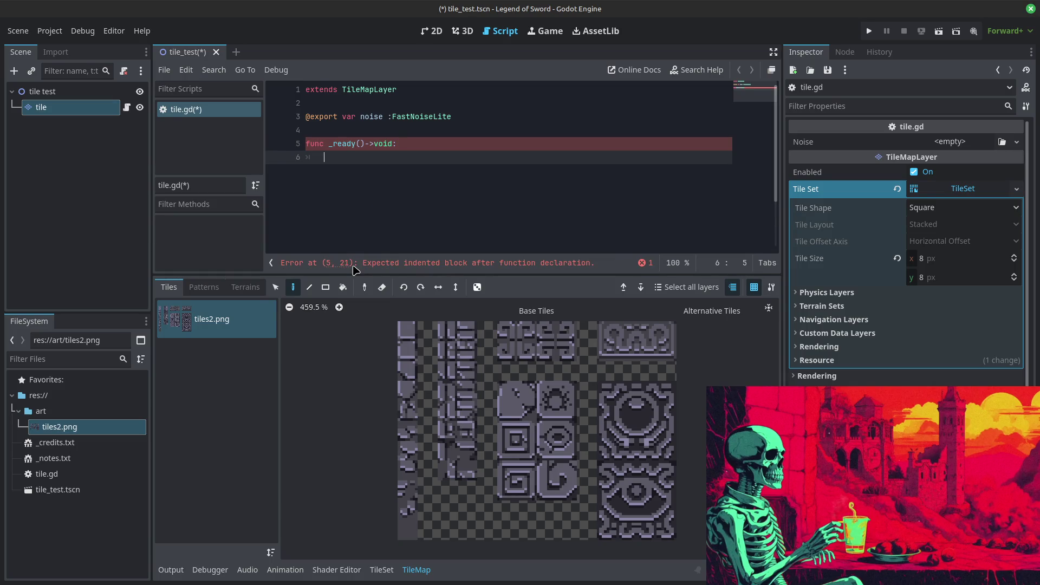
type("for x")
key("BackSpace")
type("y")
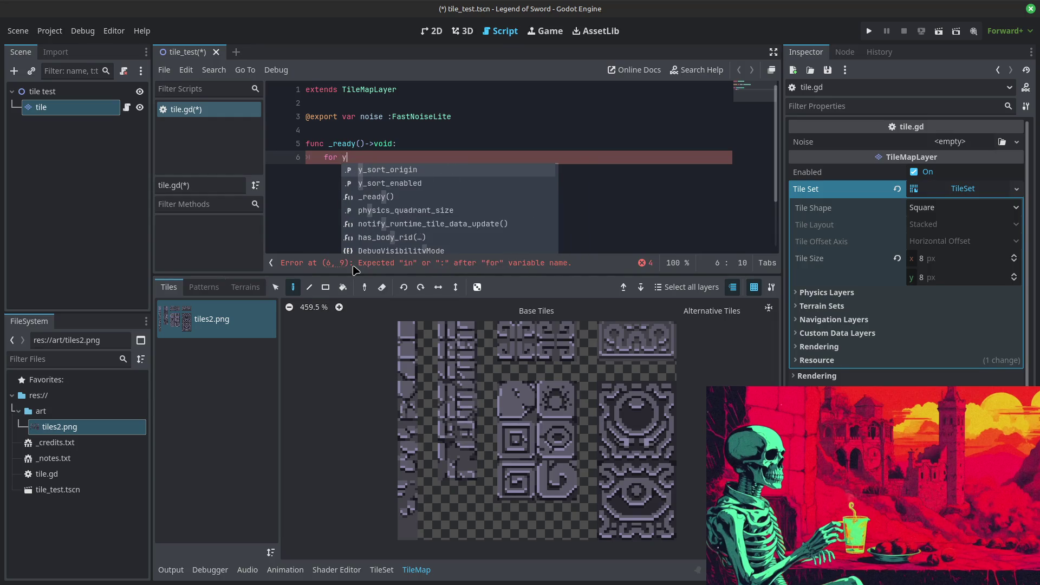
type(" in ")
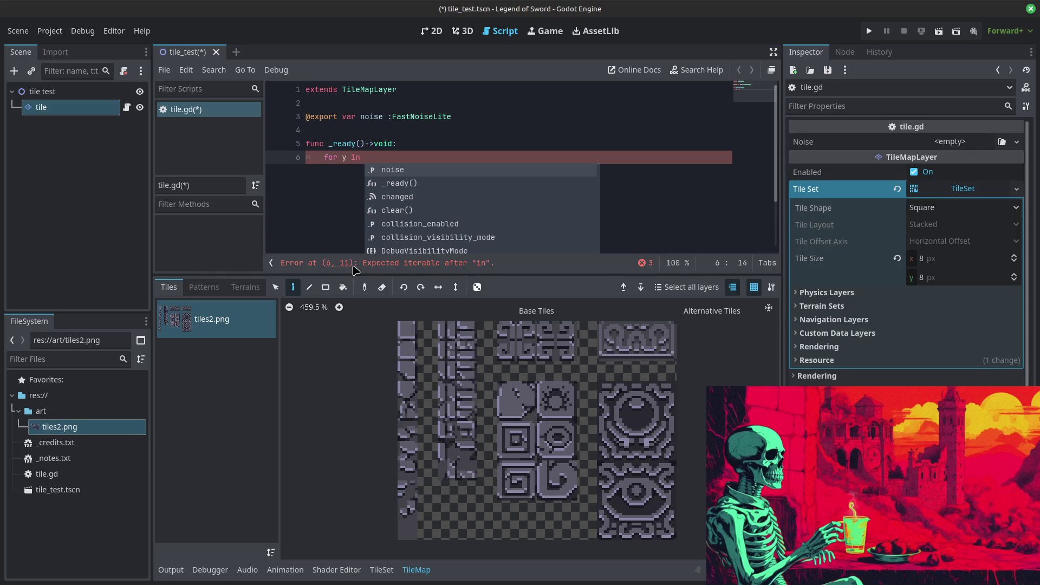
type("20:")
key("Return")
type("for x in 30:")
key("Return")
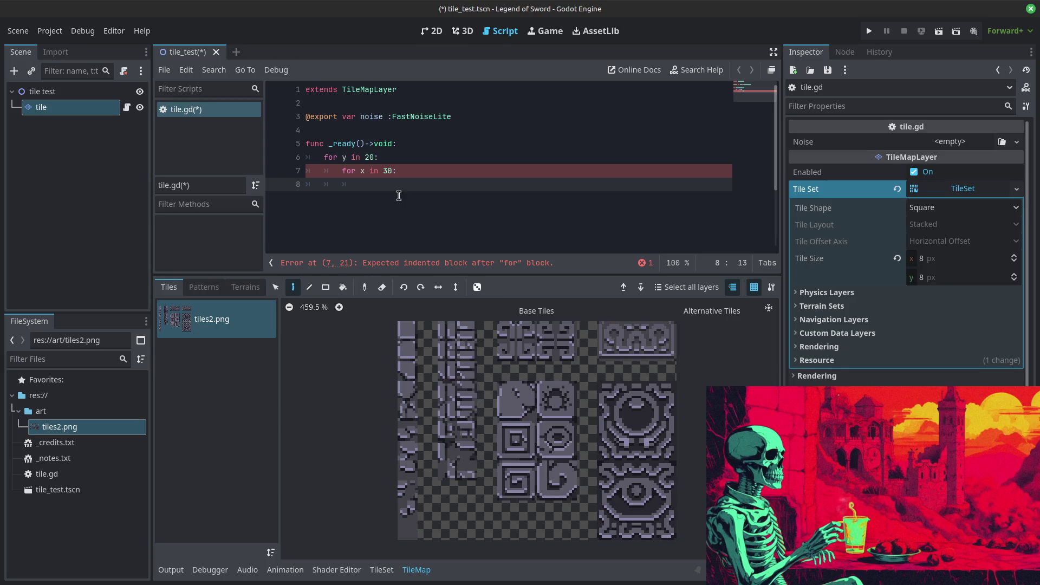
Rename the exported noise variable on line 3 to damage_map.
double_click(369, 117)
type("damage")
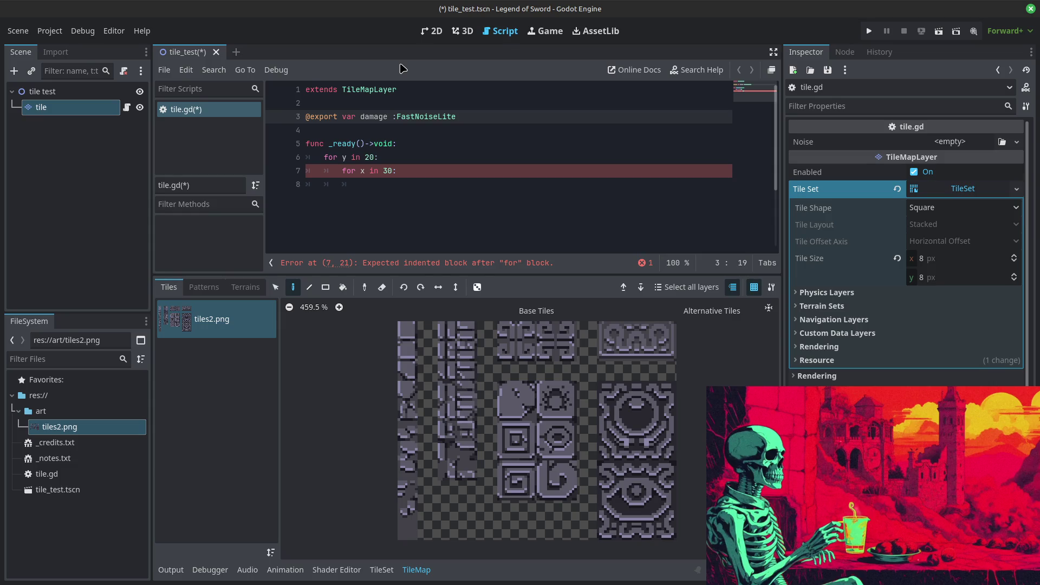
left_click(386, 185)
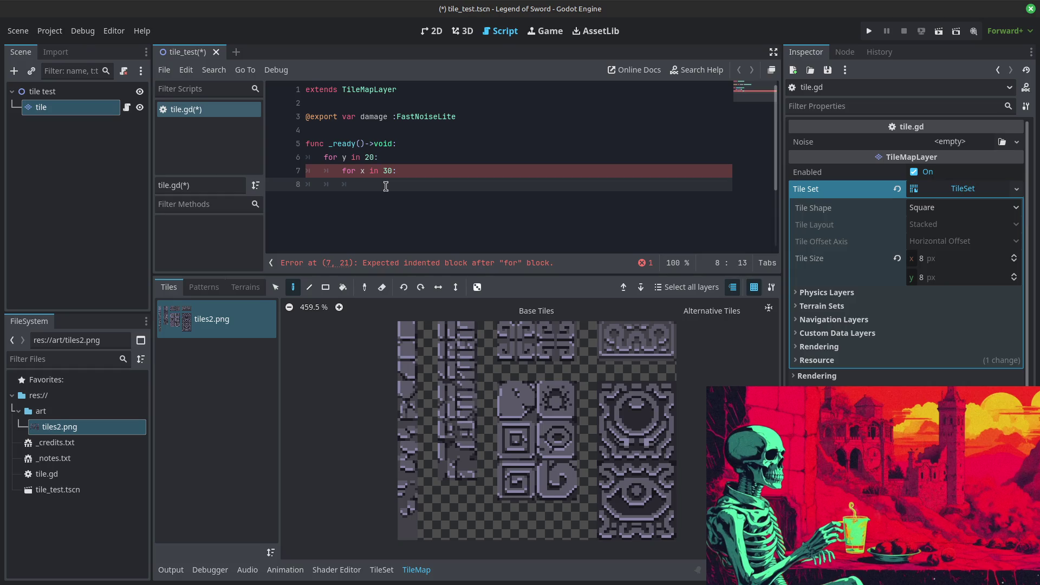
key("Up")
key("Up")
key("Up")
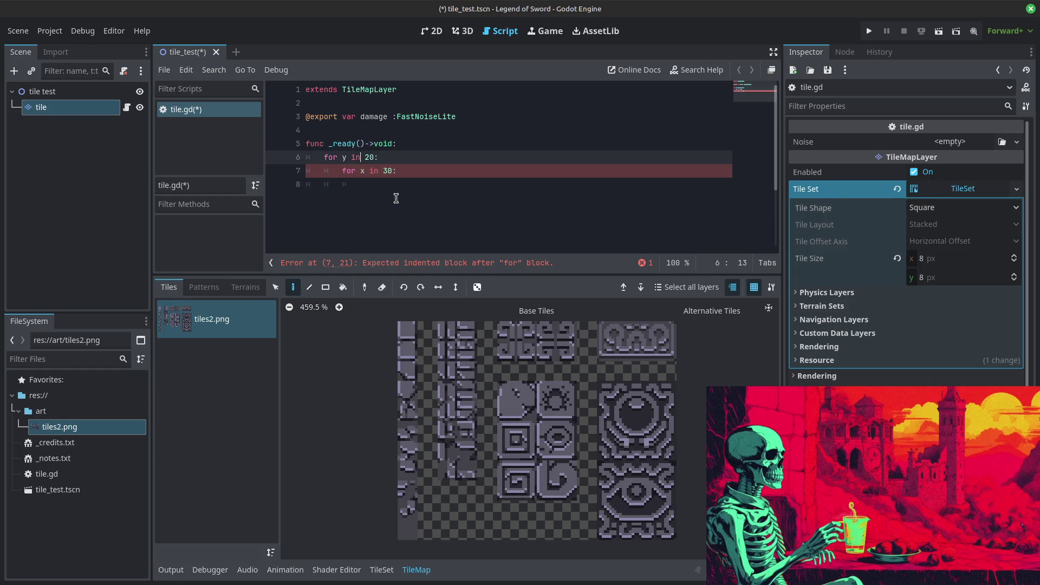
key("Down")
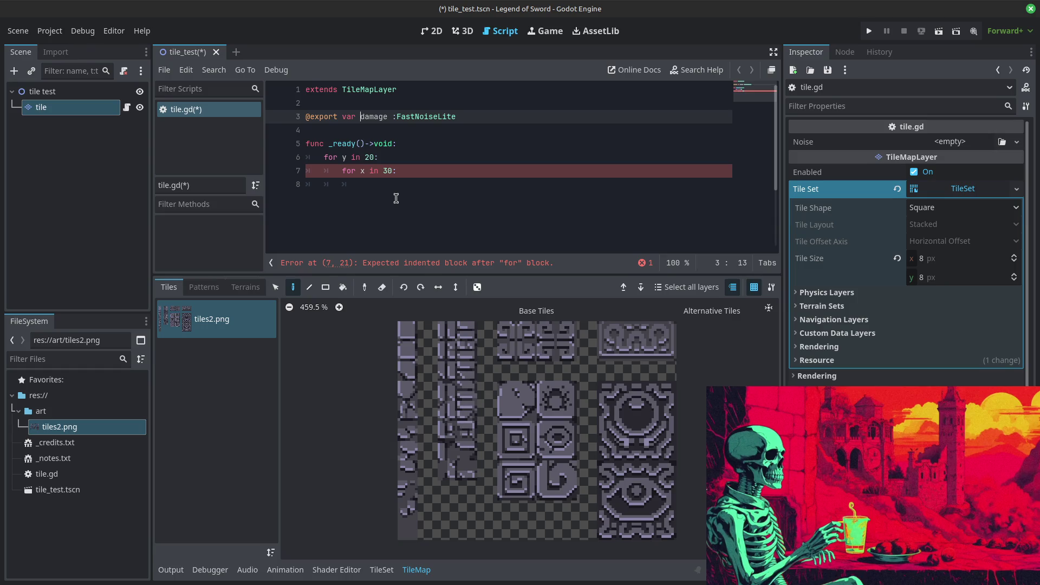
type("_map")
Add 'var damage = damage_map.get_noise_2d(x,y)' in the inner loop, then begin 'damage += 1'.
key("Down")
key("Down")
key("Down")
key("Down")
key("Down")
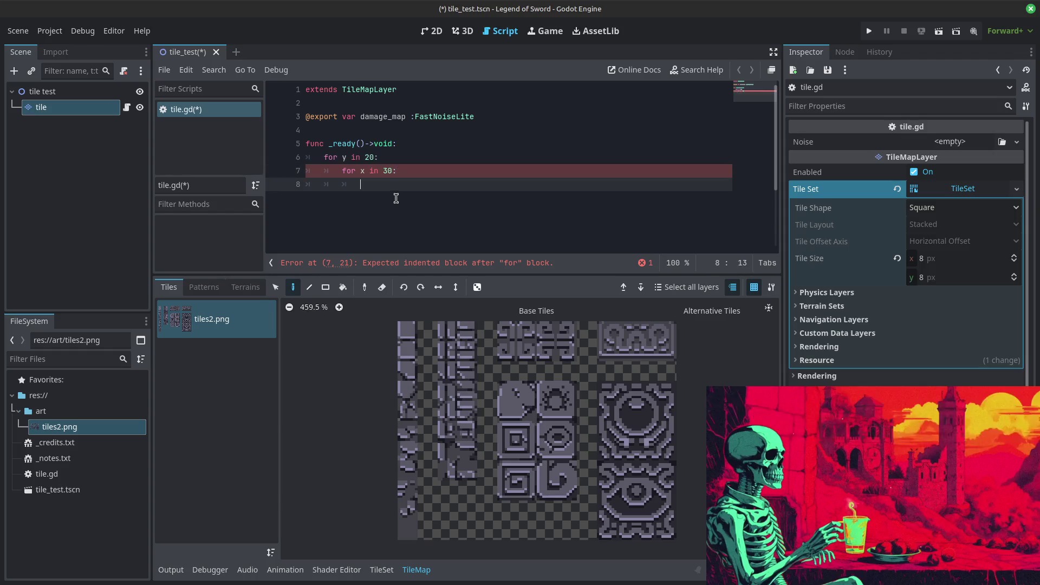
type("var dfam")
key("BackSpace")
key("BackSpace")
key("BackSpace")
type("damage = dfam")
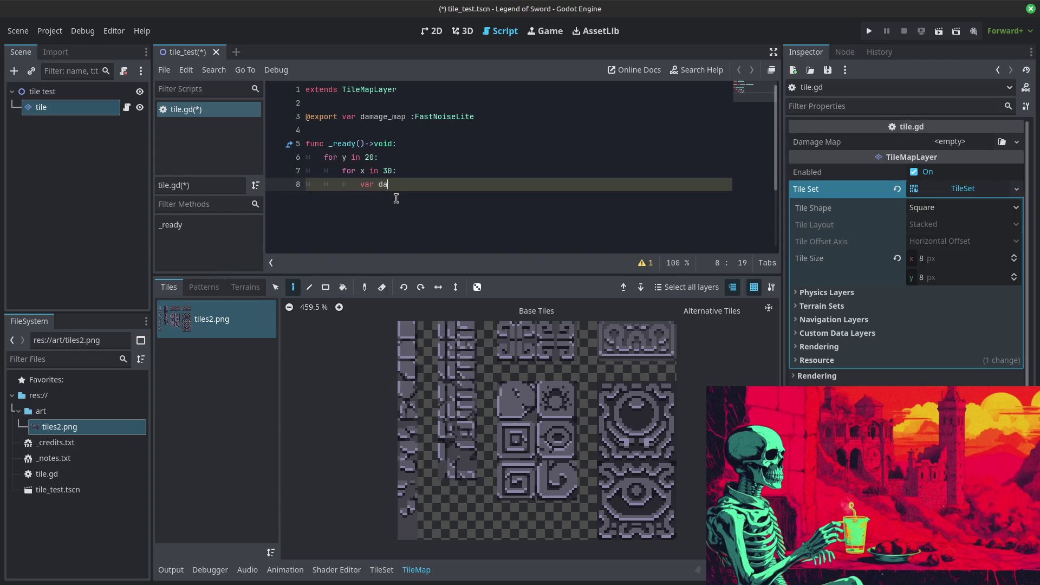
key("BackSpace")
key("BackSpace")
key("BackSpace")
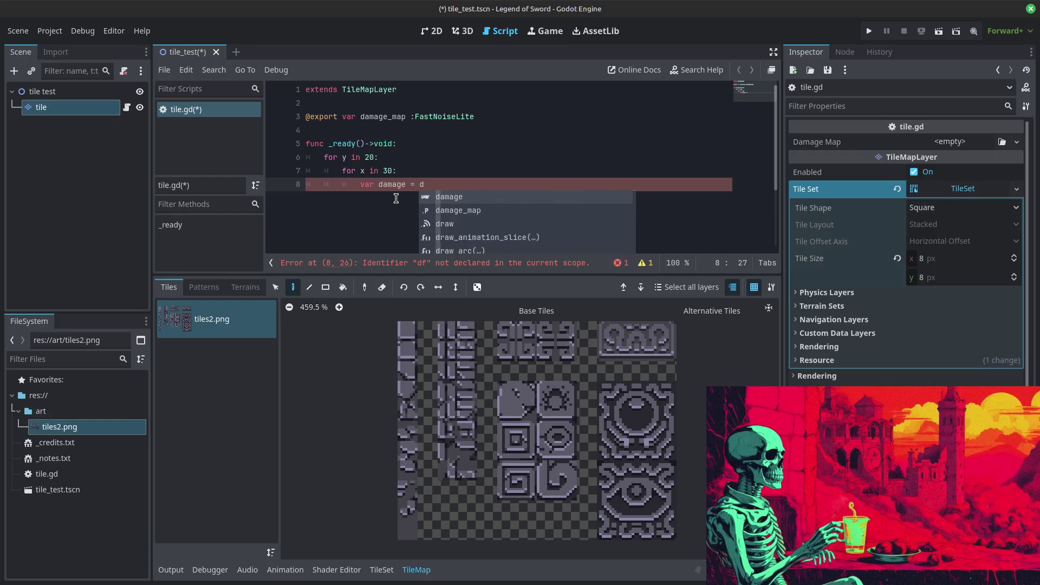
type("damage_map.sample")
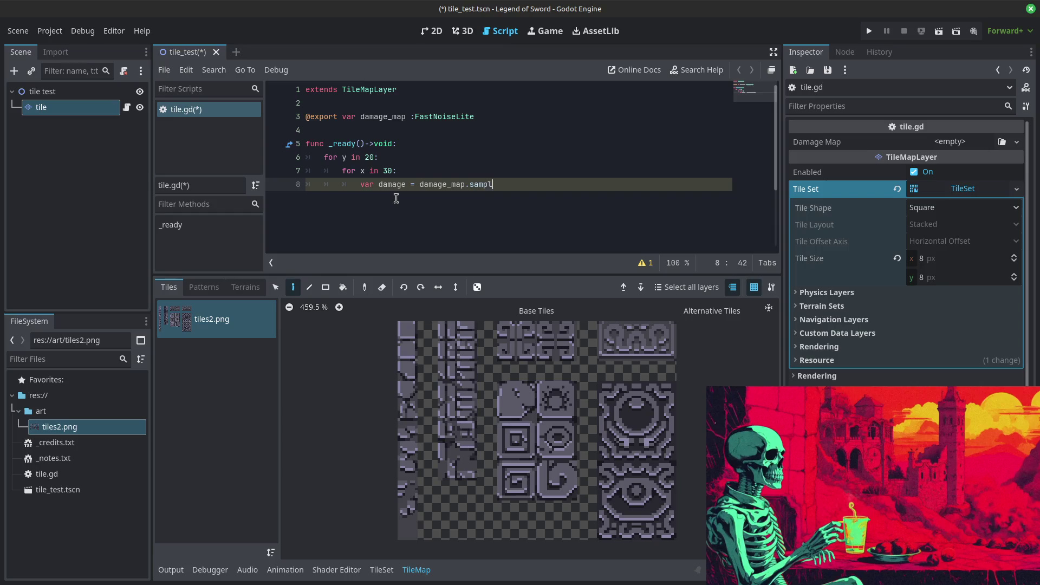
key("BackSpace")
type("2d")
key("Down")
key("Down")
key("Down")
key("Down")
key("Down")
key("Down")
key("Down")
key("Down")
key("Down")
key("Down")
key("Down")
key("Down")
key("Down")
key("Down")
key("Down")
key("Down")
key("Down")
key("Down")
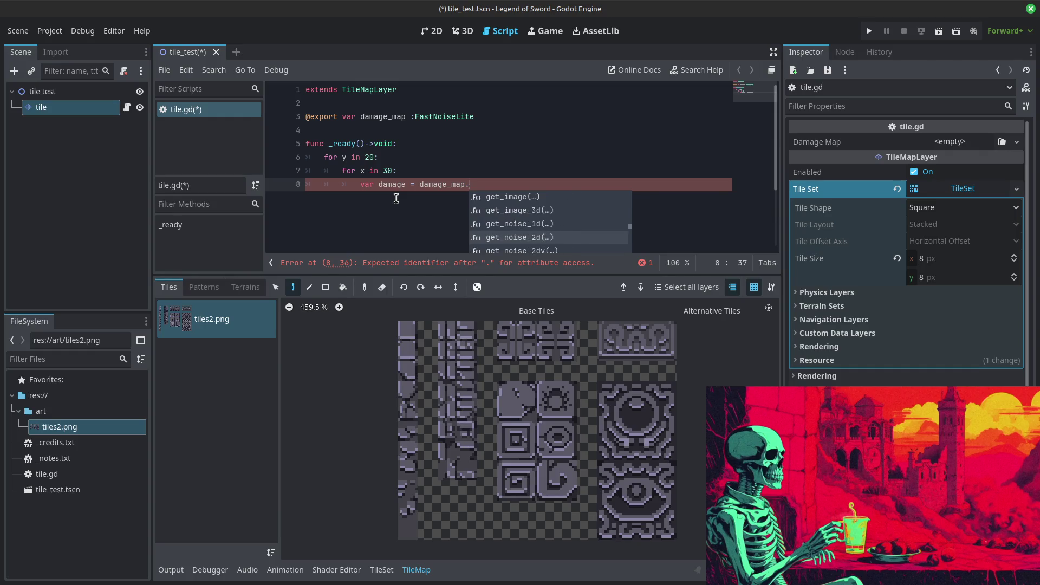
key("Return")
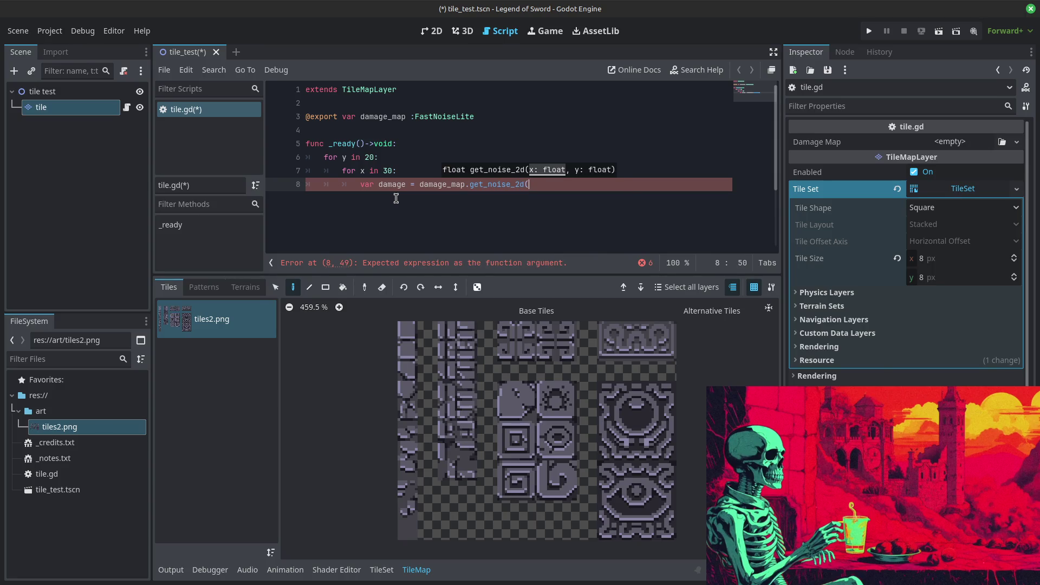
type("x,y)")
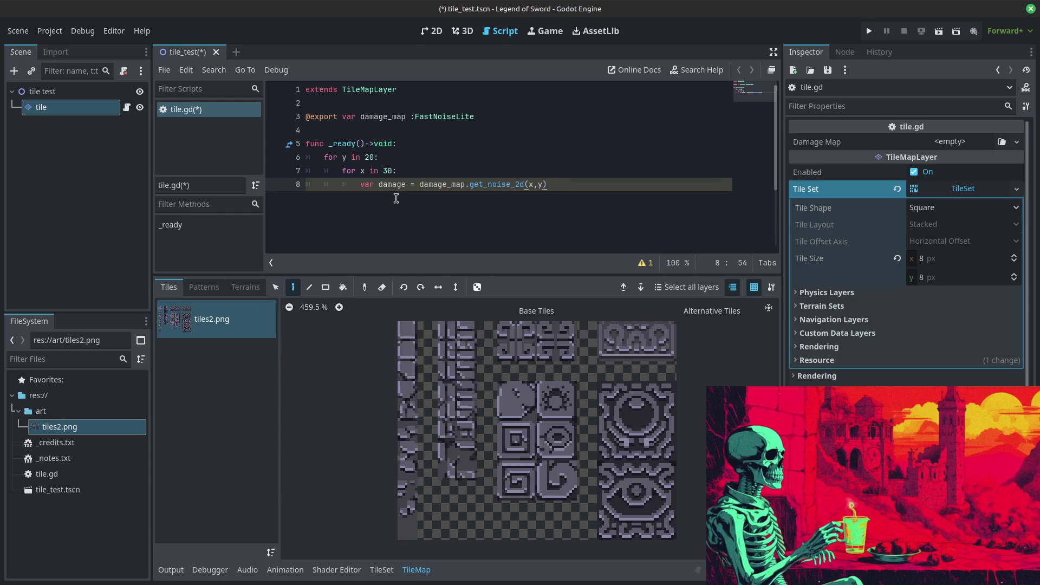
key("Return")
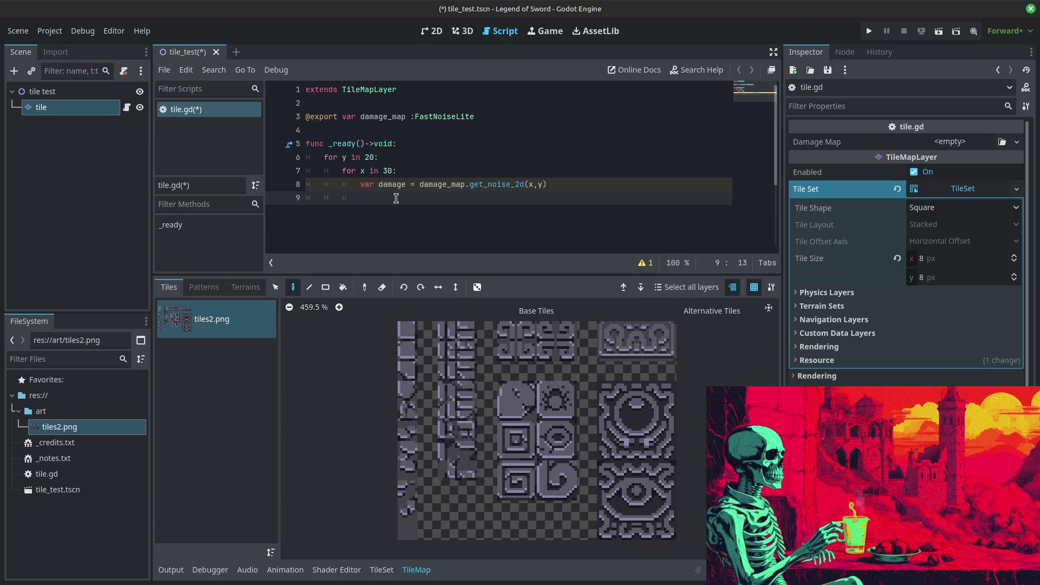
type("damage ")
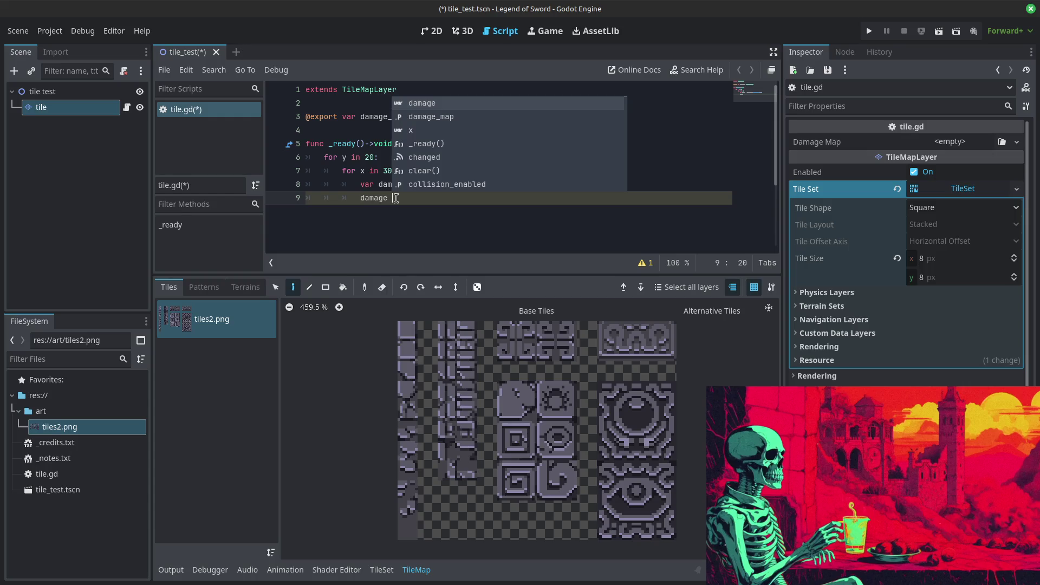
type("+= 1")
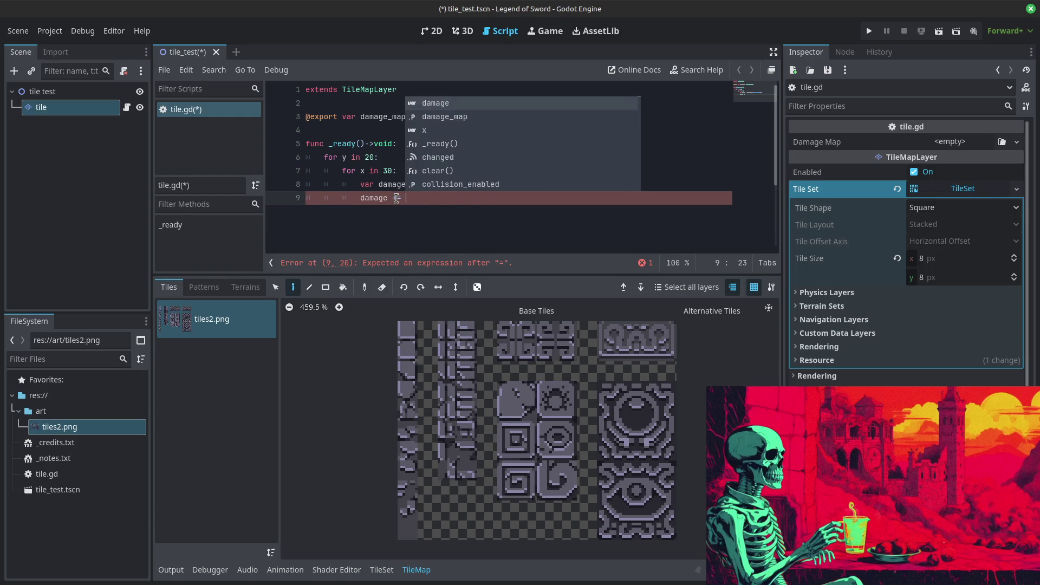
Replace the separate add and halve lines with 'damage = (damage +1) *0.5' on line 9.
key("Return")
type("damage ")
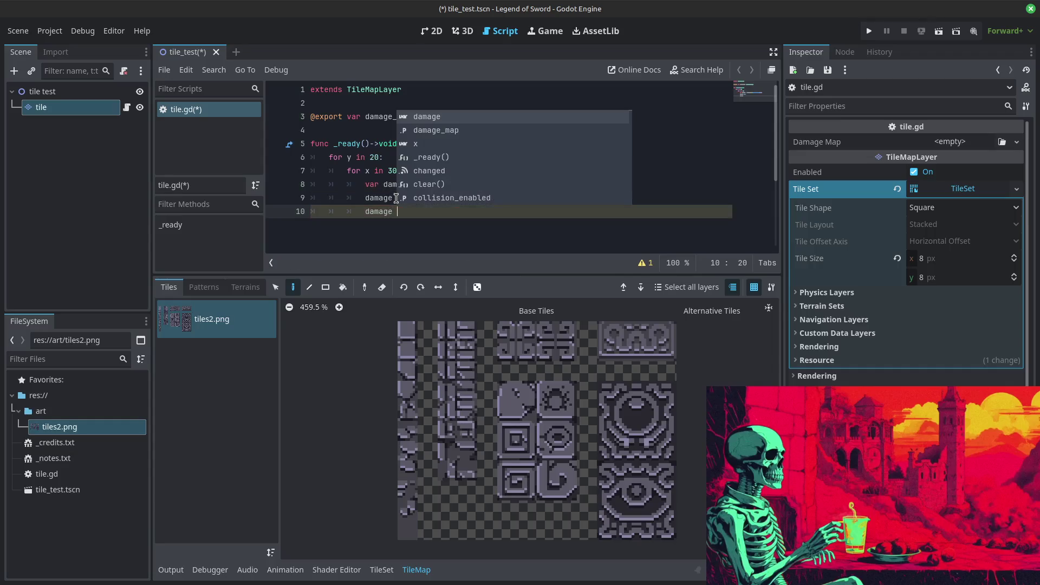
type("*= 0.")
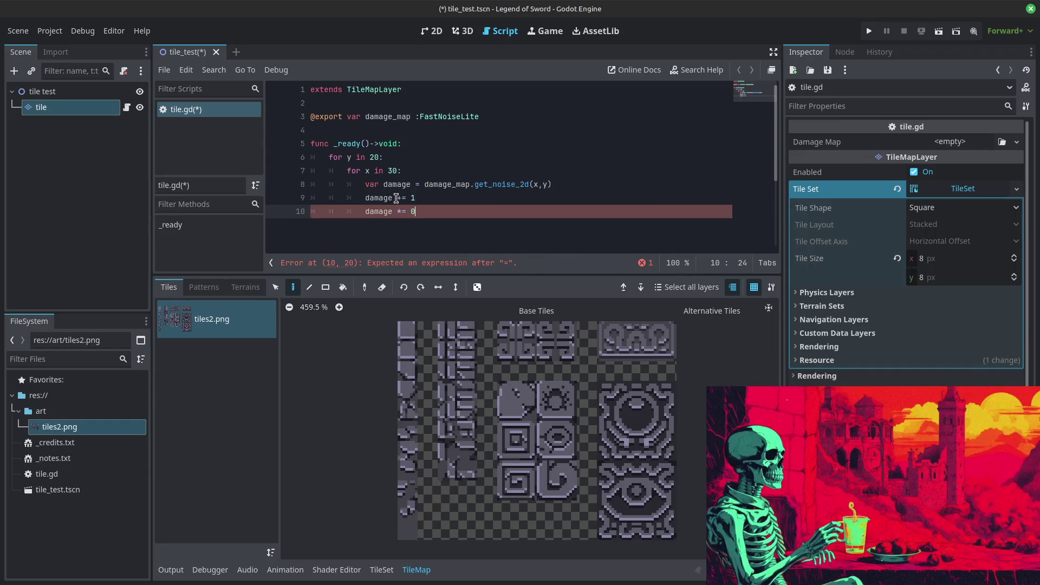
type("5")
key("Return")
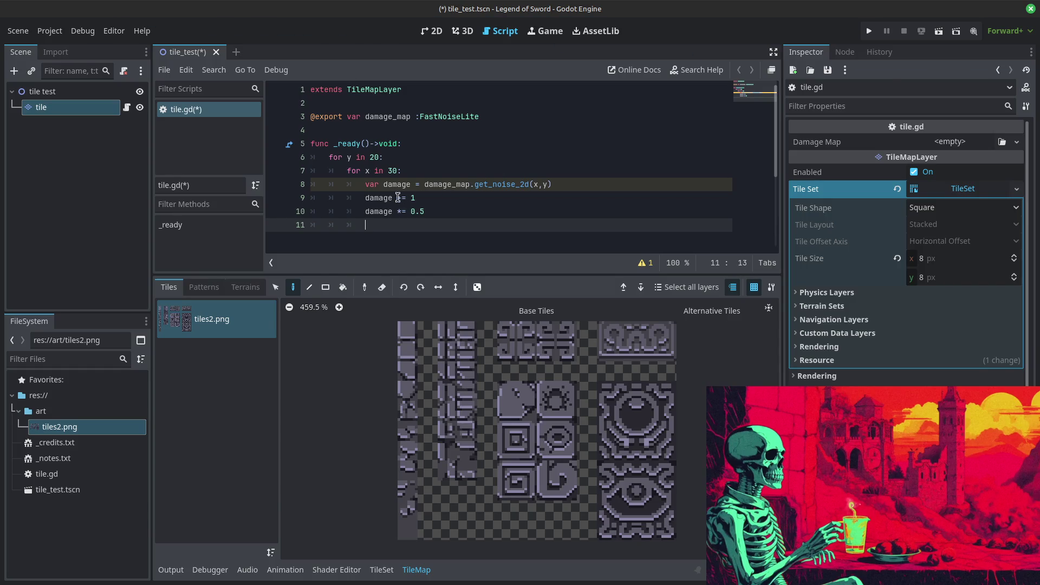
left_click(404, 197)
key("ctrl+z")
key("ctrl+z")
key("ctrl+z")
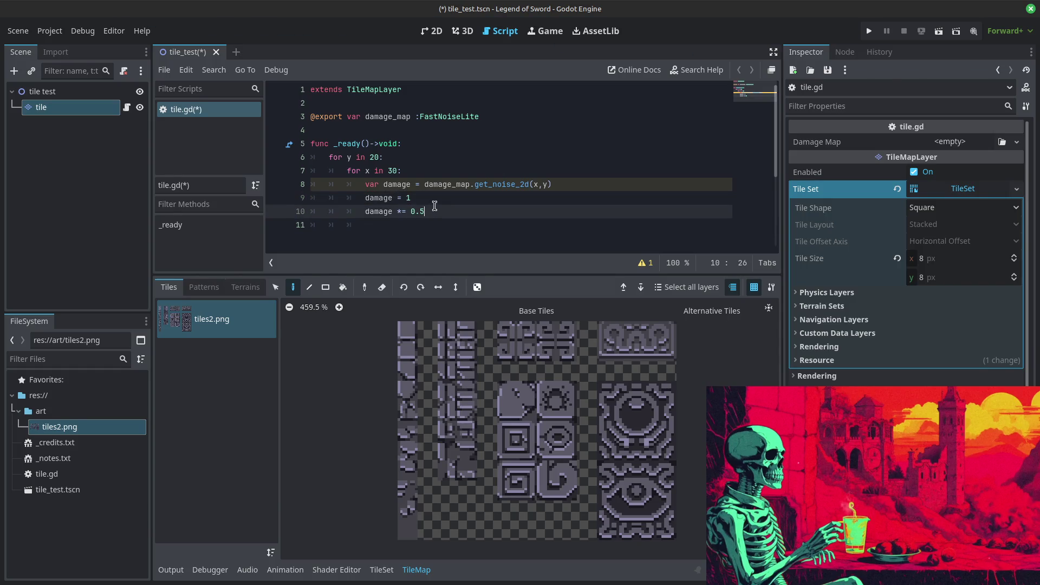
type("(damage +1")
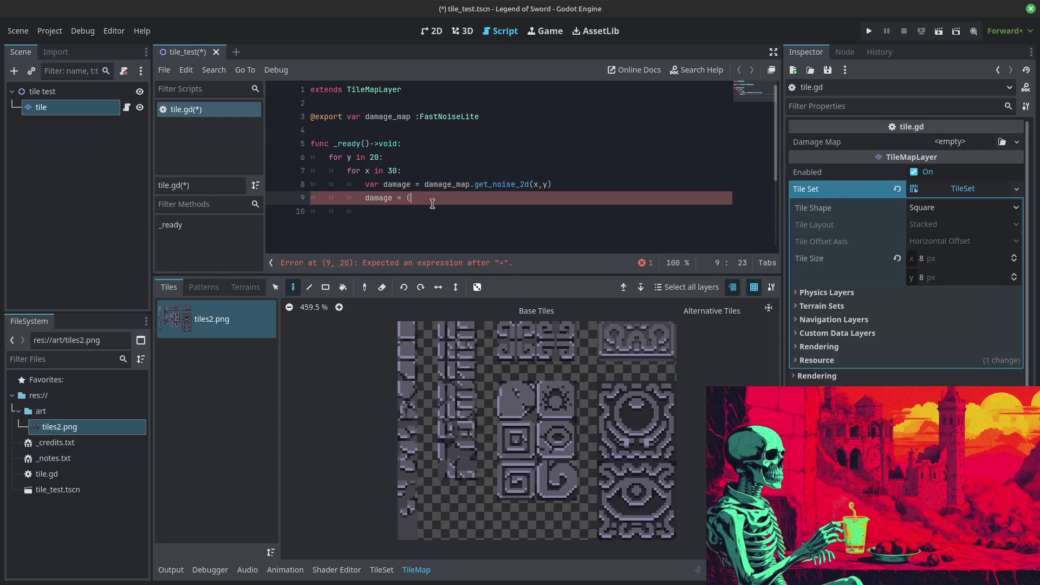
type(") ")
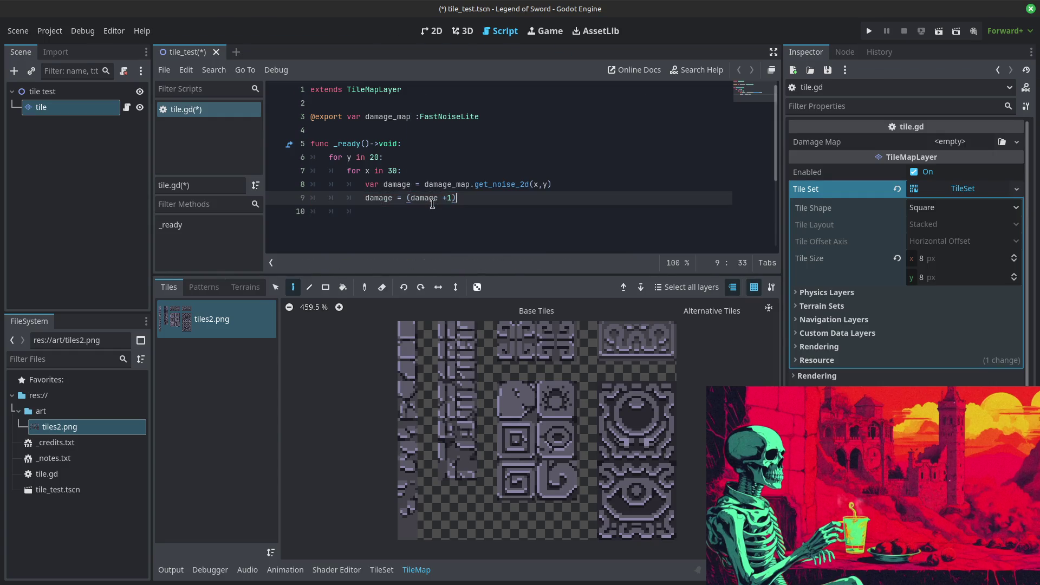
type("*0.5")
mouse_move(506, 190)
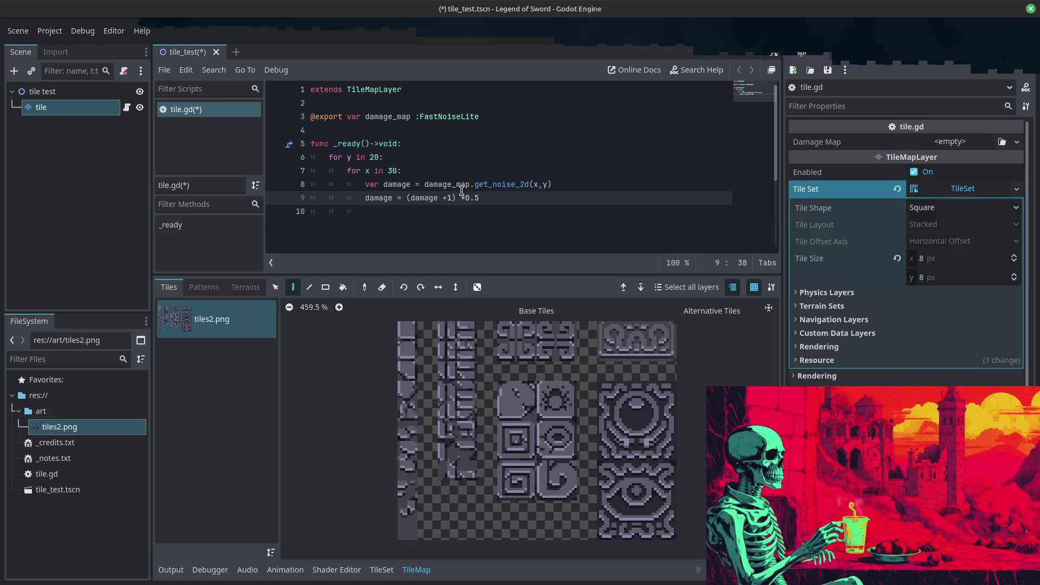
Save tile.gd with its 'damage = (damage +1) *0.5' rescaling line.
mouse_move(462, 191)
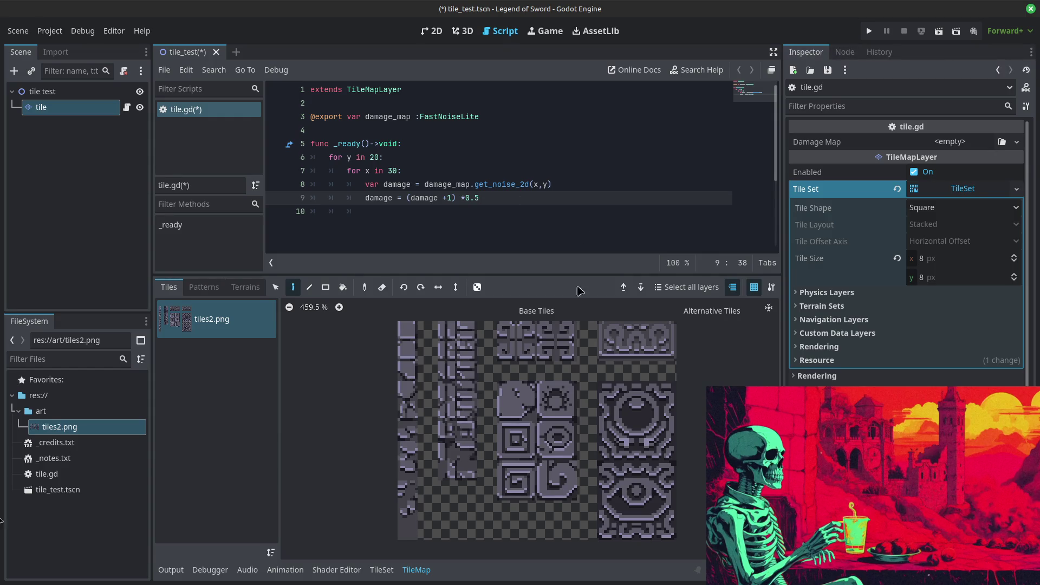
mouse_move(761, 496)
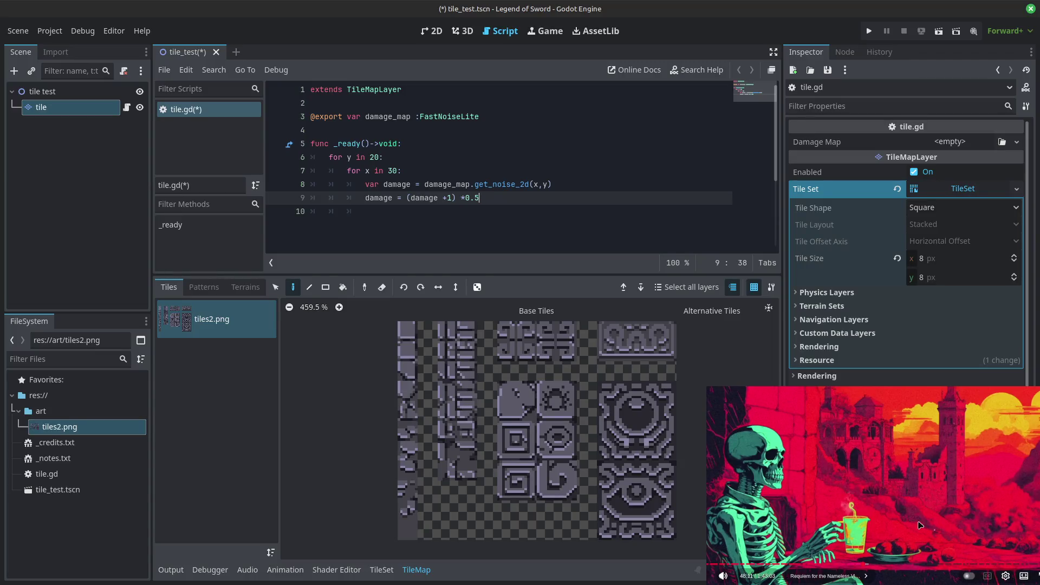
left_click(856, 566)
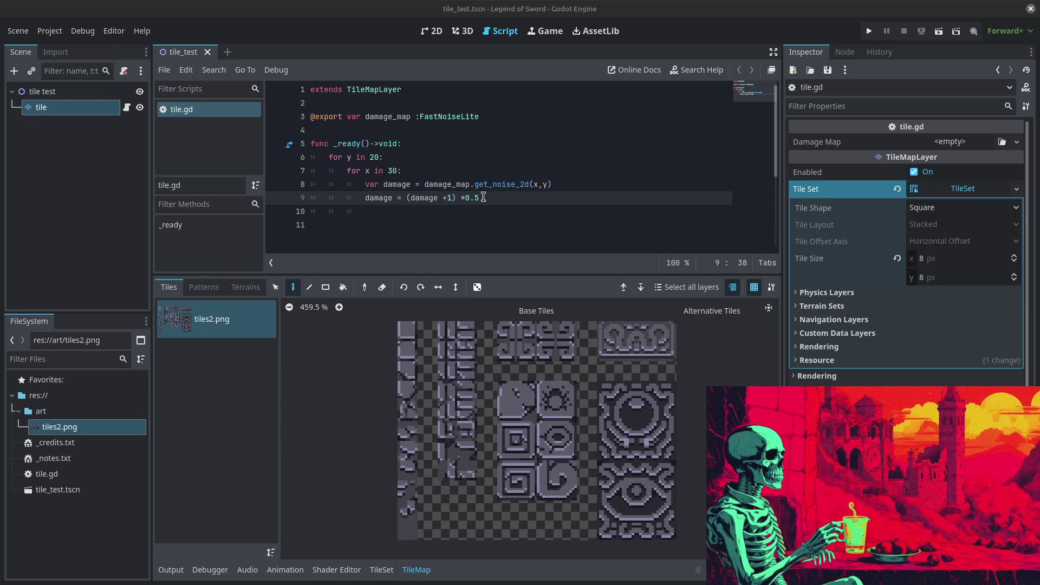
left_click(485, 211)
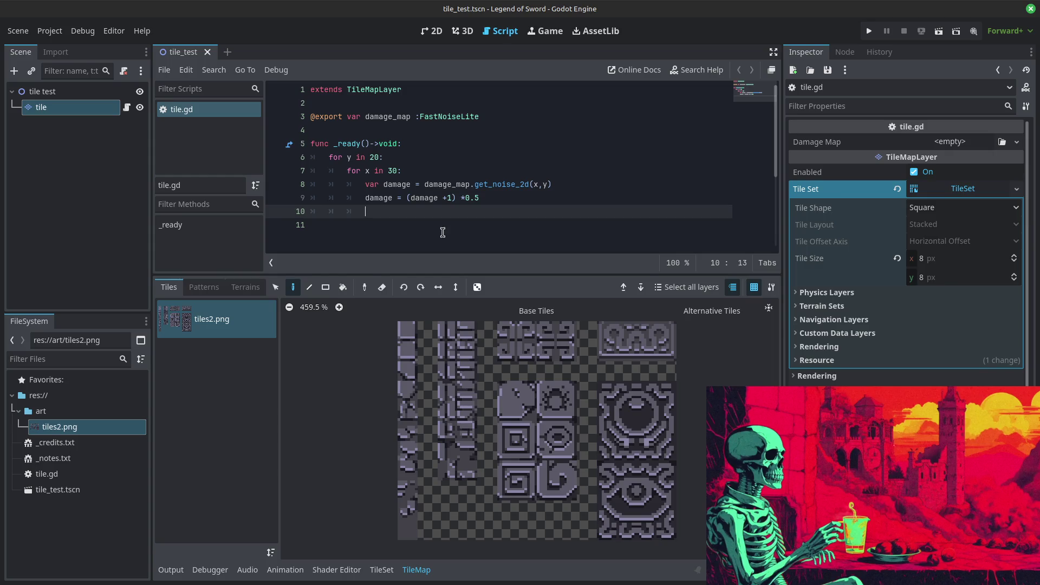
scroll(561, 433, "up", 5)
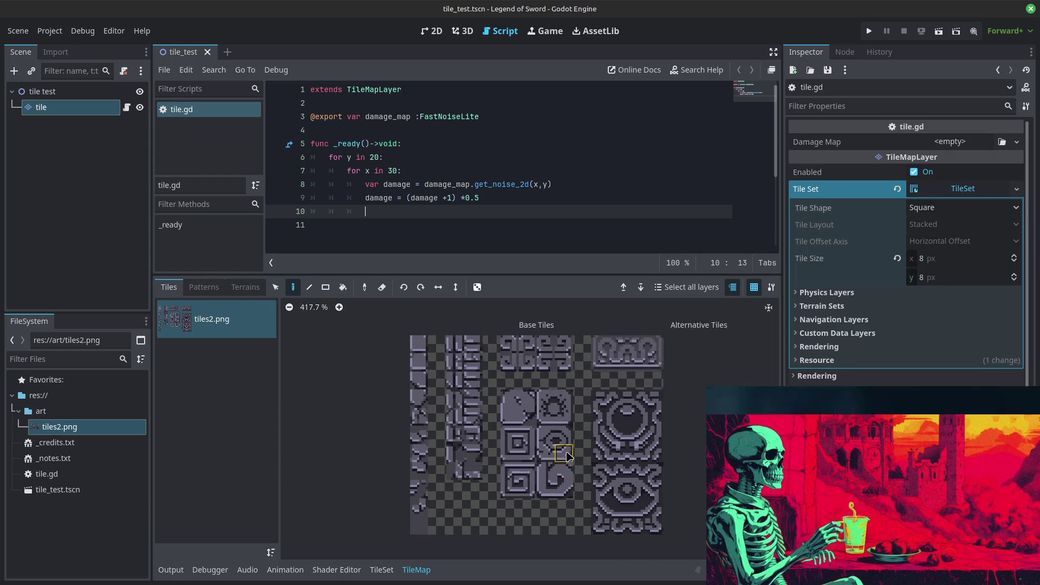
scroll(561, 433, "down", 6)
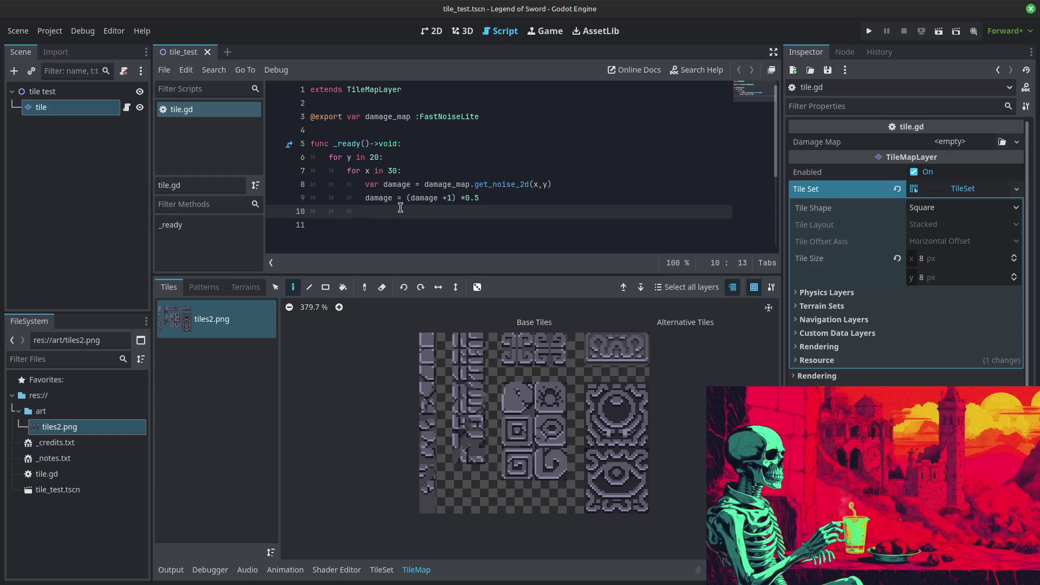
type("damage")
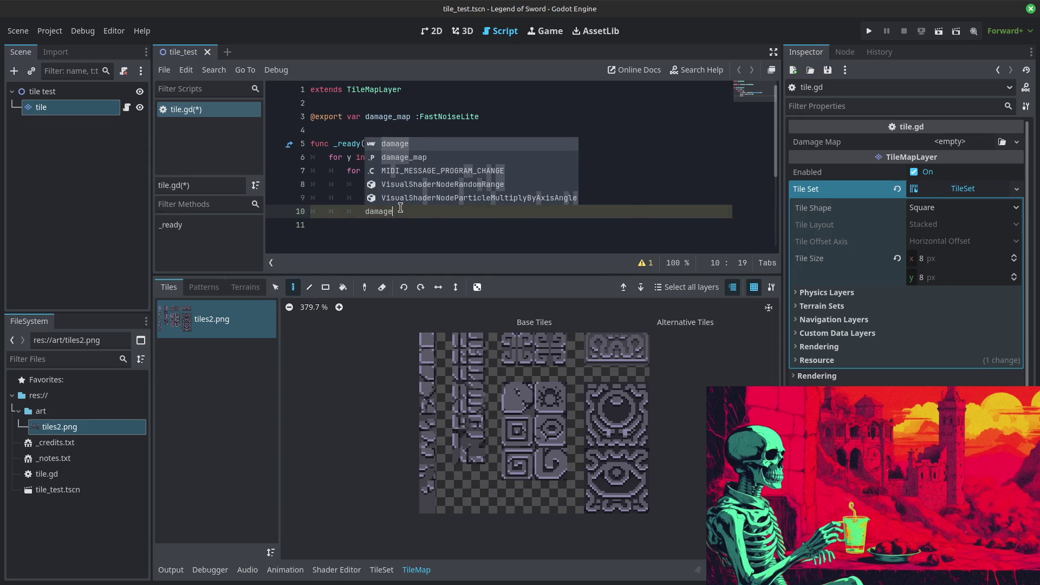
type(" *= 1")
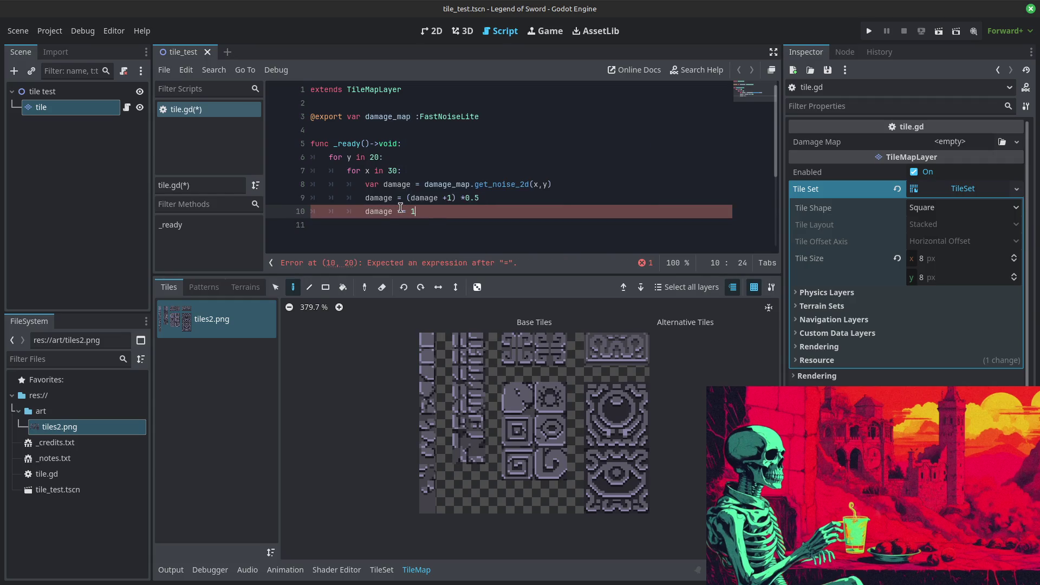
type("1")
Add line 11 'damage = floor(damage)' below the damage *= 11 line, then start line 12.
key("Return")
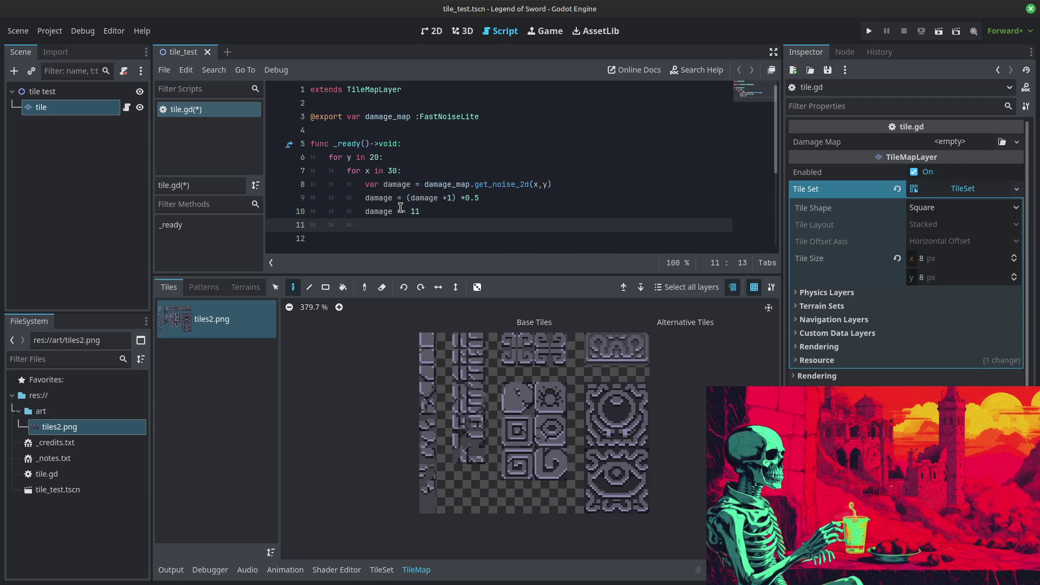
type("damage = dam")
key("BackSpace")
key("BackSpace")
key("BackSpace")
type("floor(damage)")
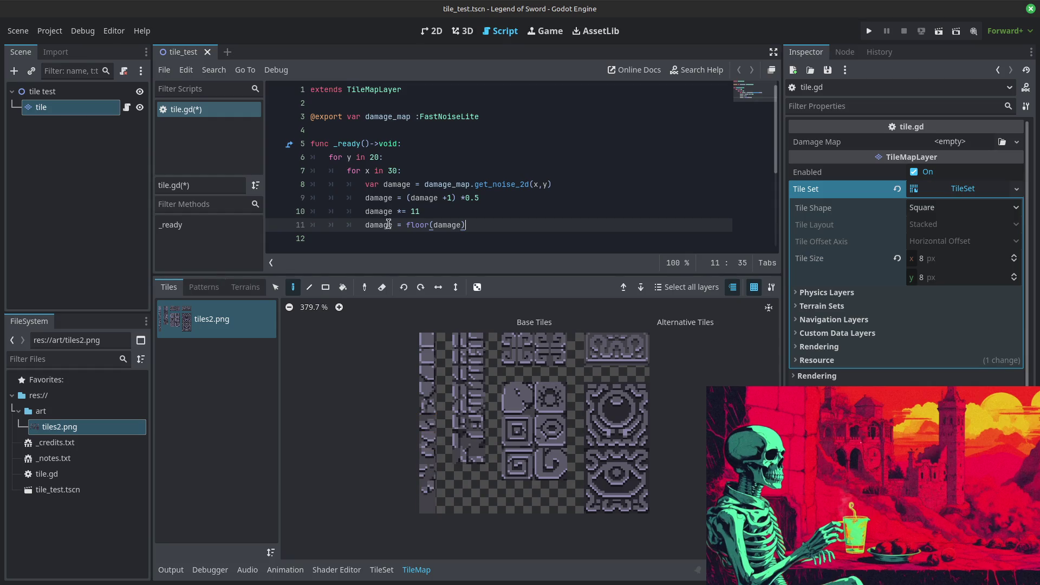
left_click(414, 212)
left_click(411, 211)
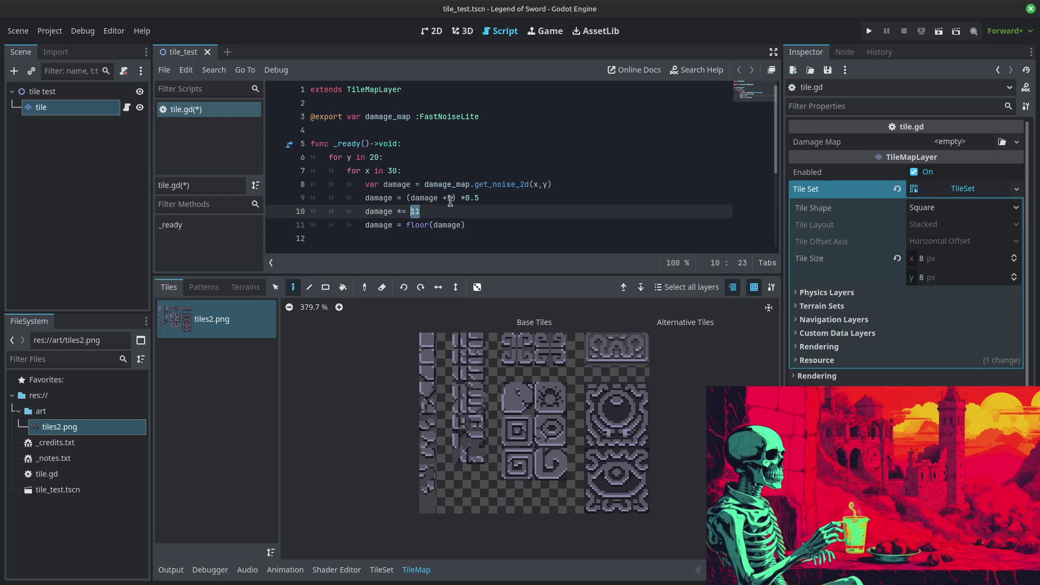
left_click(491, 225)
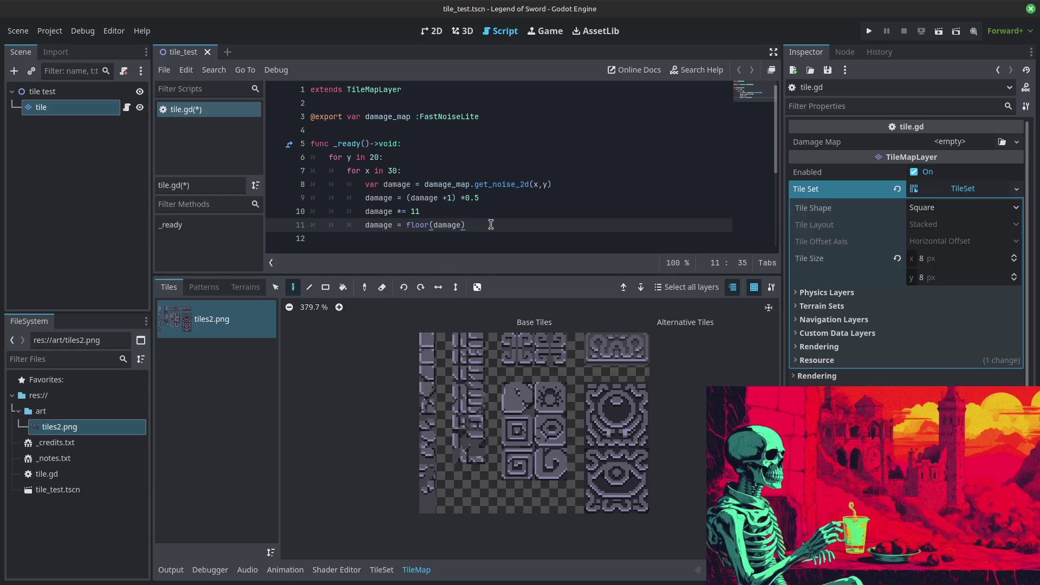
key("Return")
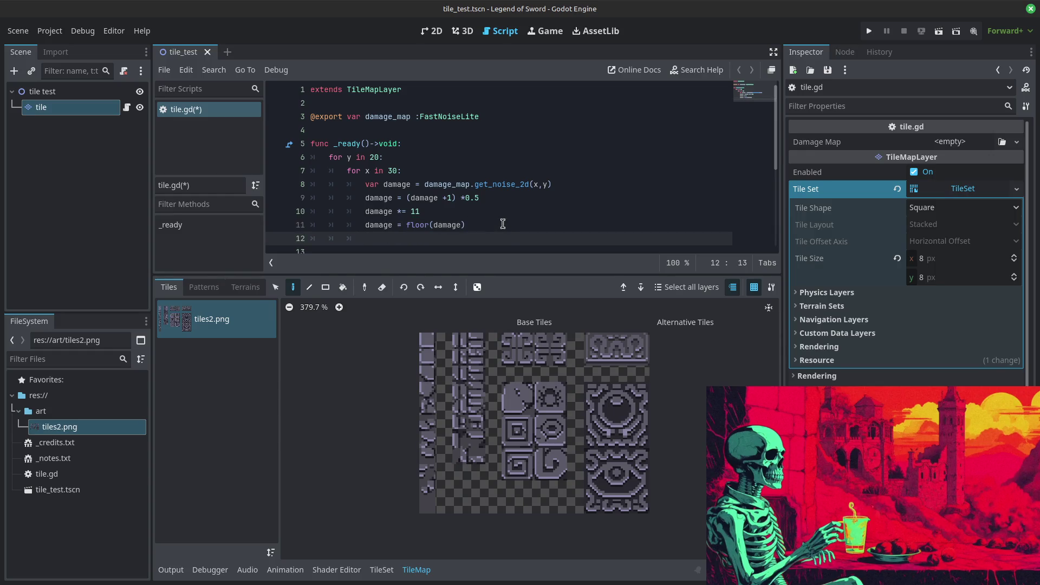
Write an if-statement on line 12 that sets damage to 10 when it equals 11.
type("if damage == 1:")
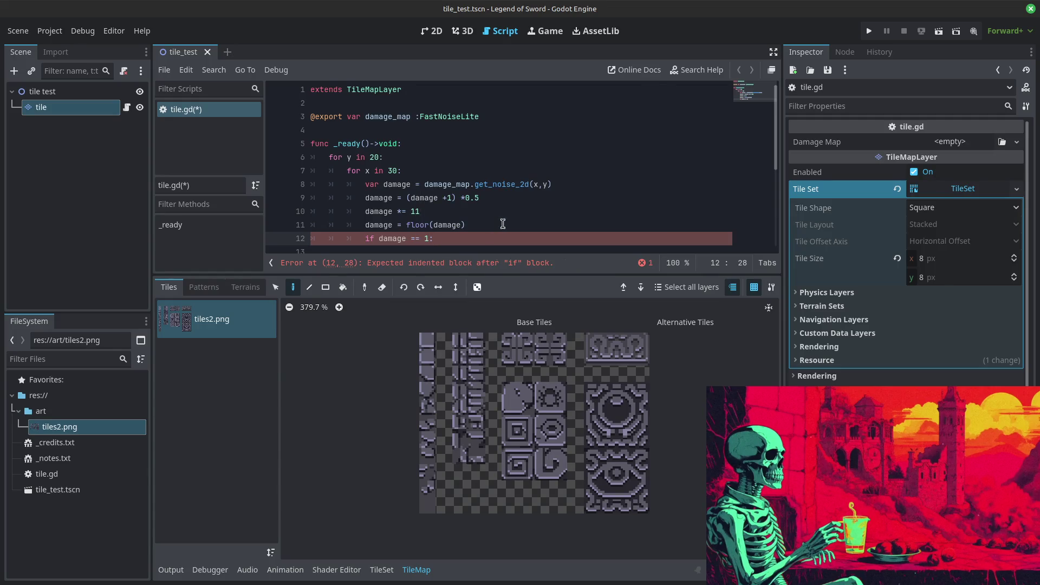
type(" damage")
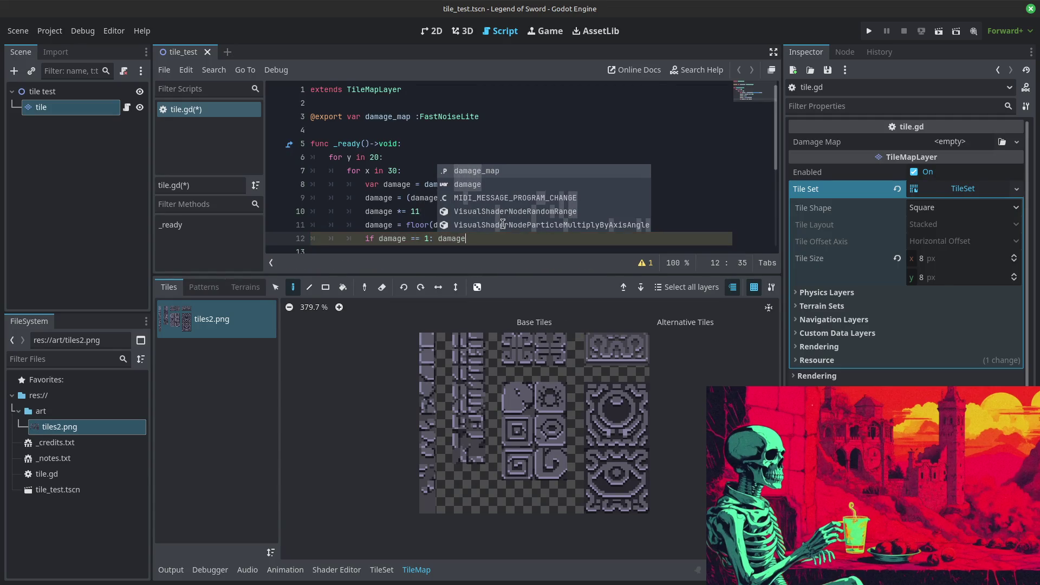
key("Left")
key("Left")
key("Left")
type("1")
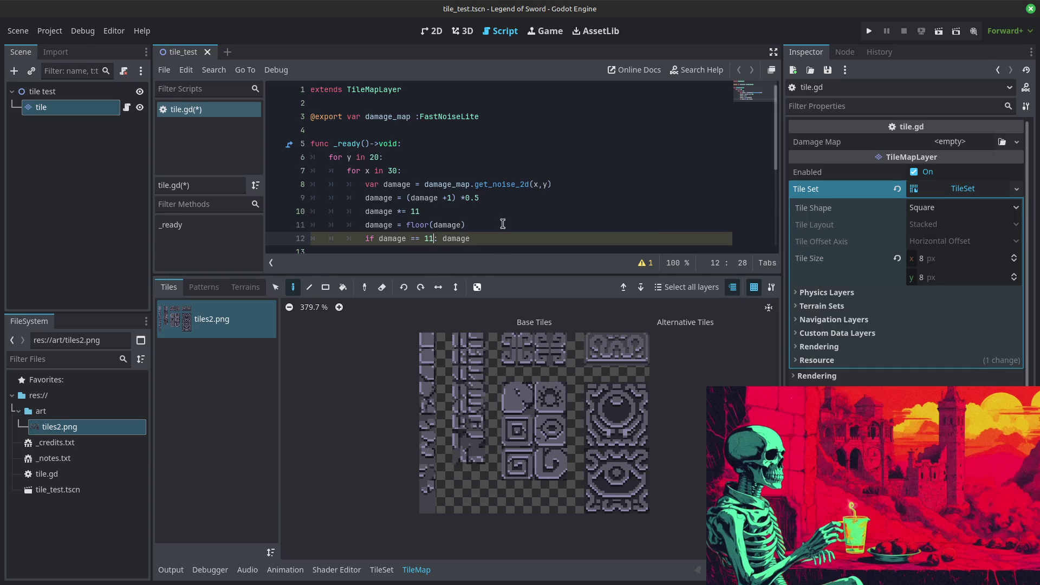
type("= 10")
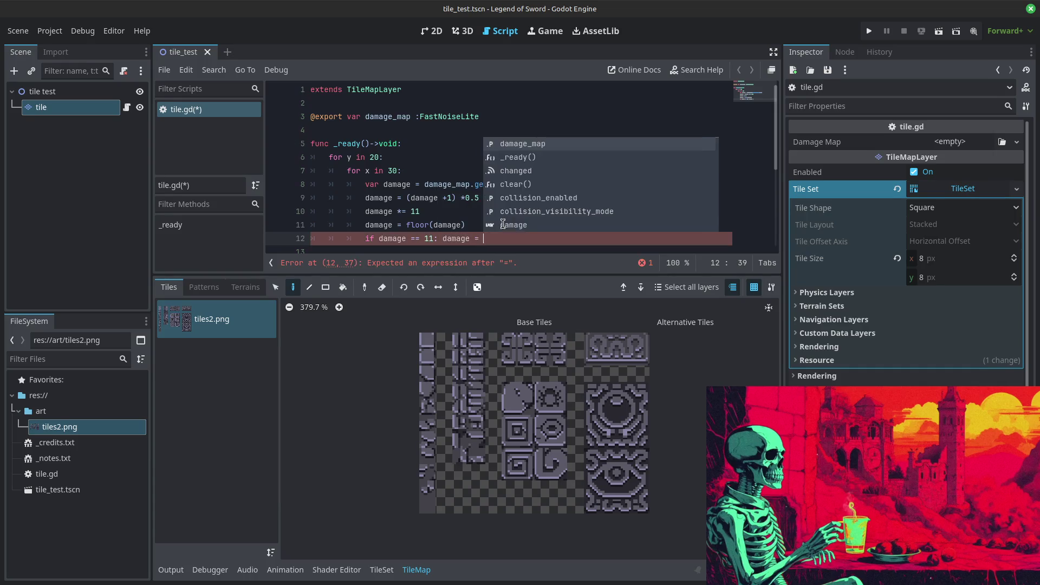
left_click(558, 85)
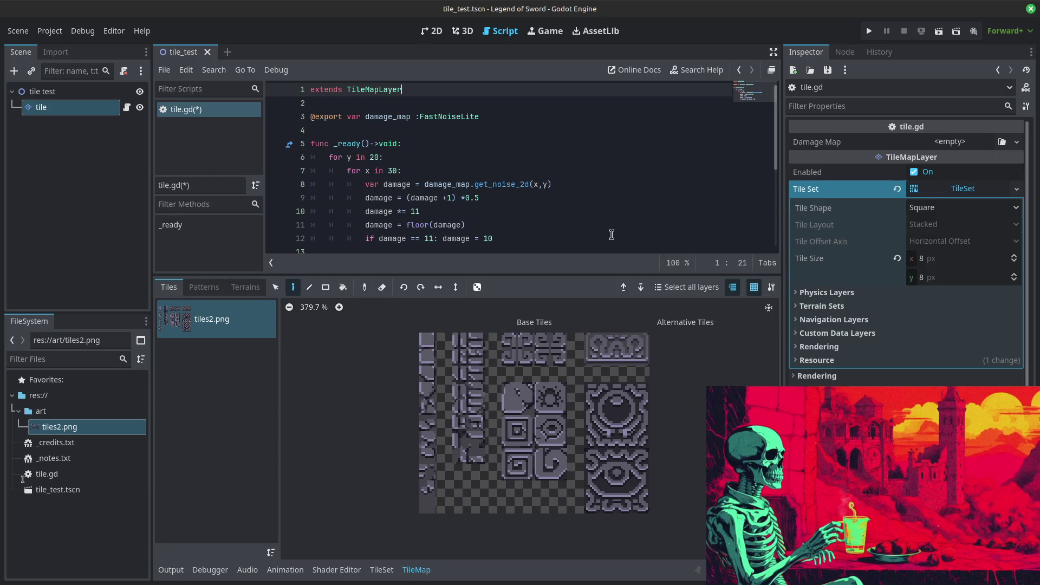
scroll(569, 231, "down", 1)
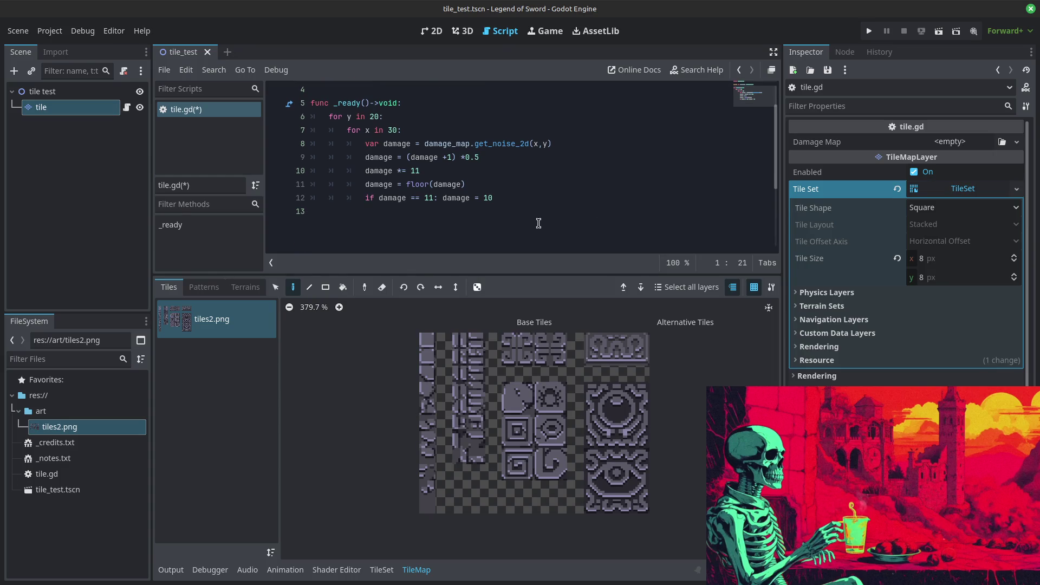
scroll(539, 223, "up", 1)
scroll(538, 224, "down", 1)
Replace that if-statement with 'damage = min(damage,10)' and start a new line.
left_click_drag(499, 198, 366, 200)
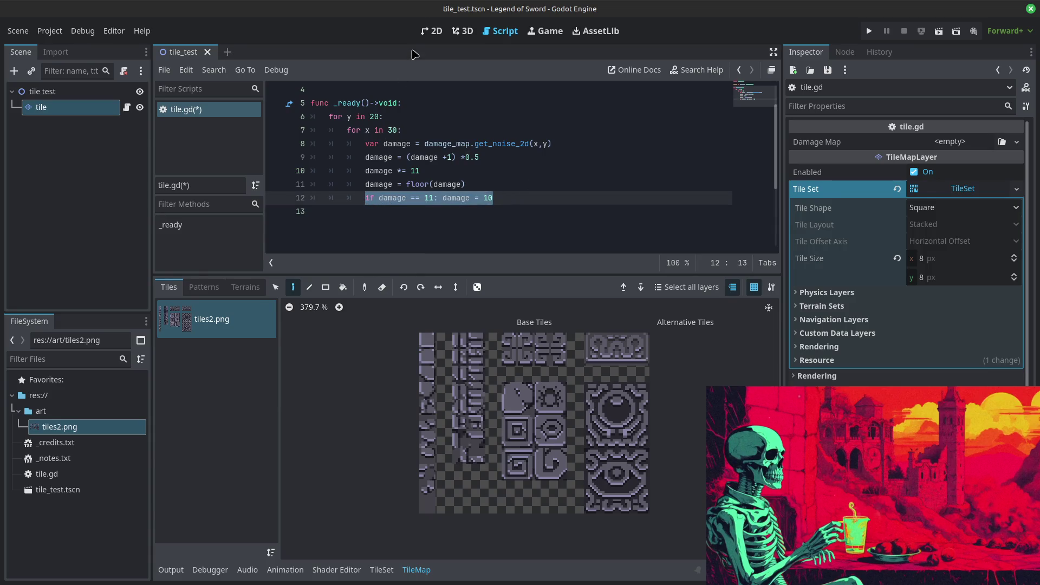
type("damage = ma")
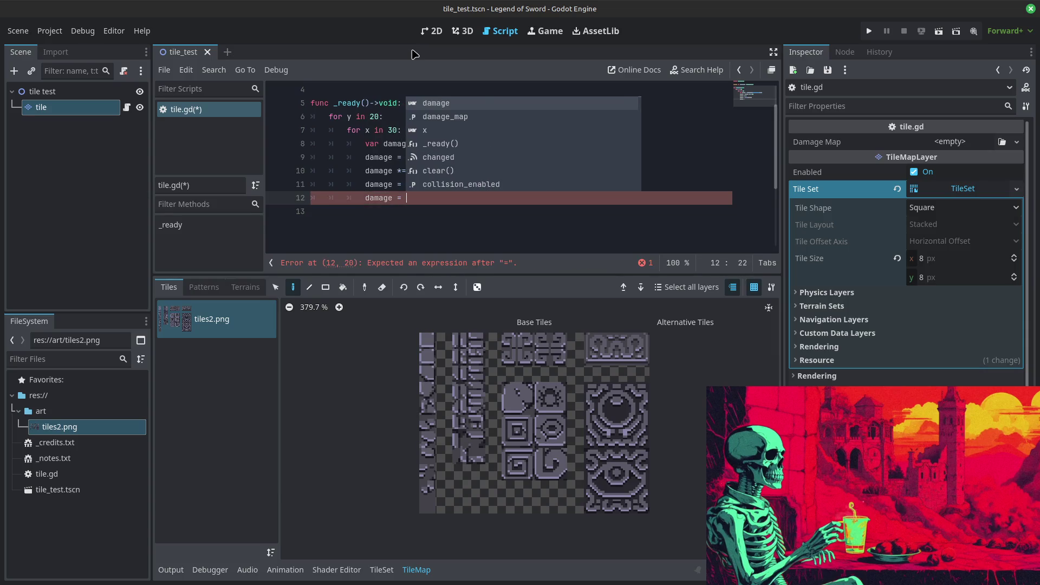
type("x(damag")
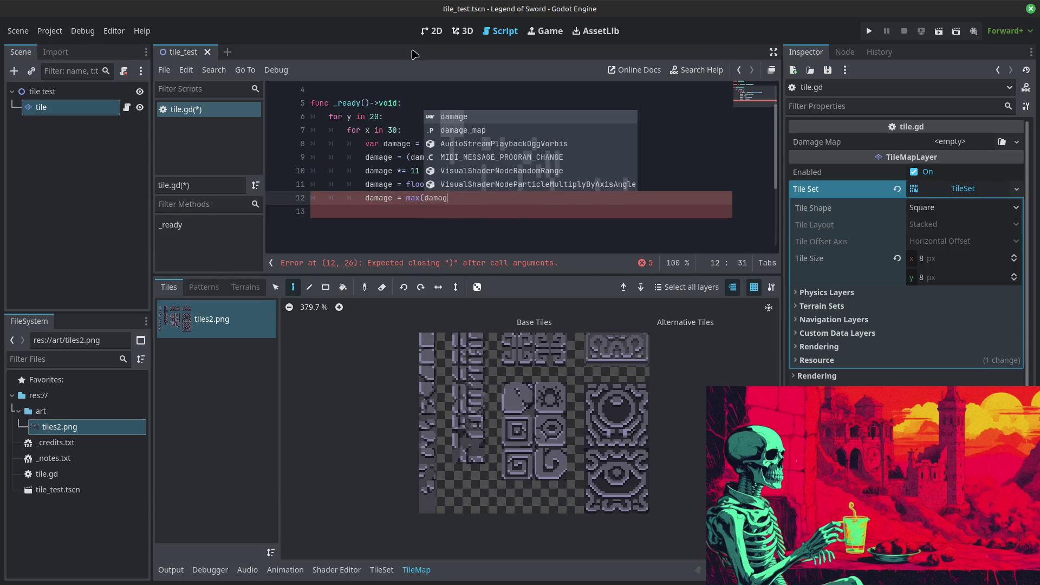
key("BackSpace")
key("BackSpace")
key("BackSpace")
key("BackSpace")
key("BackSpace")
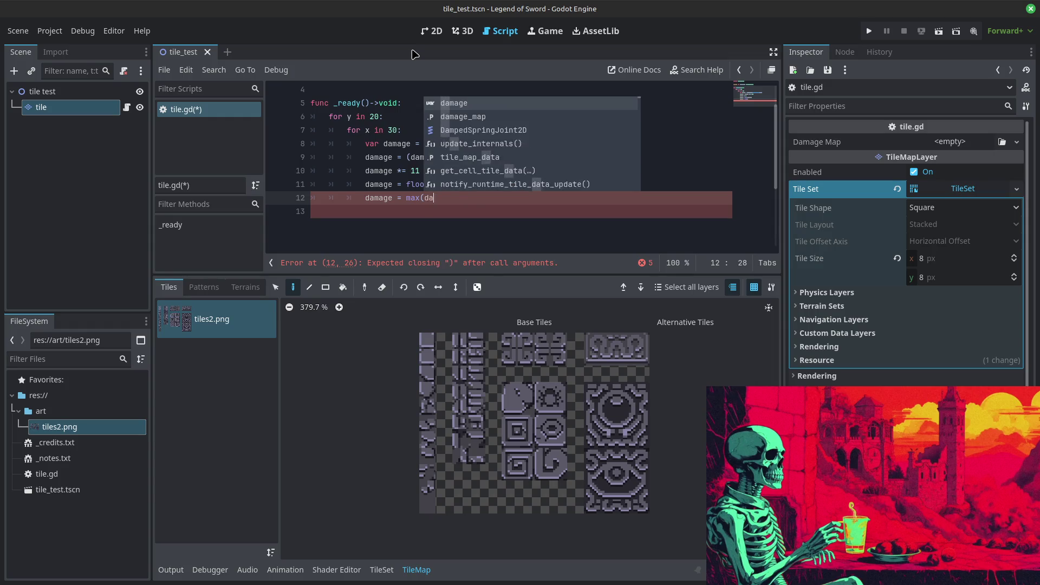
type("in(damage,10)")
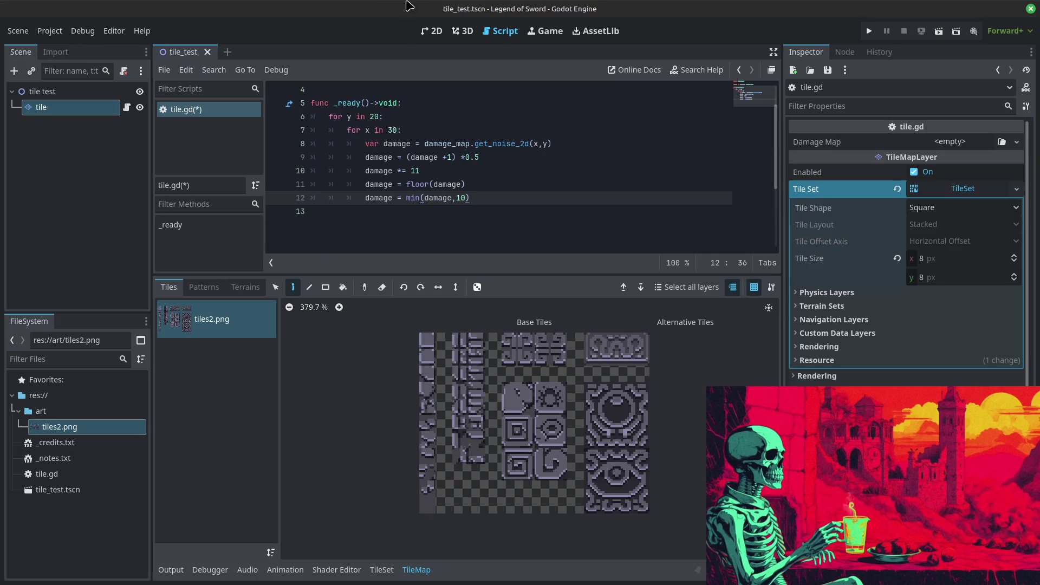
left_click(487, 162)
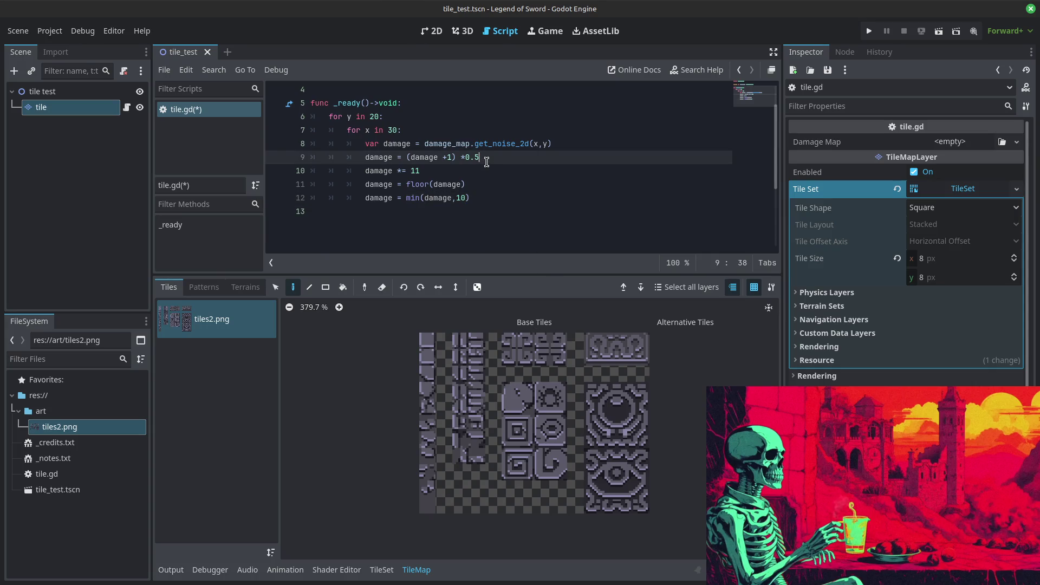
key("ctrl+z")
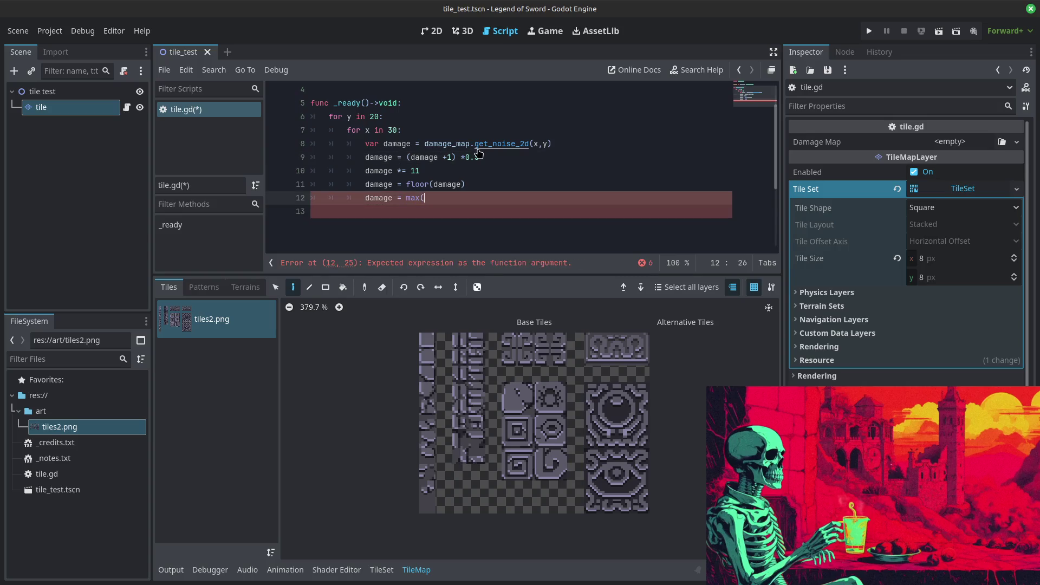
key("ctrl+shift+z")
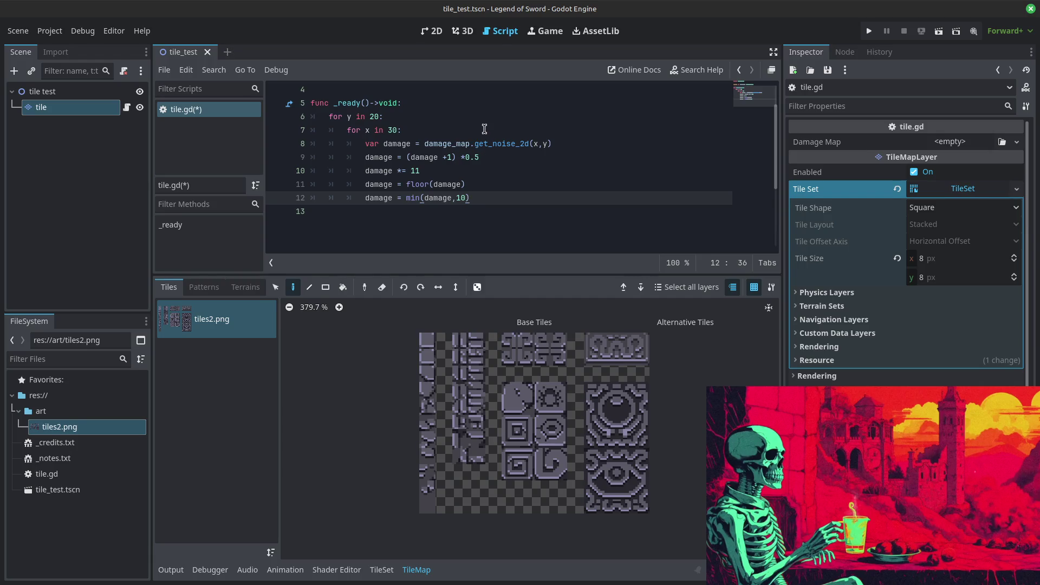
left_click(451, 198)
left_click(466, 157)
scroll(476, 175, "up", 1)
scroll(468, 210, "down", 1)
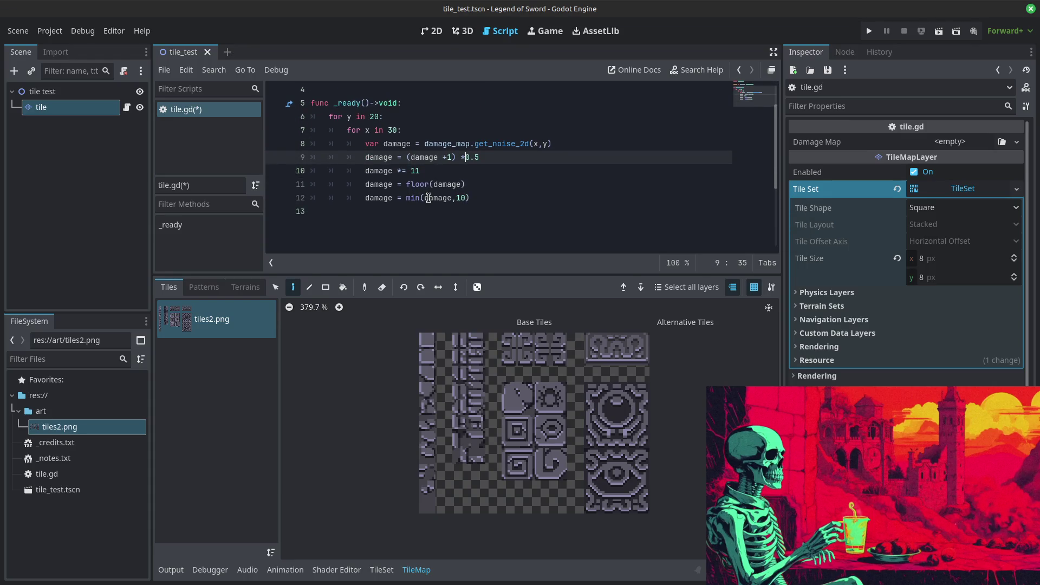
left_click(520, 196)
key("Return")
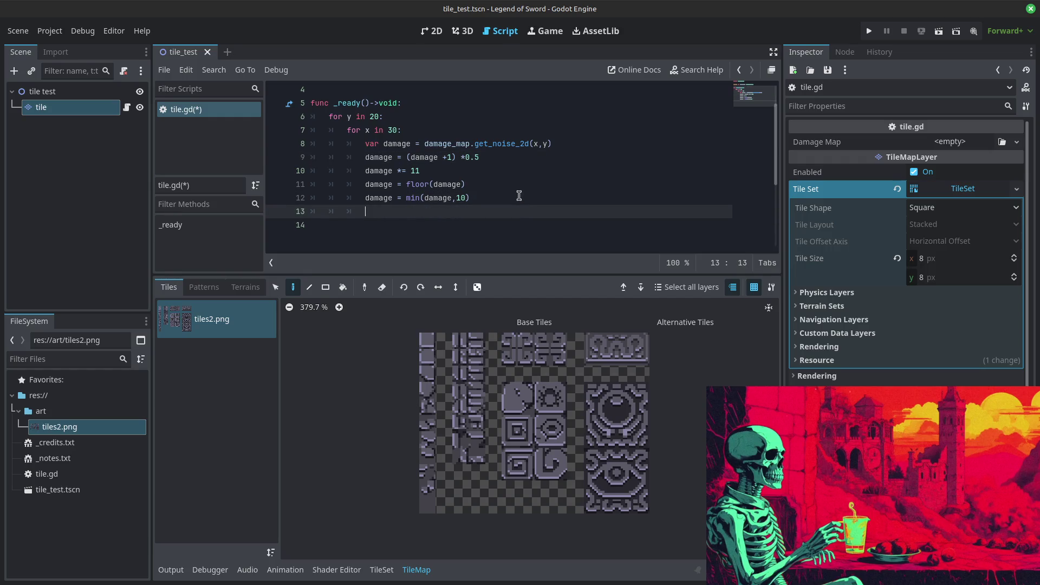
Type set_cell(Vector2i(x,y),0,Vector2i(0,damage) on line 13, fixing the Vector2i misspellings.
scroll(519, 196, "up", 1)
scroll(519, 194, "down", 1)
type("set_cell")
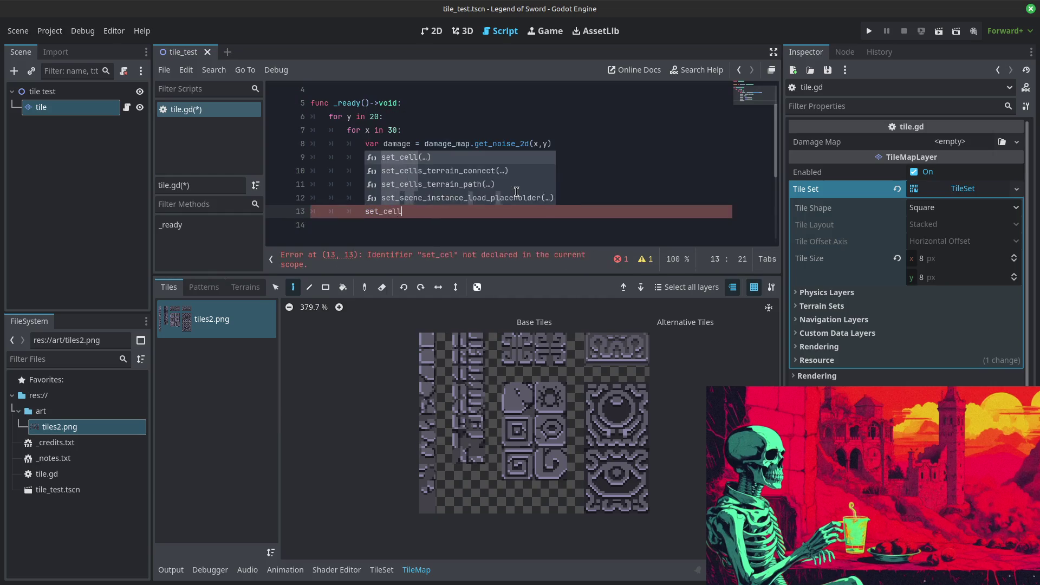
type("(V")
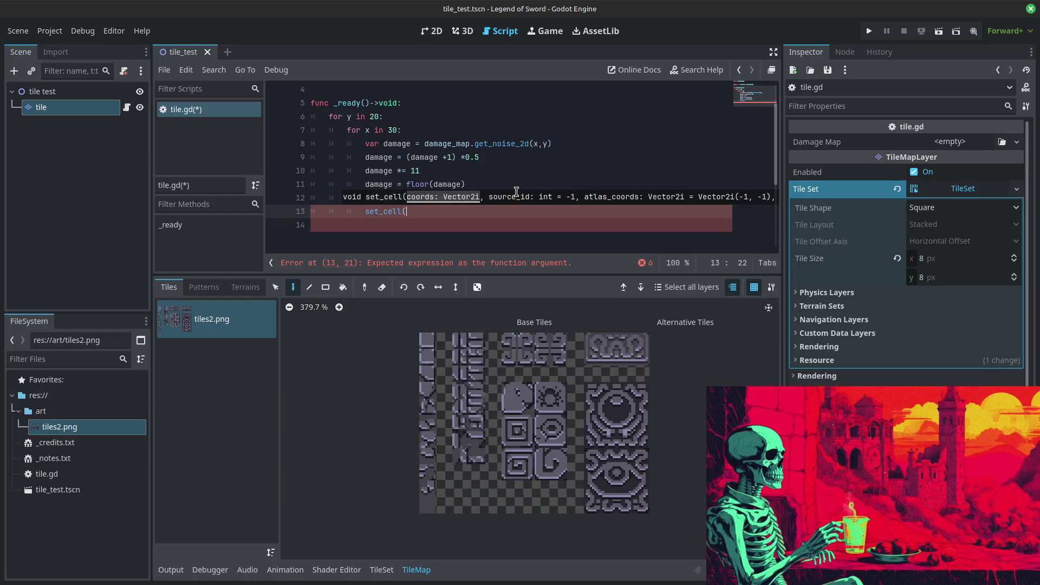
type("ector2i(x,y")
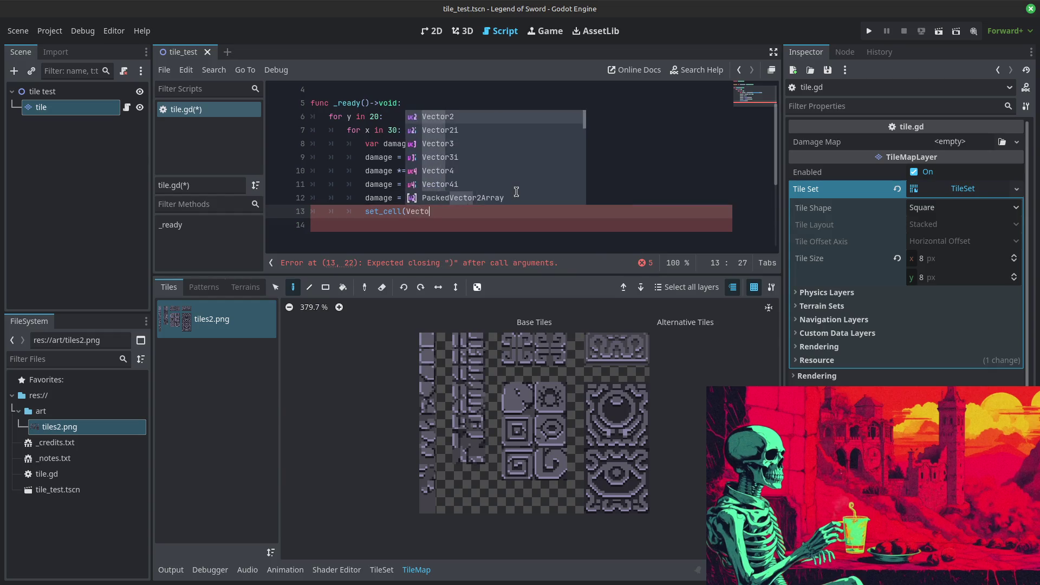
type(")")
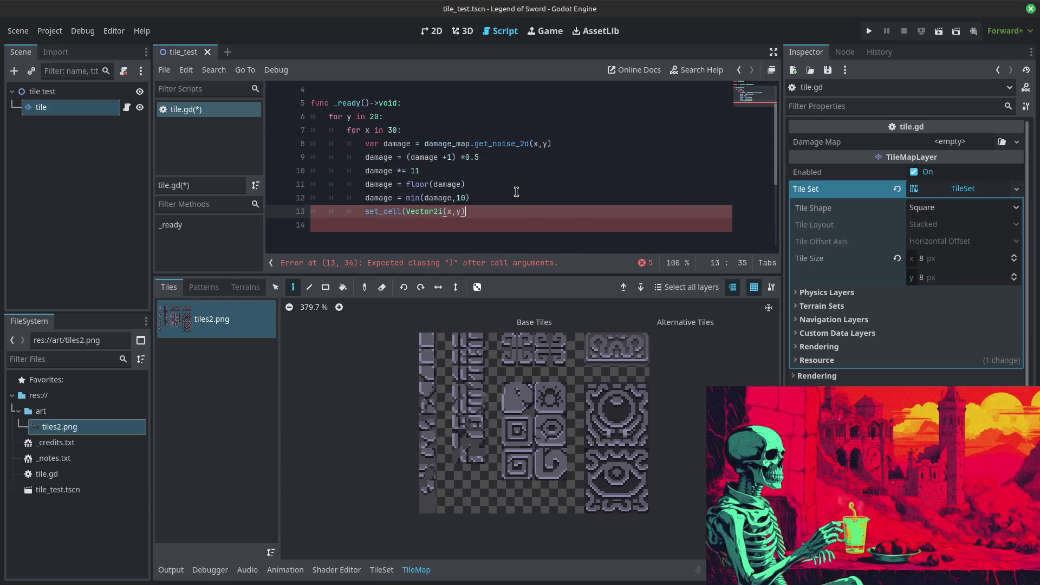
type(",")
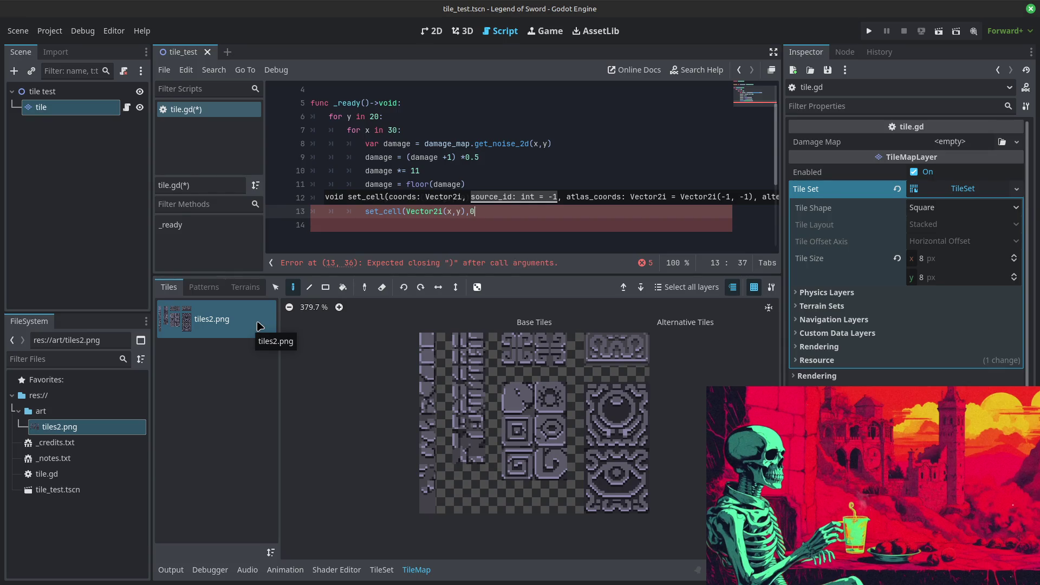
type("0,")
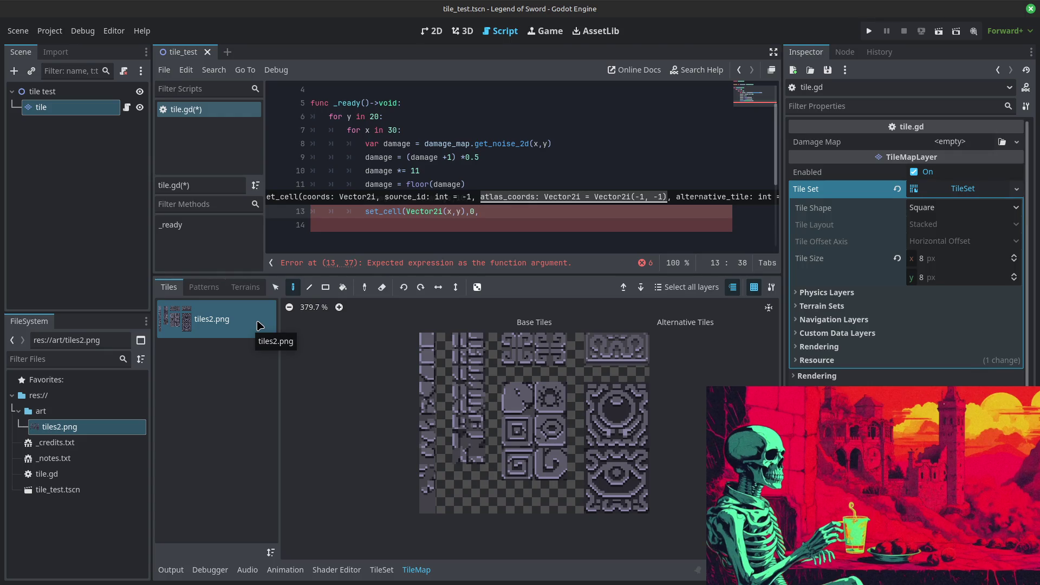
type("Vectro2i(")
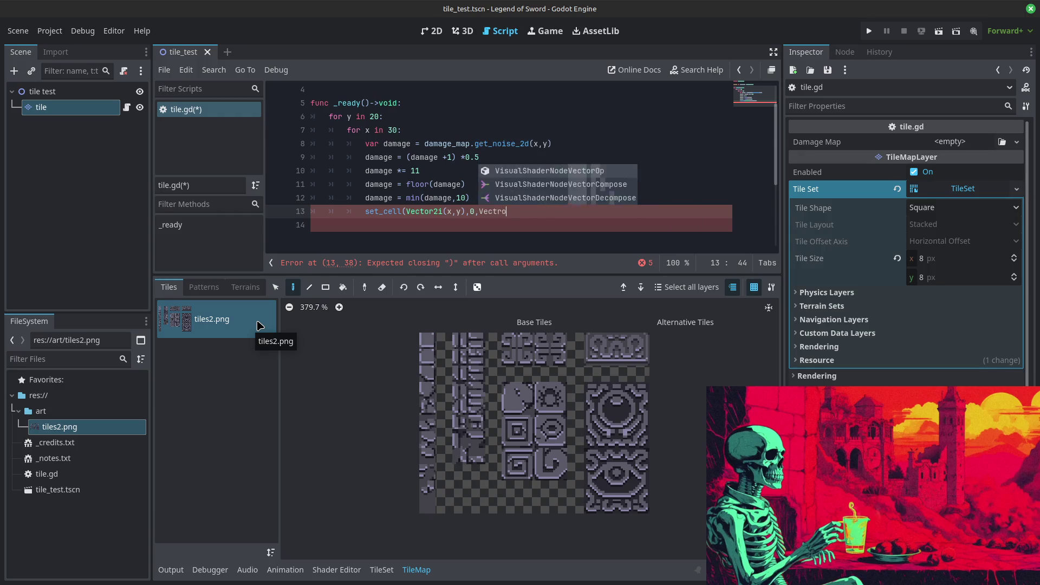
key("BackSpace")
key("BackSpace")
key("BackSpace")
type("ote")
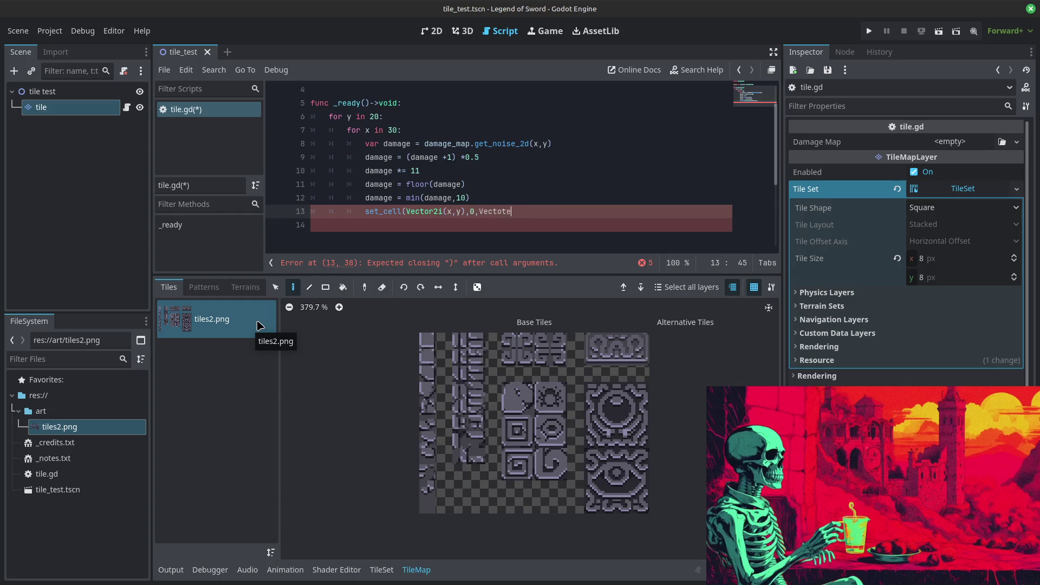
key("BackSpace")
key("BackSpace")
type("r2i(")
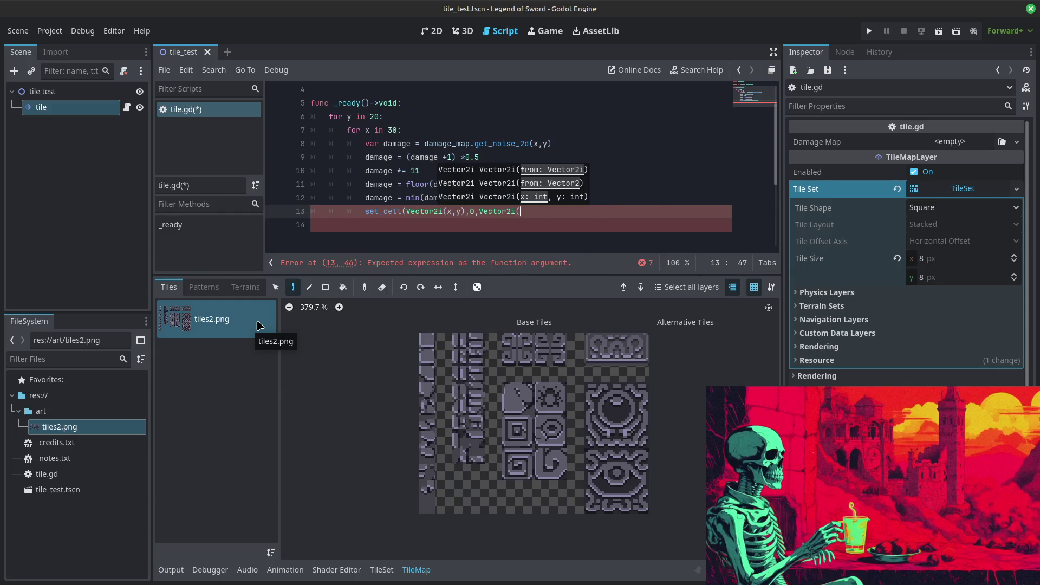
type("0,")
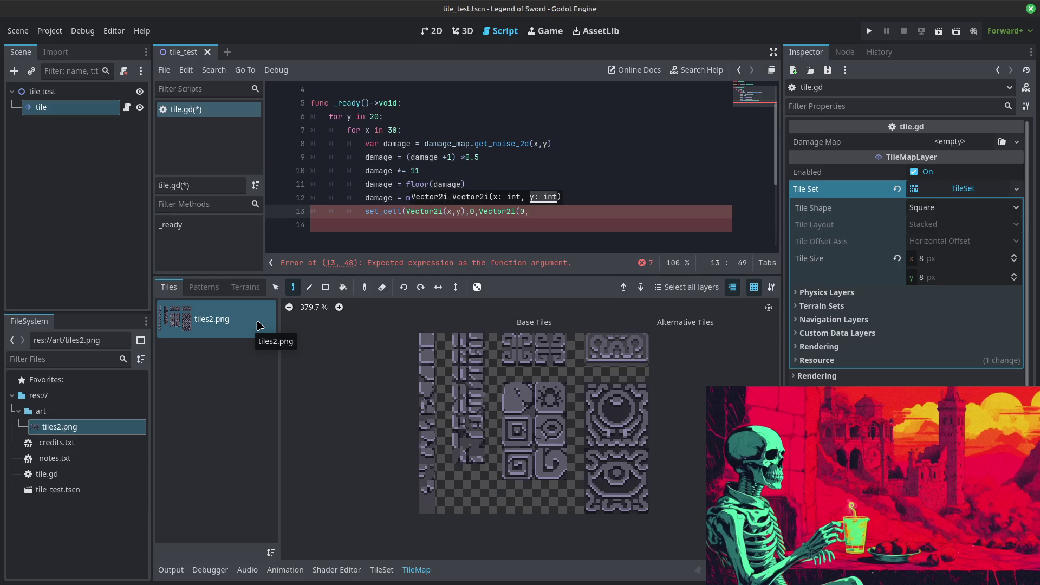
type("damage)")
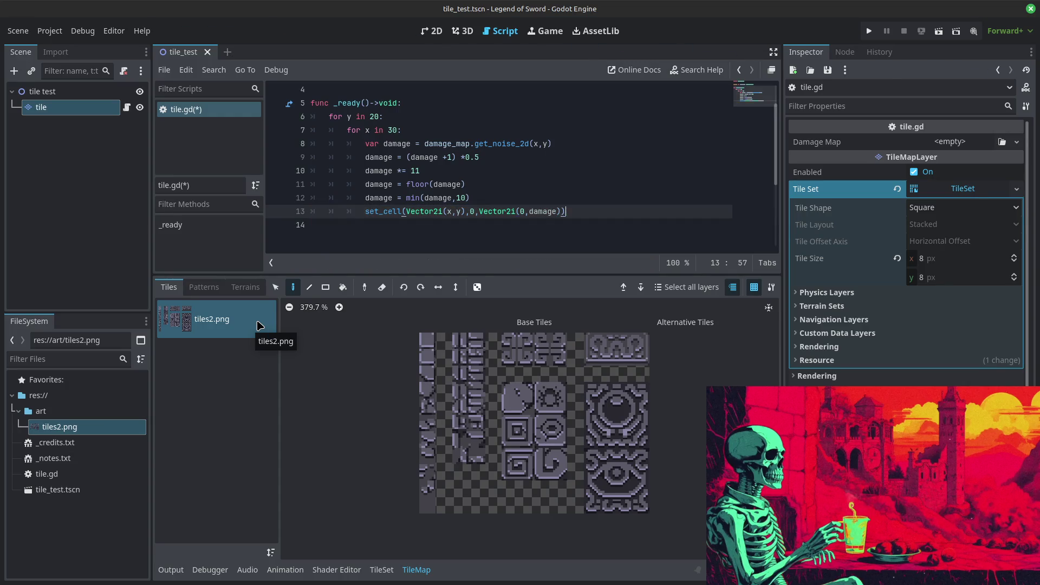
Close the set_cell call's final parenthesis and save tile.gd from the script list.
type(",")
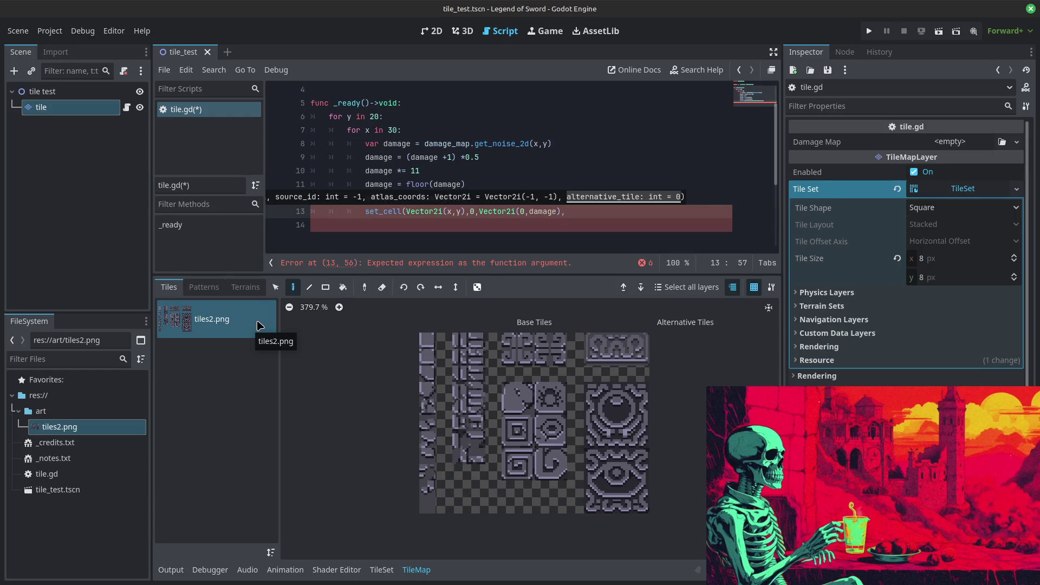
key("BackSpace")
type(")")
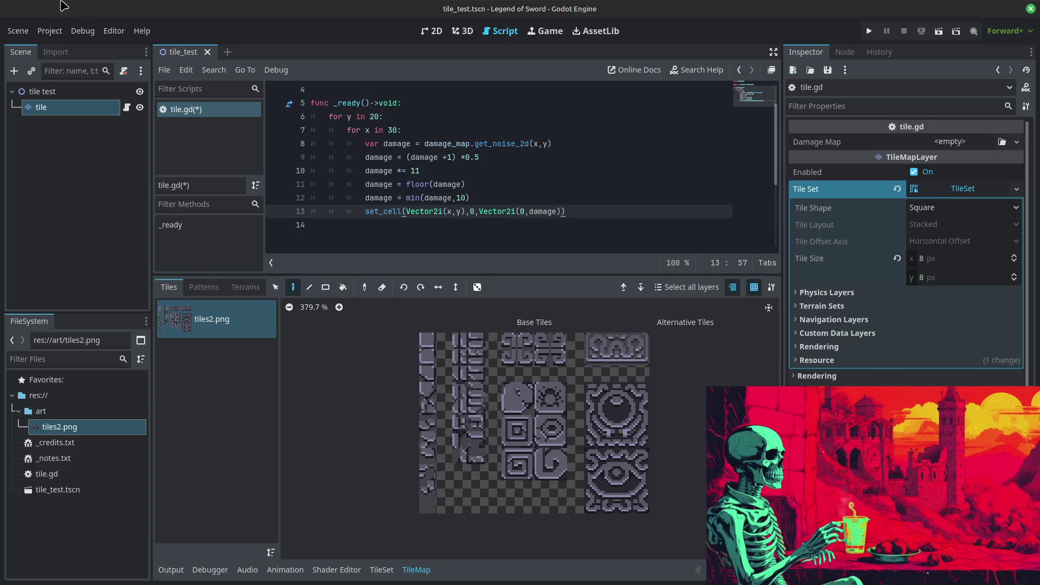
right_click(191, 110)
left_click(194, 114)
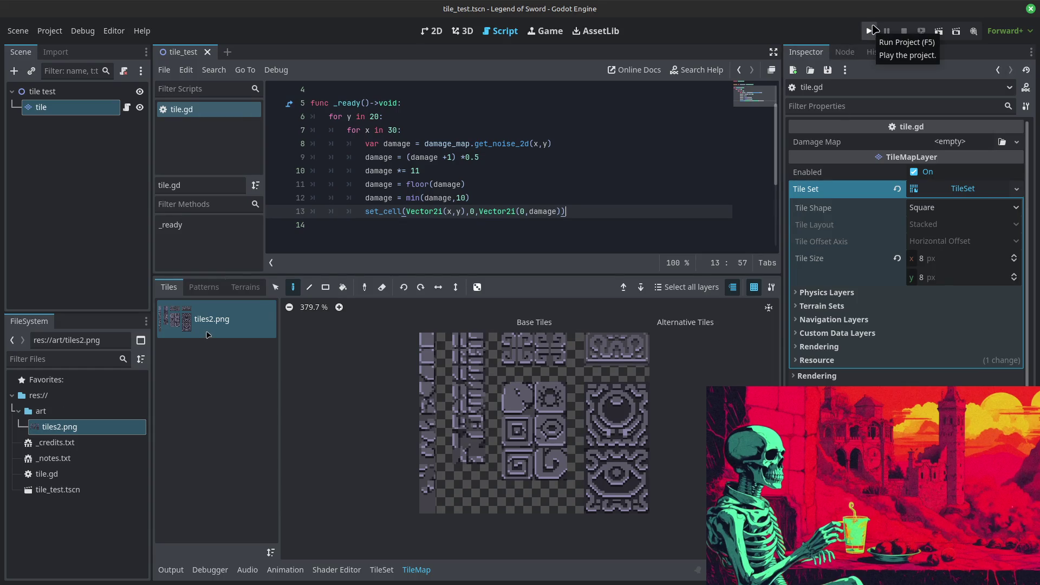
Give the tile node's Damage Map a new FastNoiseLite.
left_click(90, 110)
left_click(957, 144)
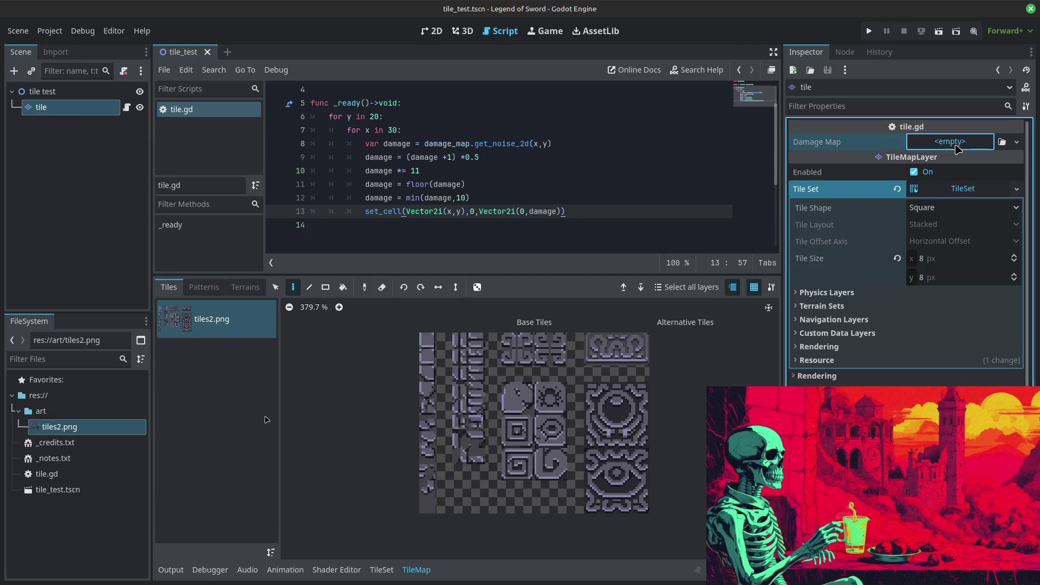
left_click(955, 147)
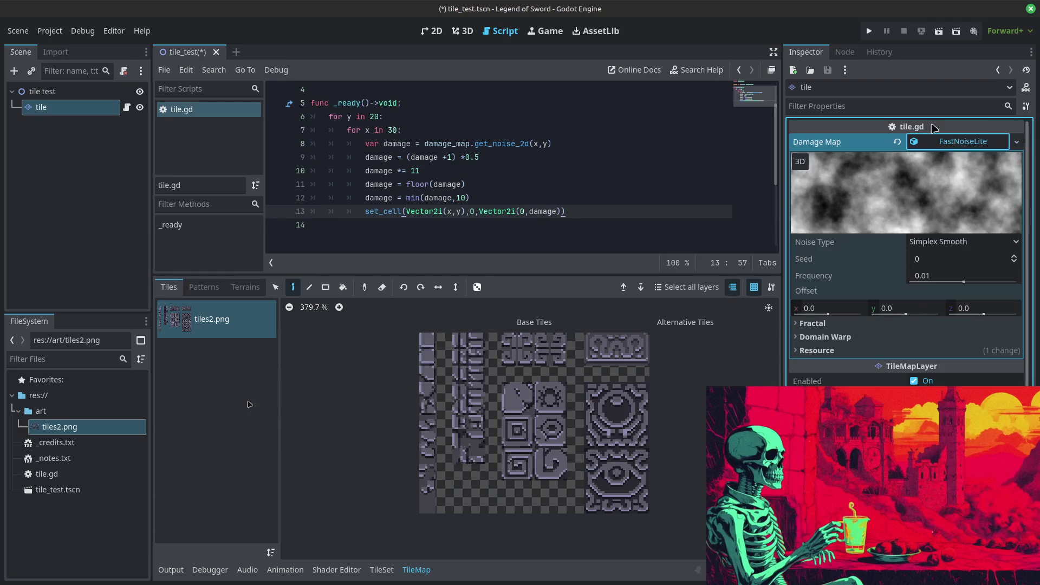
Run and stop the game to preview the tile grid, then select min on line 12.
left_click(935, 34)
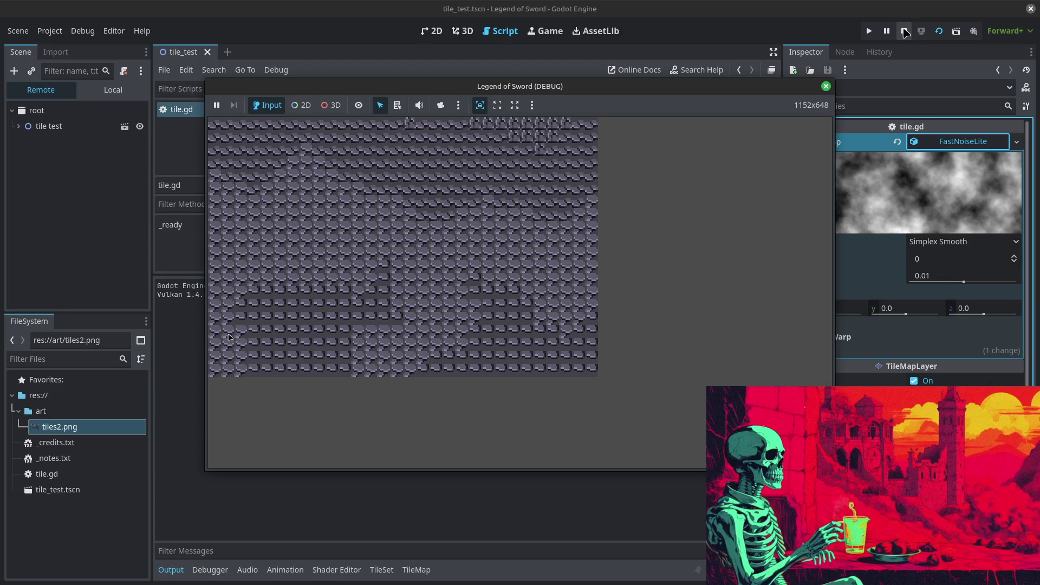
left_click(905, 31)
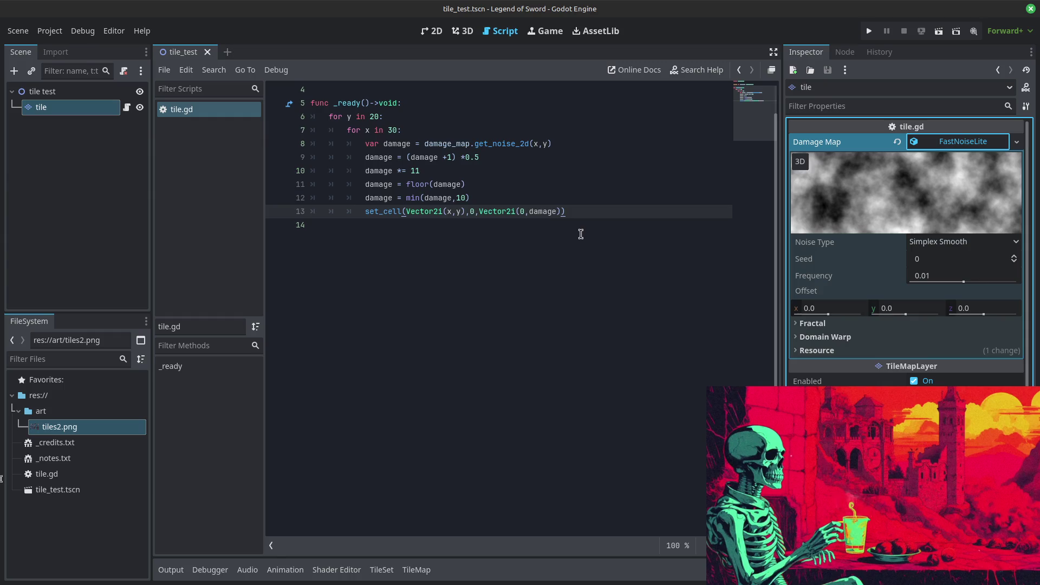
scroll(501, 251, "up", 1)
scroll(502, 251, "down", 1)
scroll(502, 251, "up", 1)
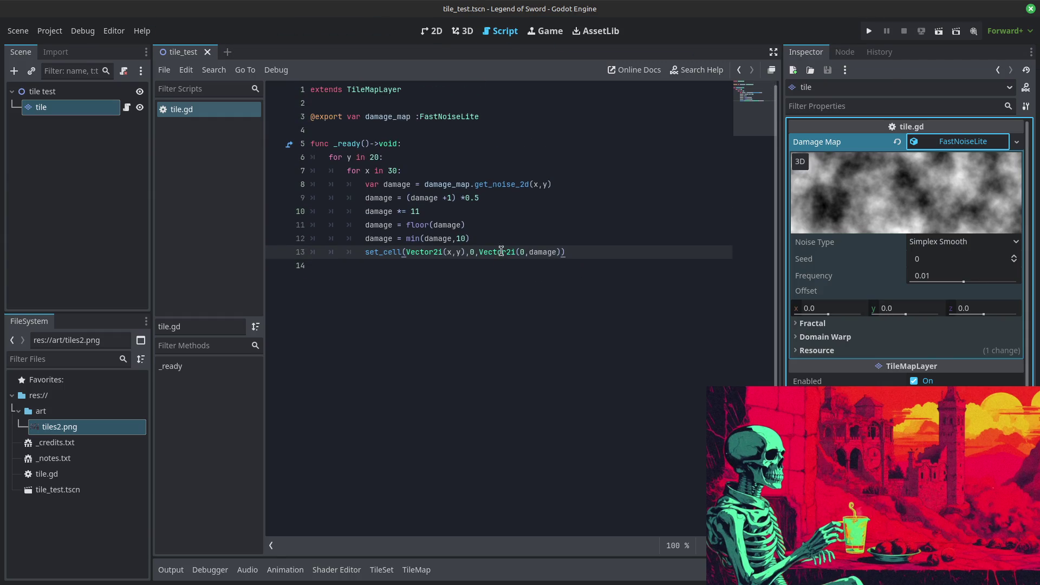
double_click(412, 239)
Change line 12 to 'damage = clampi(damage,0,10)' using the clampi completion.
type("clampi")
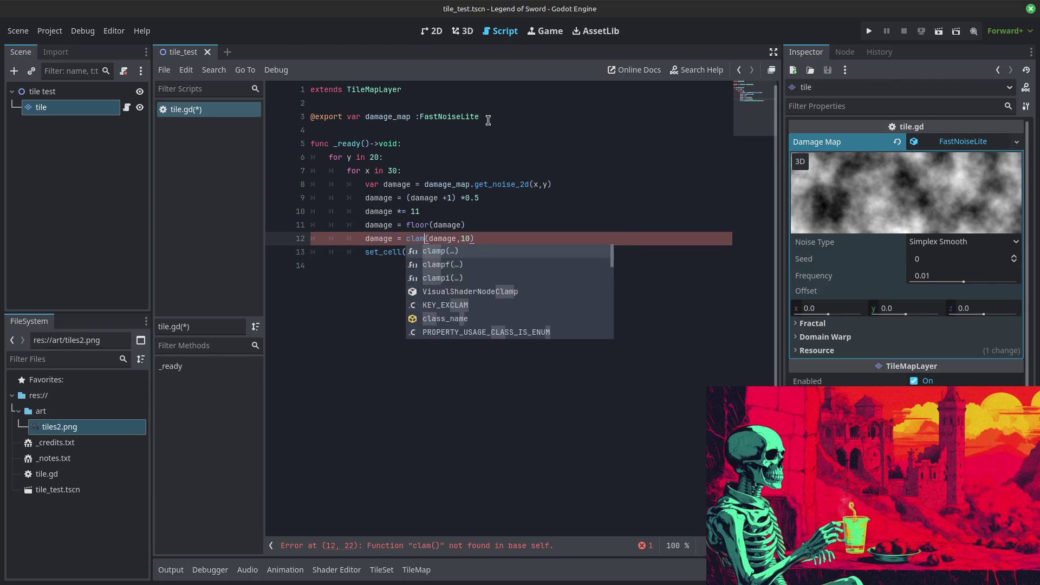
key("Return")
key("Right")
key("Right")
key("Right")
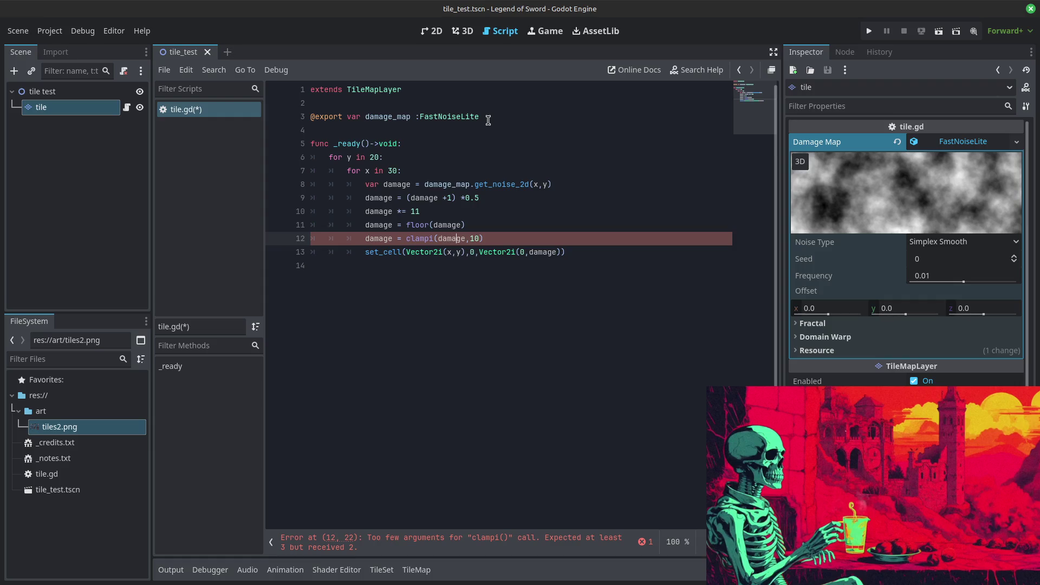
type("0,")
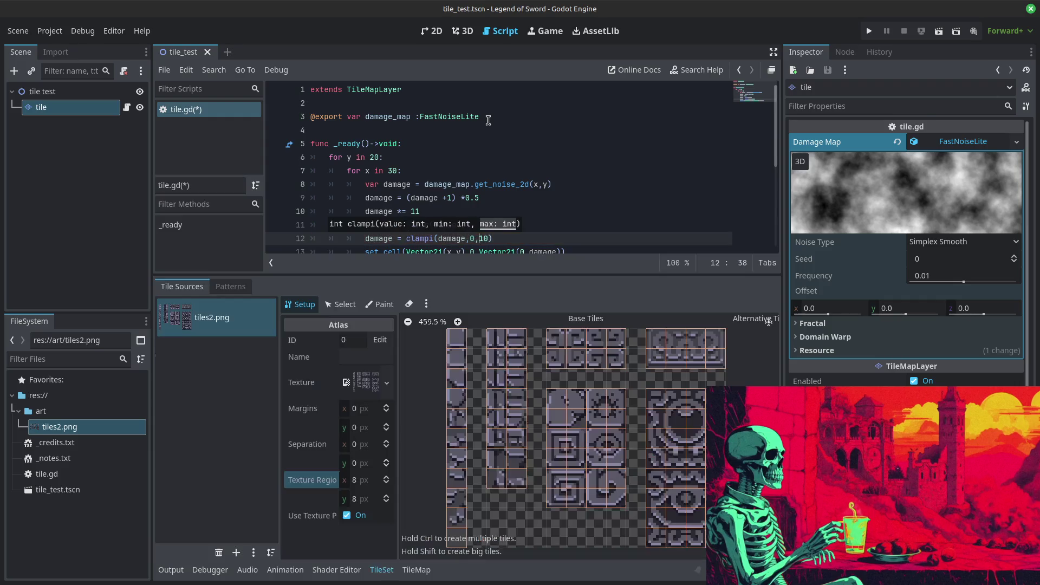
key("Down")
key("Down")
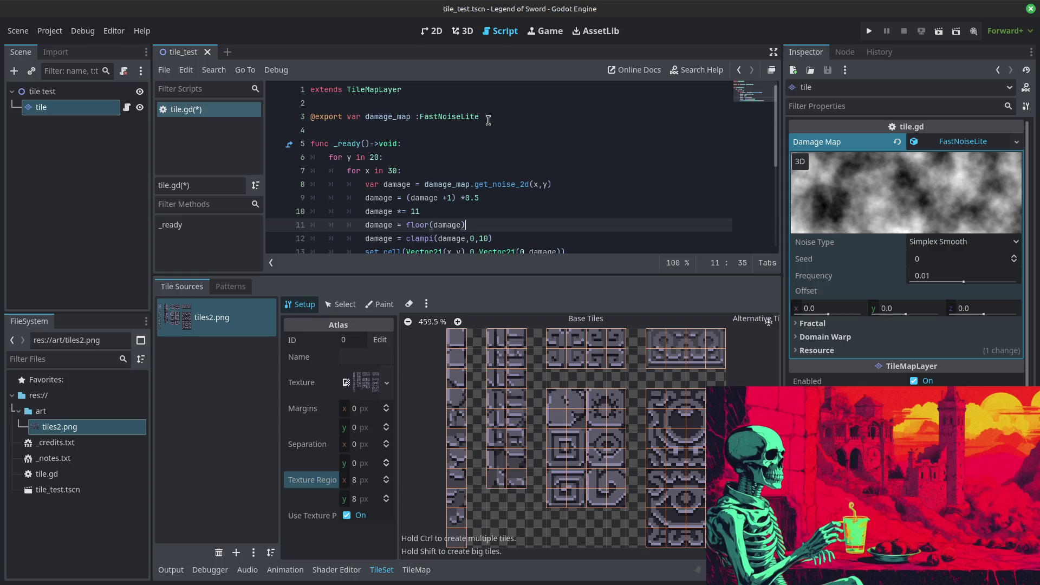
key("Up")
key("Up")
key("Down")
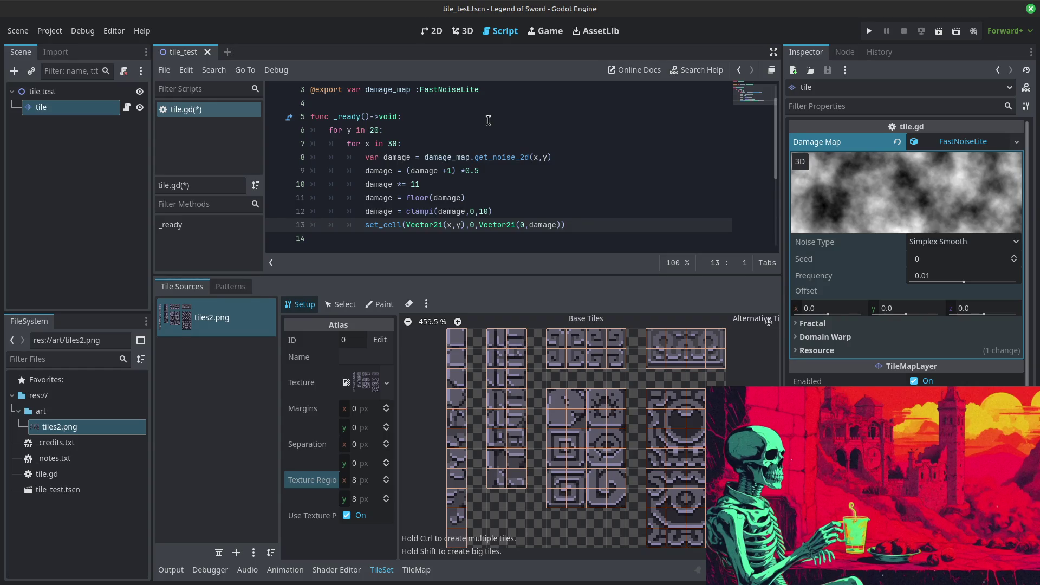
key("Up")
key("Up")
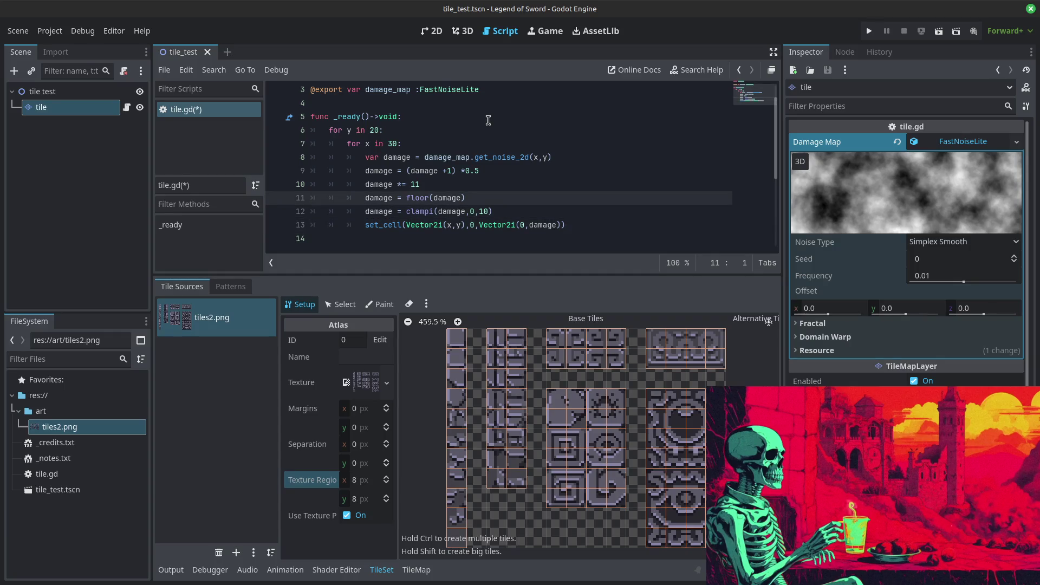
key("Up")
key("Up")
key("End")
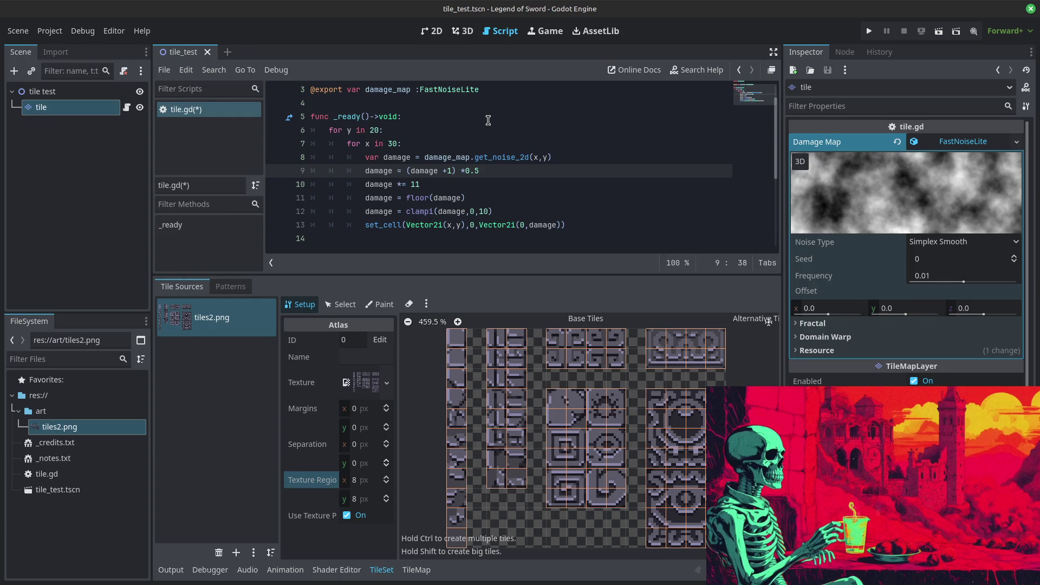
Add a line 'damage += randi_range(-1,1)' after the floor line.
key("Down")
key("Down")
key("Return")
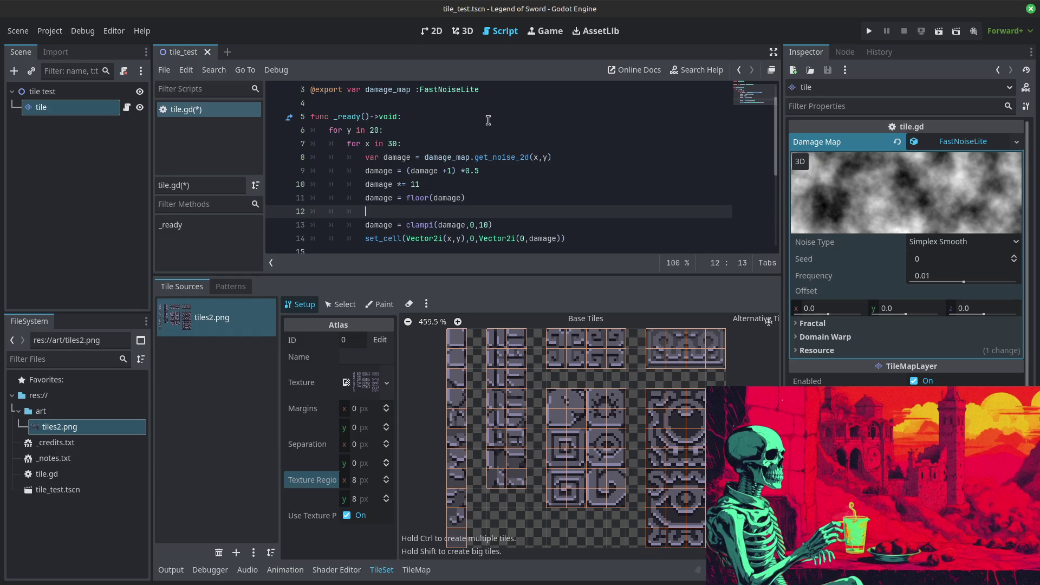
type("damage +=")
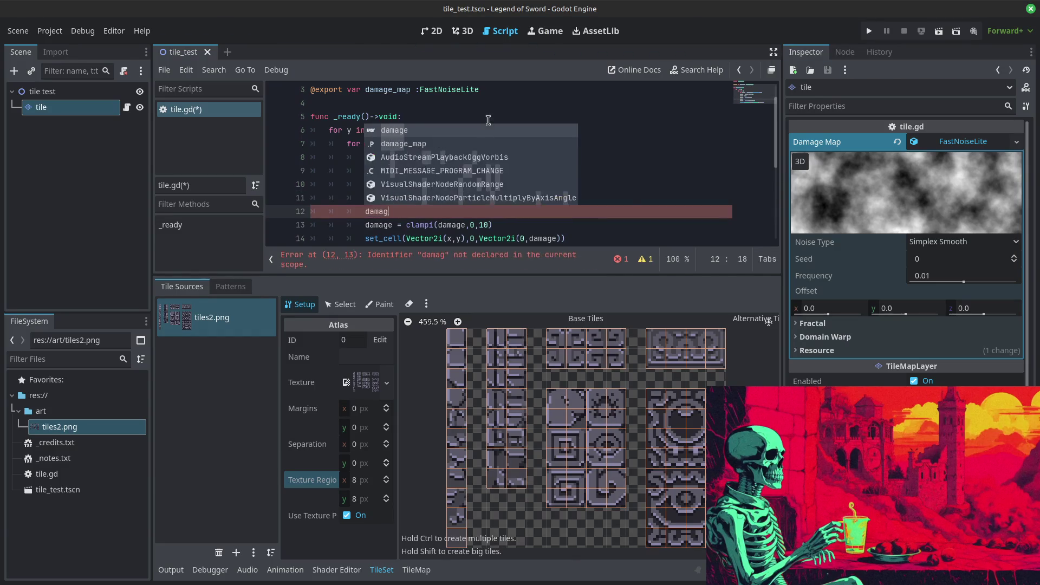
type(" ramdo")
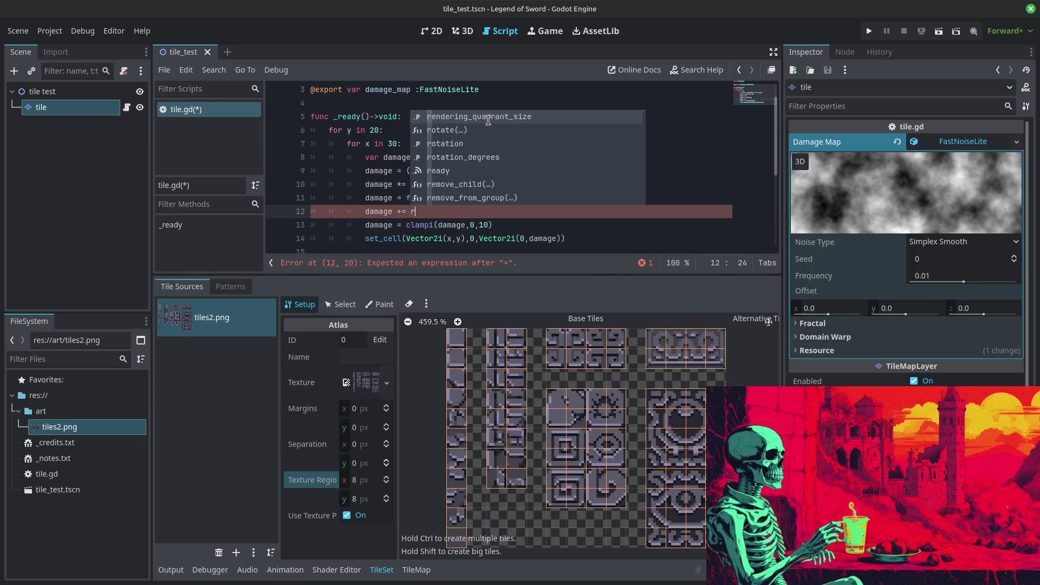
key("BackSpace")
key("BackSpace")
key("BackSpace")
type("ndi_ra")
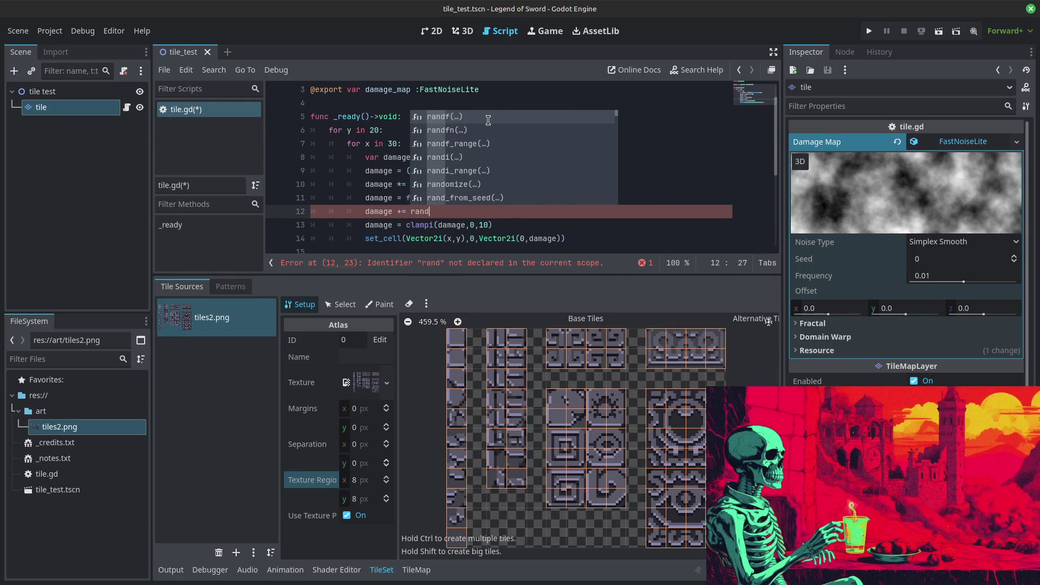
key("Return")
type("-1,1")
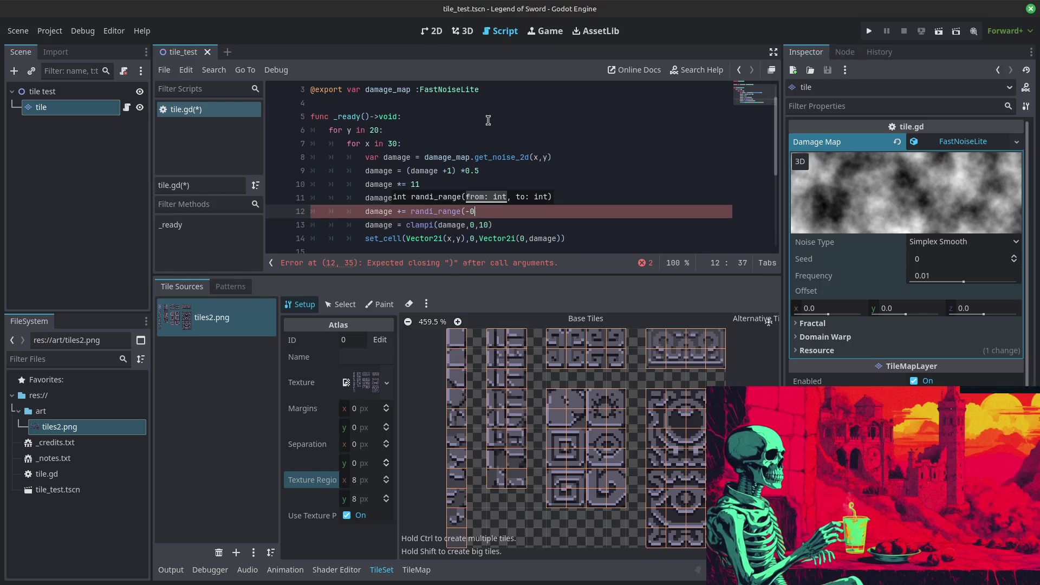
type(")")
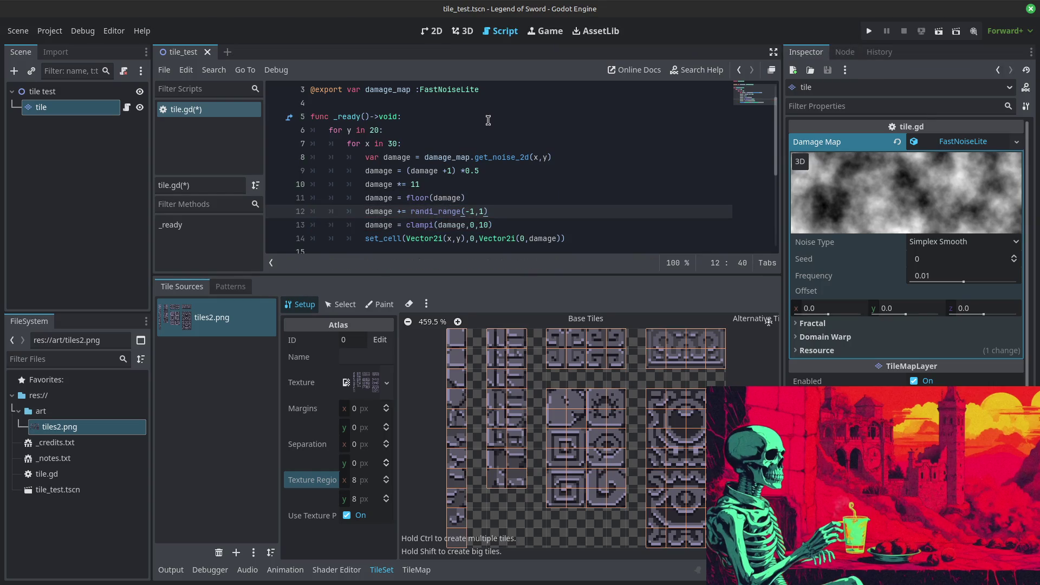
Duplicate the randi_range line, save, and delete the extra third copy.
left_click(300, 212)
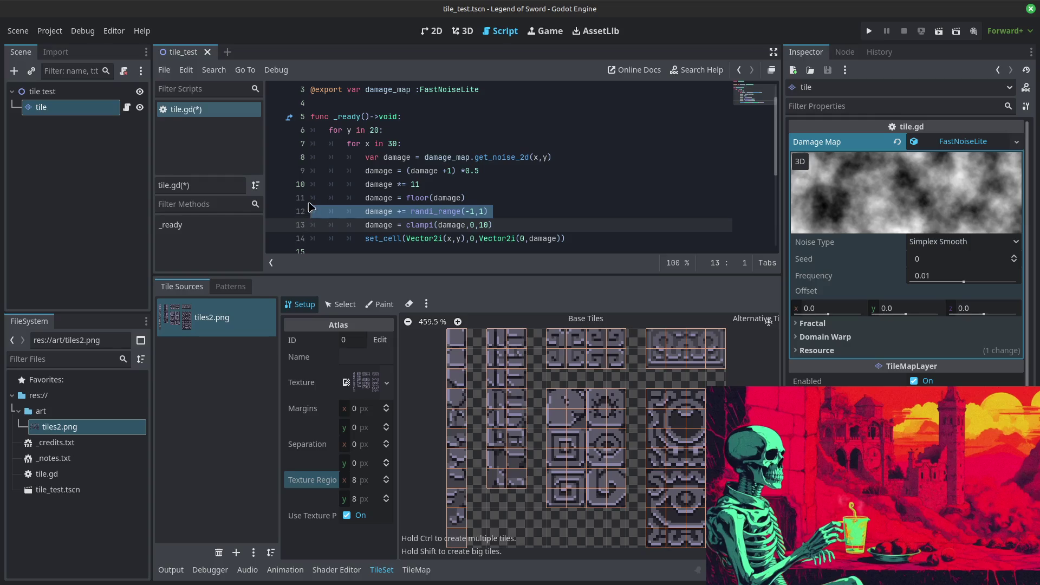
key("ctrl+c")
key("ctrl+v")
key("ctrl+v")
key("ctrl+v")
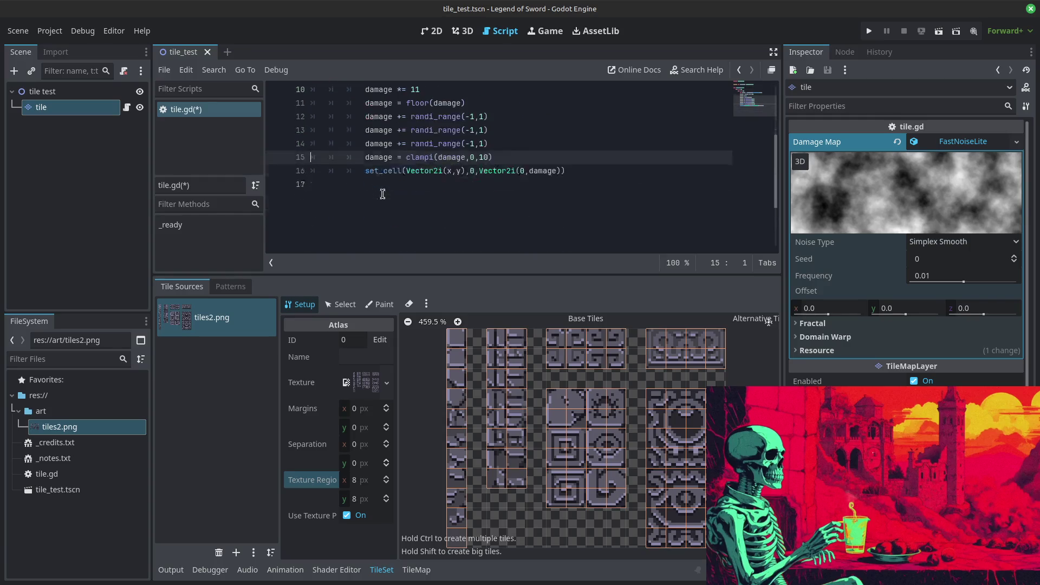
key("ctrl+s")
scroll(394, 198, "up", 1)
left_click(301, 185)
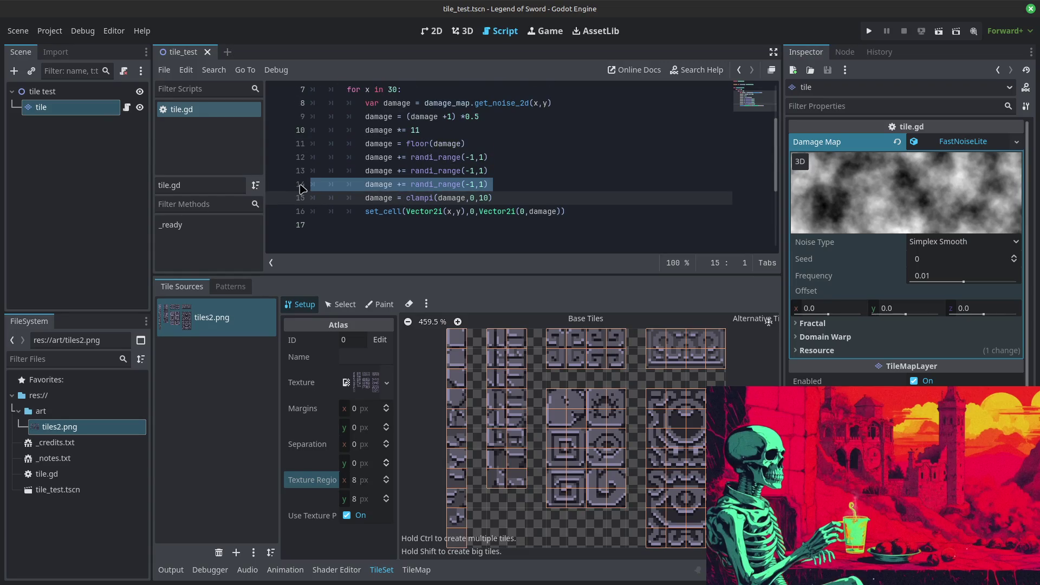
key("BackSpace")
Change both offsets on lines 12–13 to randi_range(-2,2), save tile.gd and run.
double_click(472, 171)
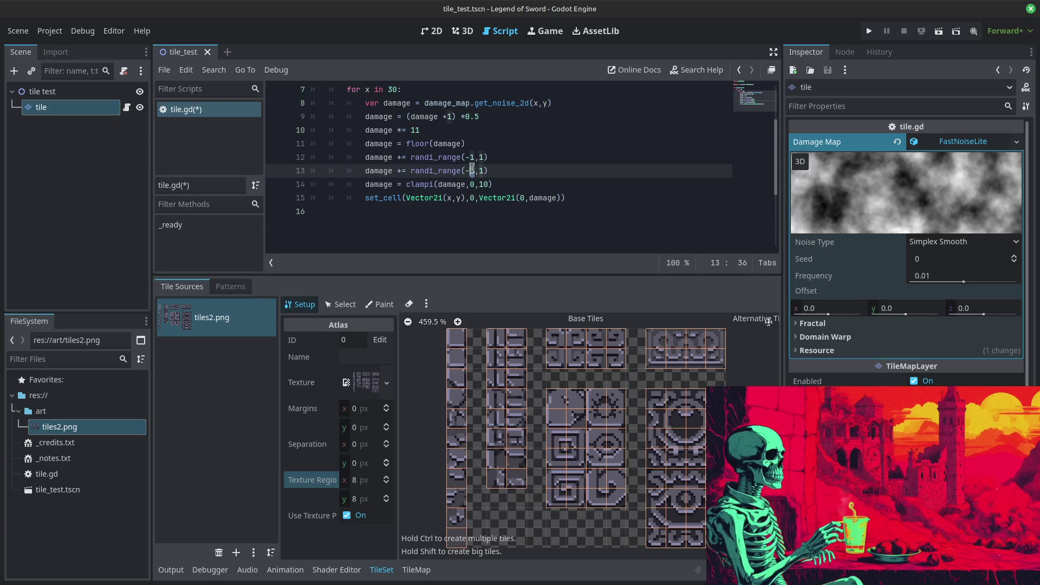
type("2")
double_click(481, 171)
type("2")
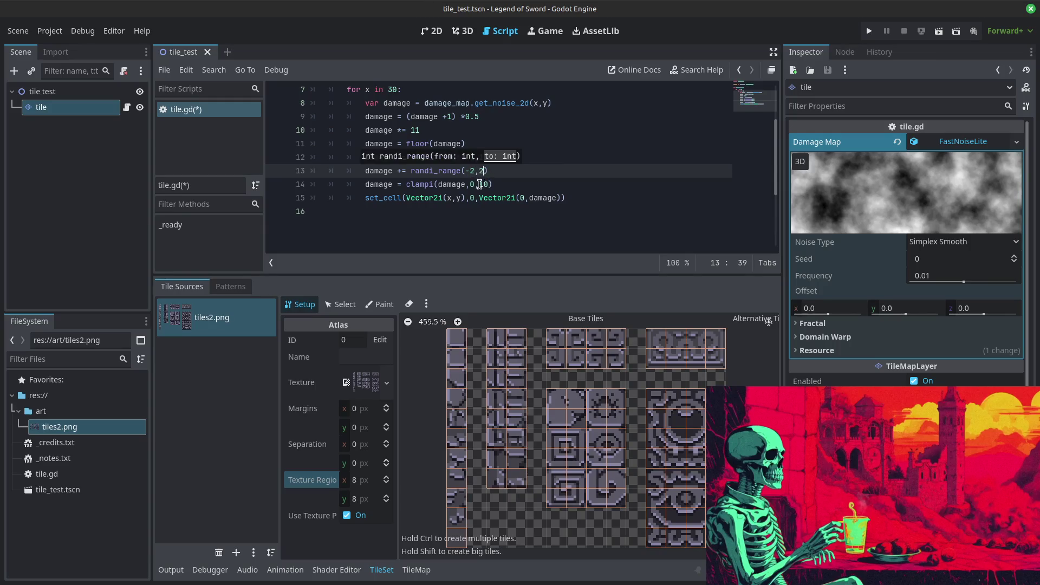
left_click(471, 182)
double_click(472, 157)
type("2")
double_click(482, 157)
type("2")
left_click(510, 197)
key("ctrl+s")
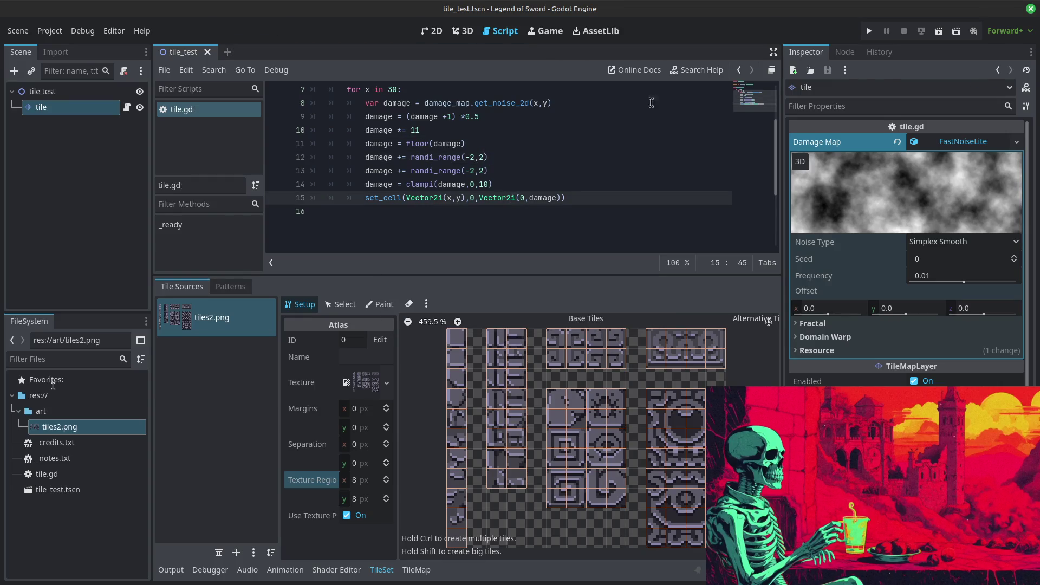
left_click(870, 32)
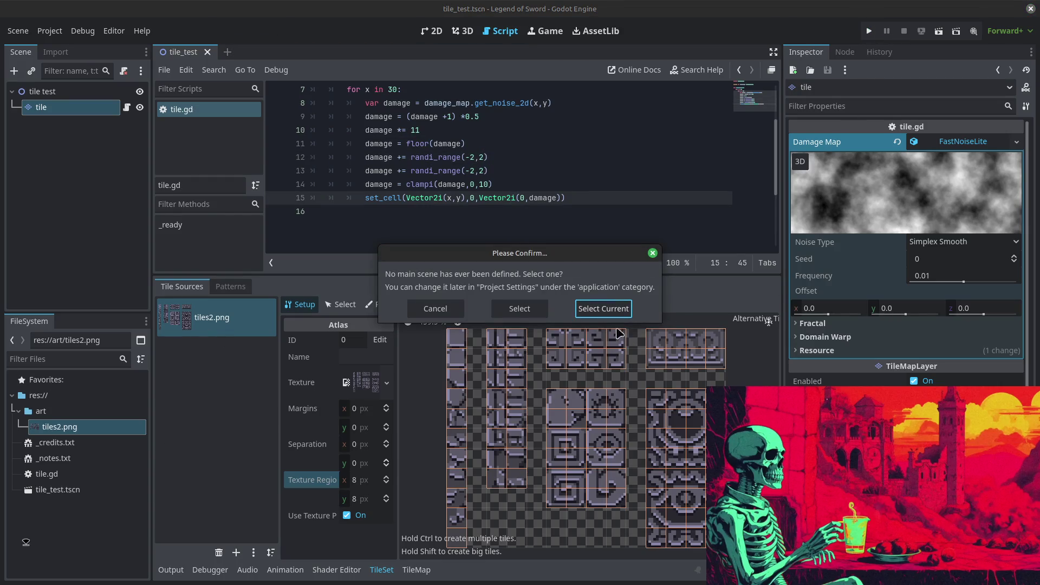
Make the current tile_test scene the main scene, view the stone-tile grid, then stop the game.
left_click(603, 309)
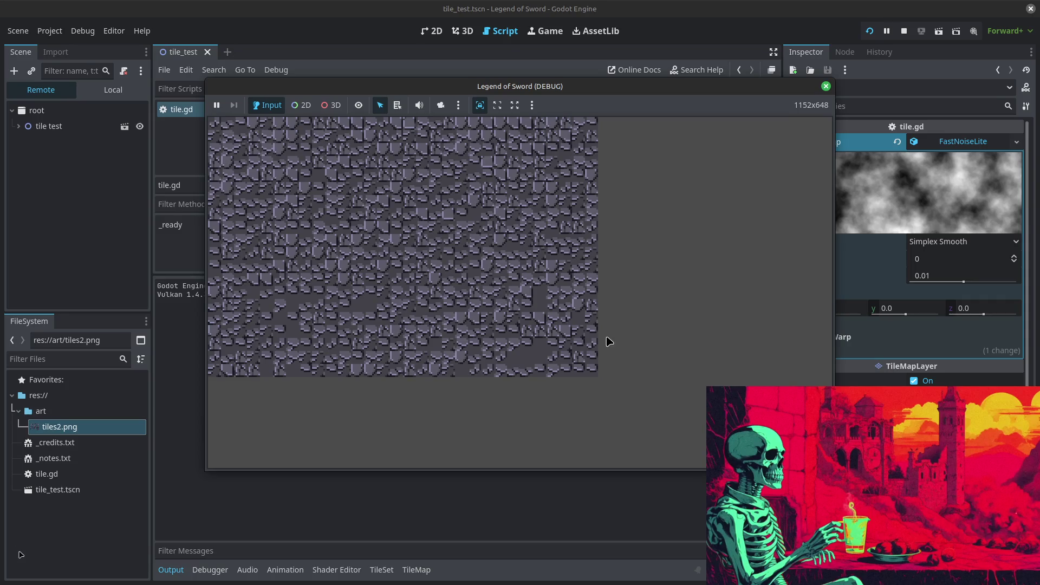
left_click(904, 31)
scroll(536, 253, "up", 1)
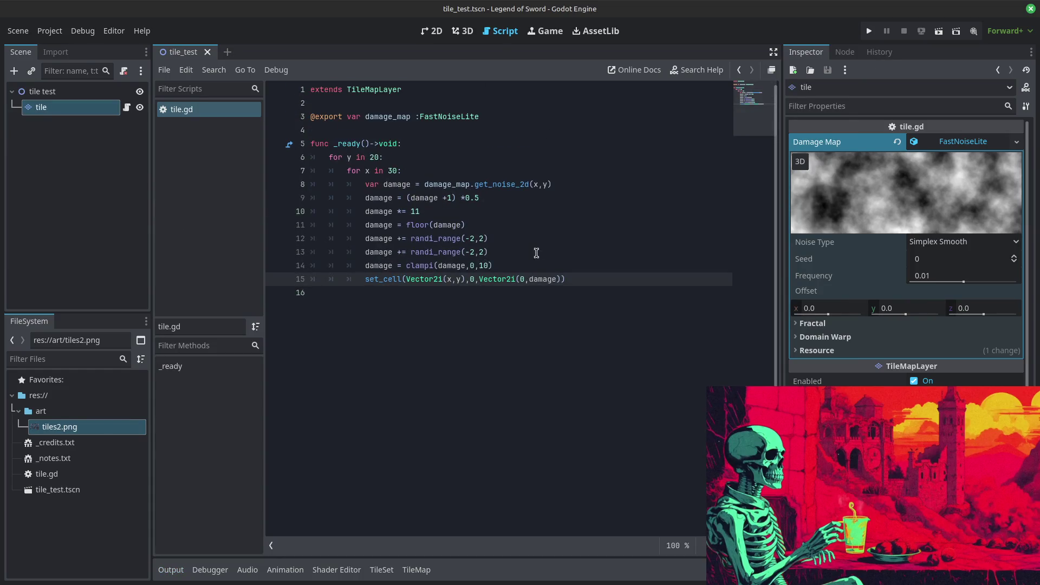
left_click(466, 215)
Insert line 10 'damage = damage ** 0.5' after the scaling line and test-run the grid.
left_click(499, 195)
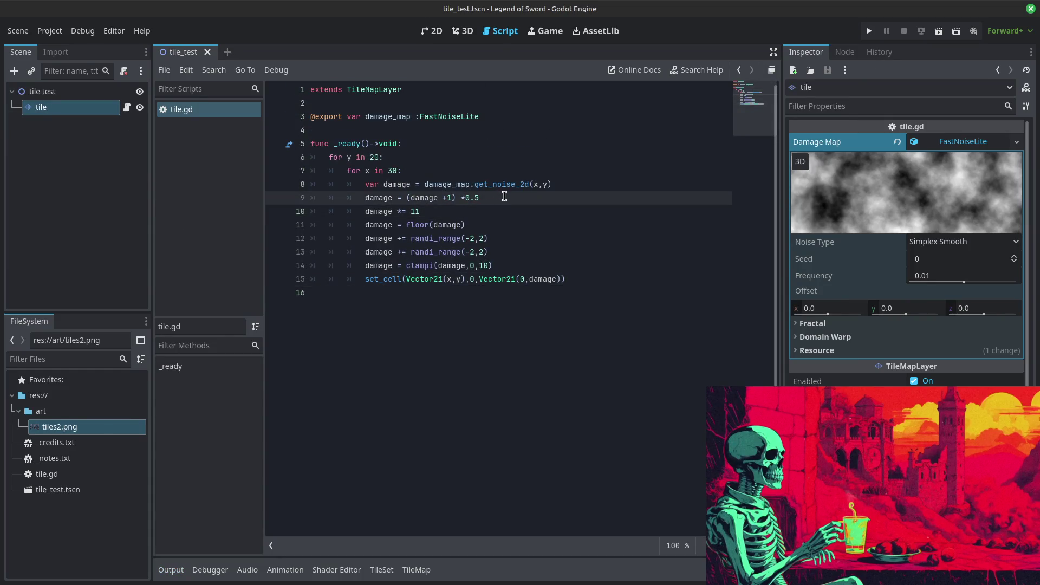
key("Return")
type("damage = damage ")
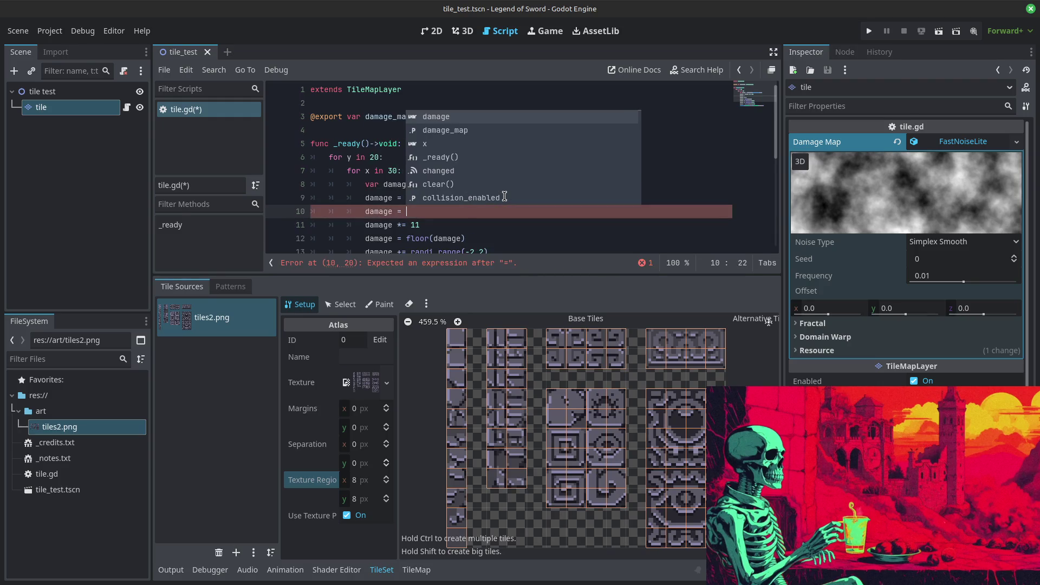
type("** 0.5")
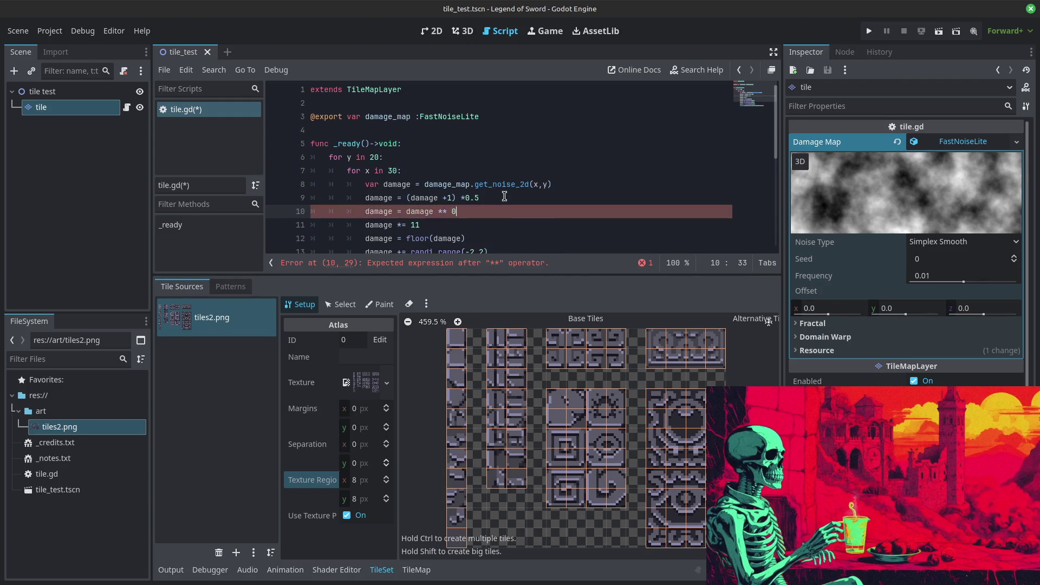
left_click(487, 158)
left_click(869, 31)
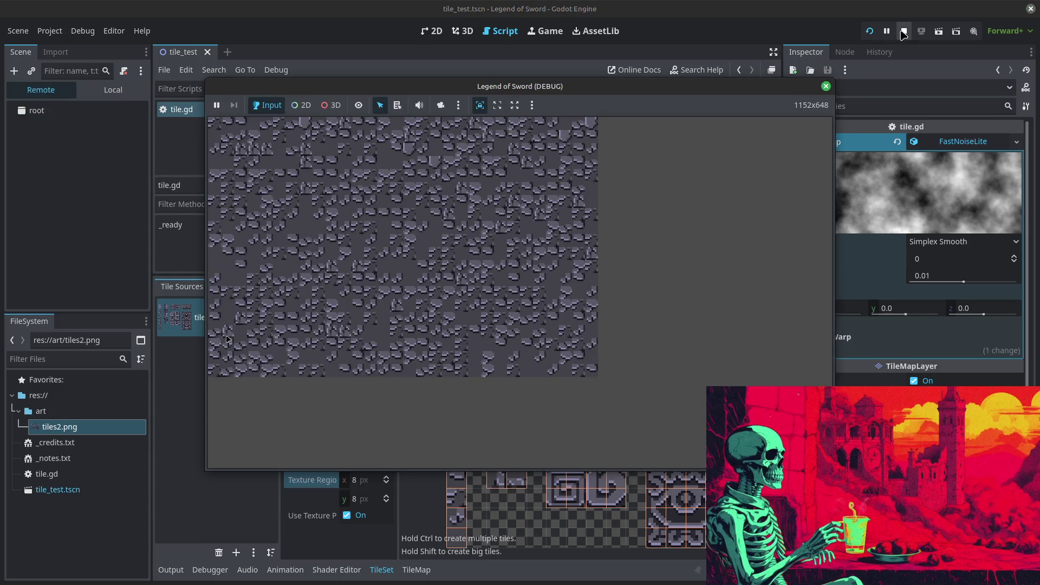
left_click(903, 33)
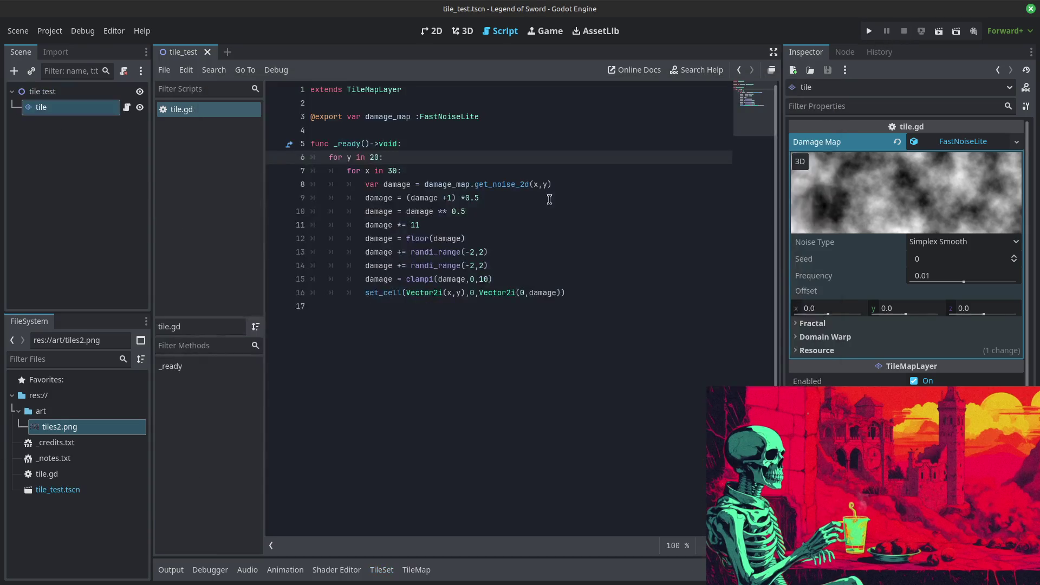
scroll(536, 220, "up", 1)
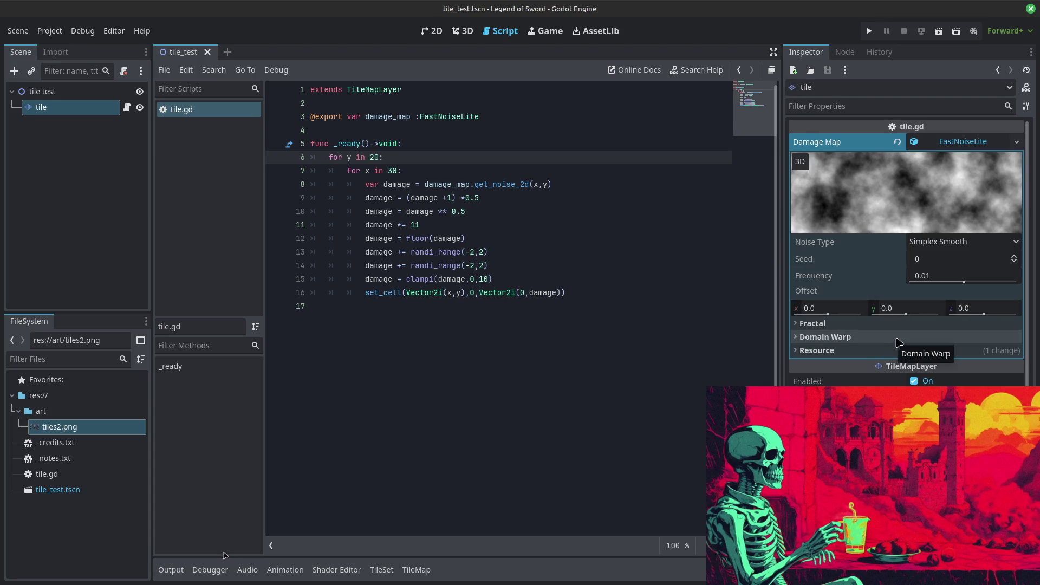
Tune the noise frequency to 0.0168 over two test runs, then delete the duplicate randi_range line.
left_click_drag(964, 282, 977, 282)
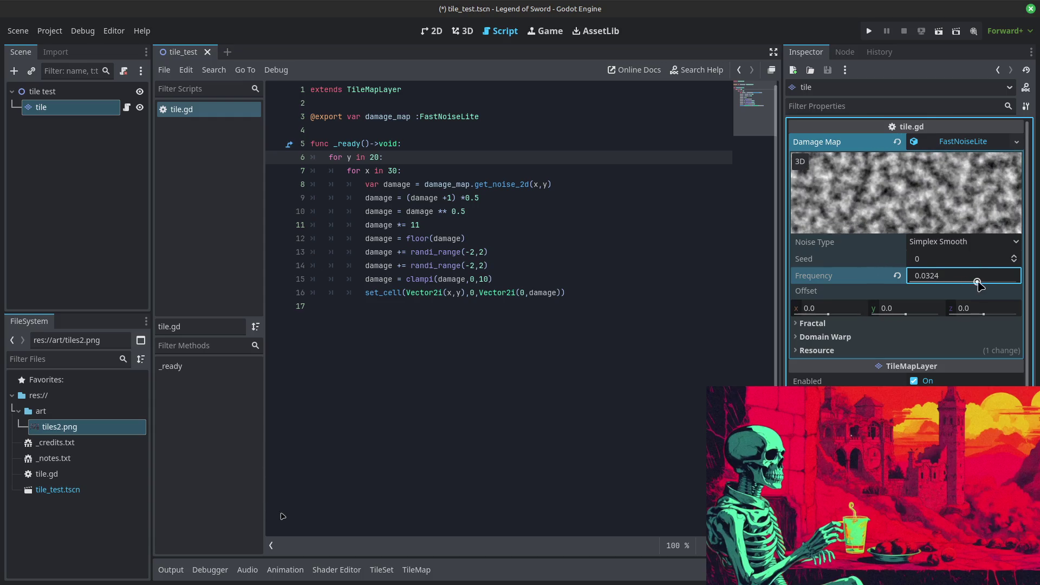
left_click(869, 31)
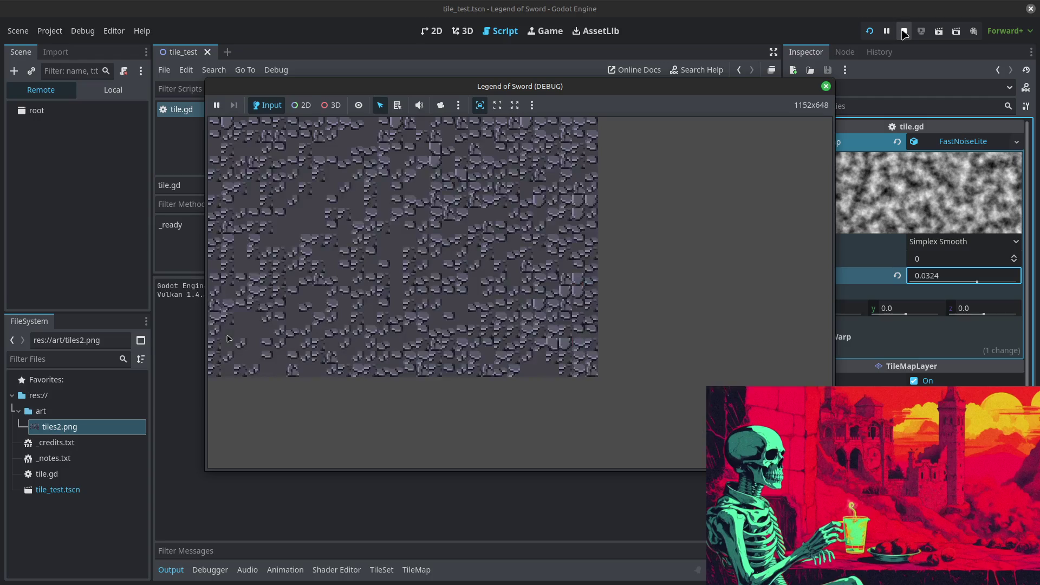
left_click(905, 31)
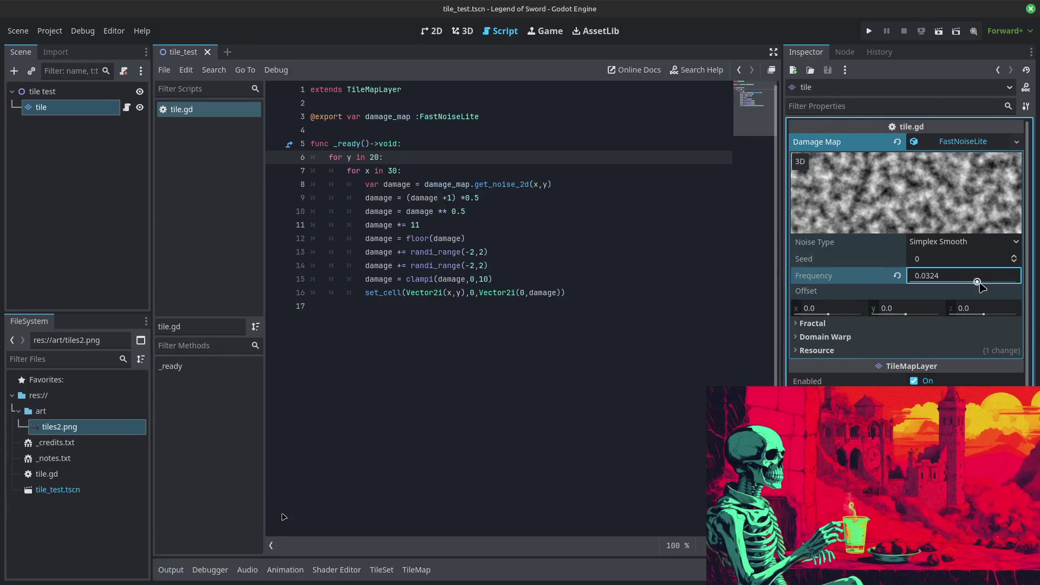
left_click_drag(979, 285, 973, 289)
left_click(869, 31)
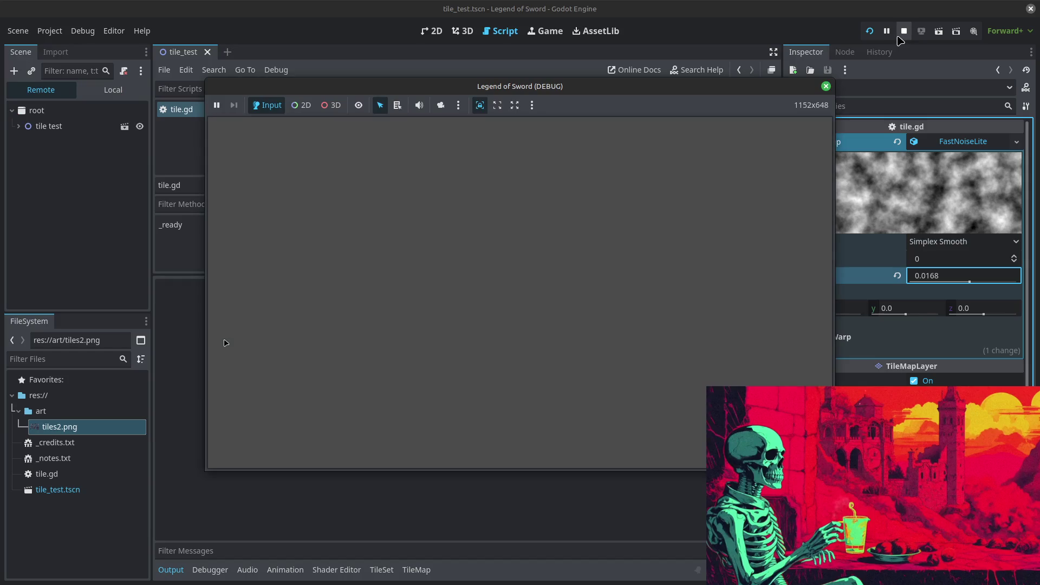
left_click(904, 31)
left_click_drag(516, 267, 514, 256)
key("BackSpace")
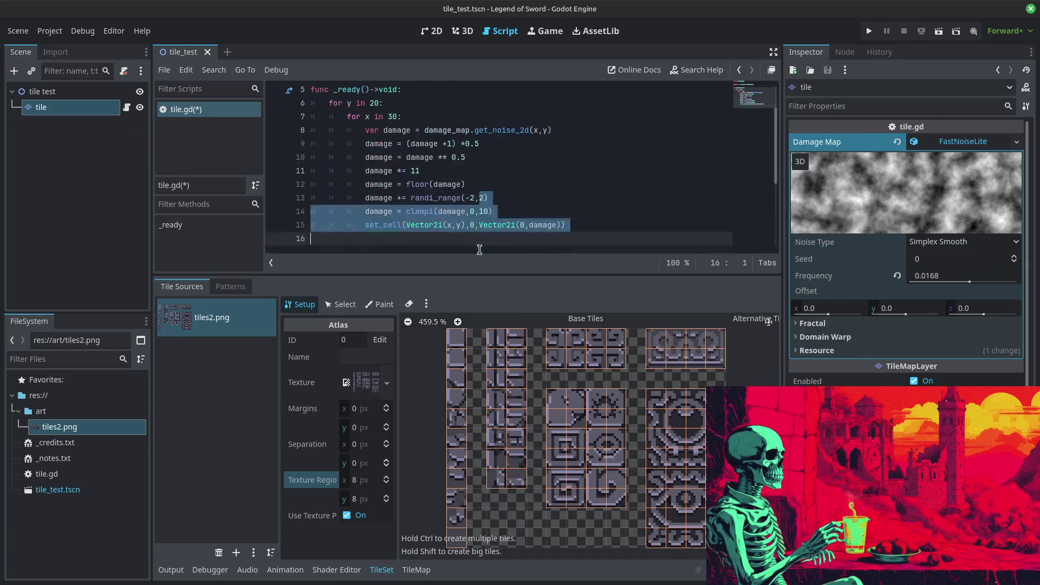
Set the remaining range's upper bound to 1 and test-run with one offset line.
key("Left")
key("BackSpace")
type("1")
left_click(869, 31)
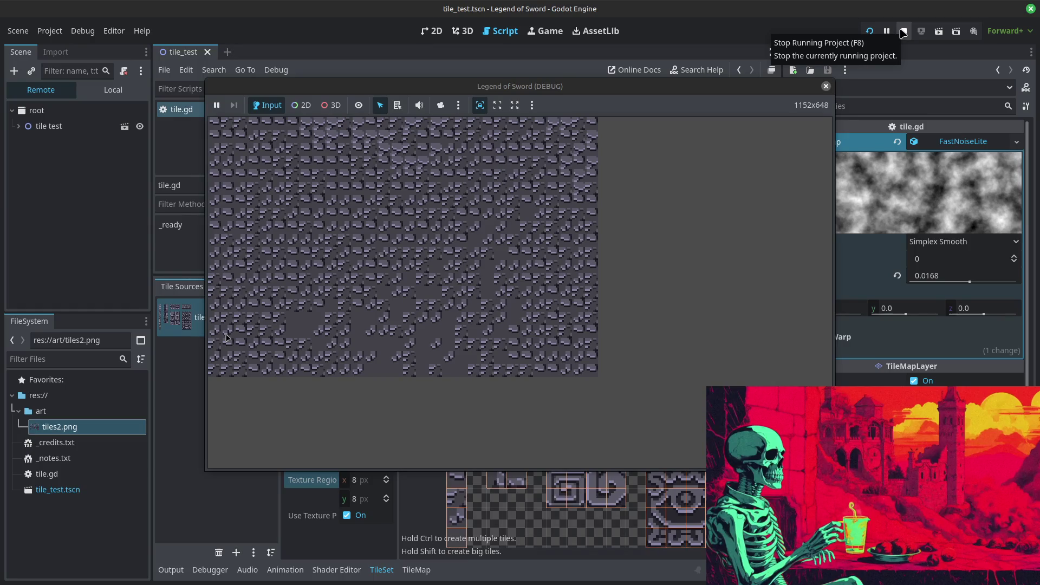
left_click(903, 33)
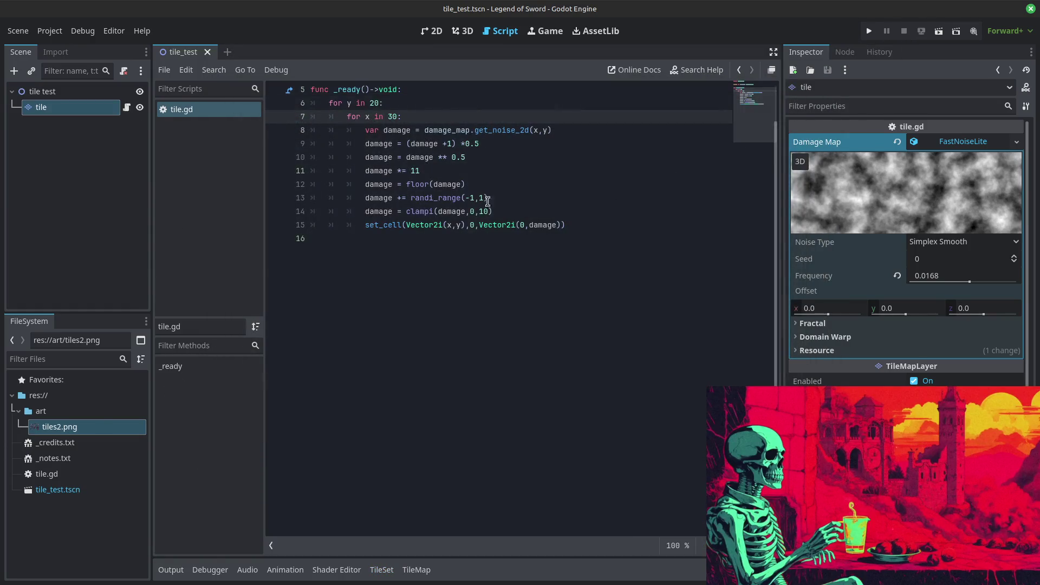
Widen the offset to randi_range(-5,5) and test-run the game.
left_click(472, 197)
key("BackSpace")
type("5")
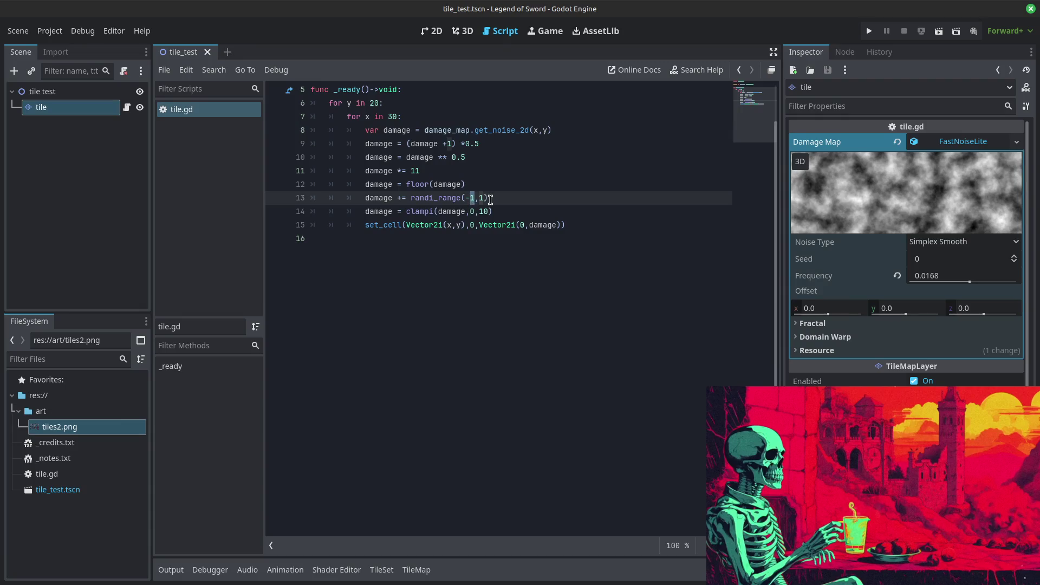
double_click(485, 199)
type("5")
left_click(475, 157)
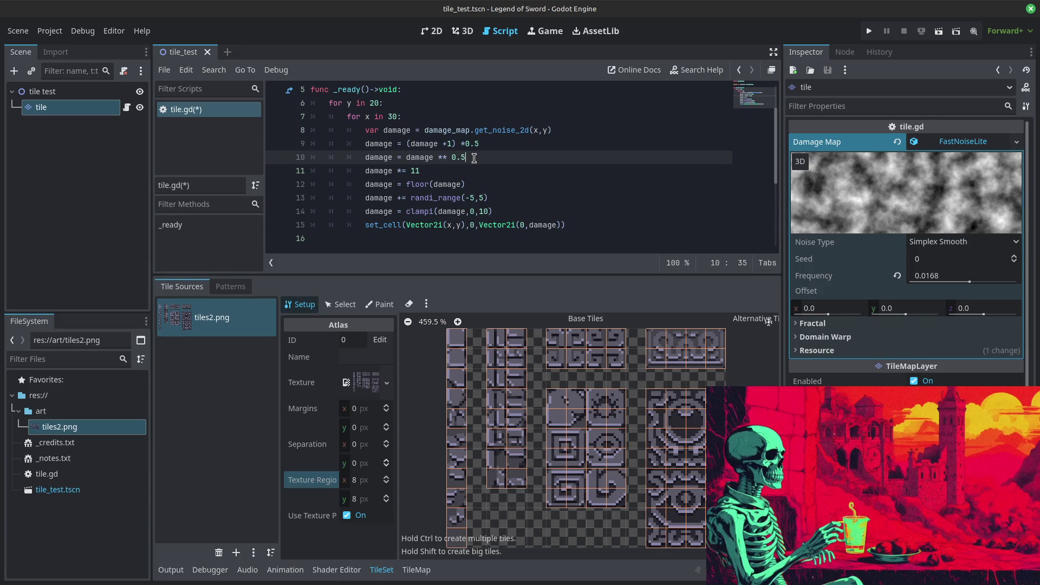
left_click(870, 31)
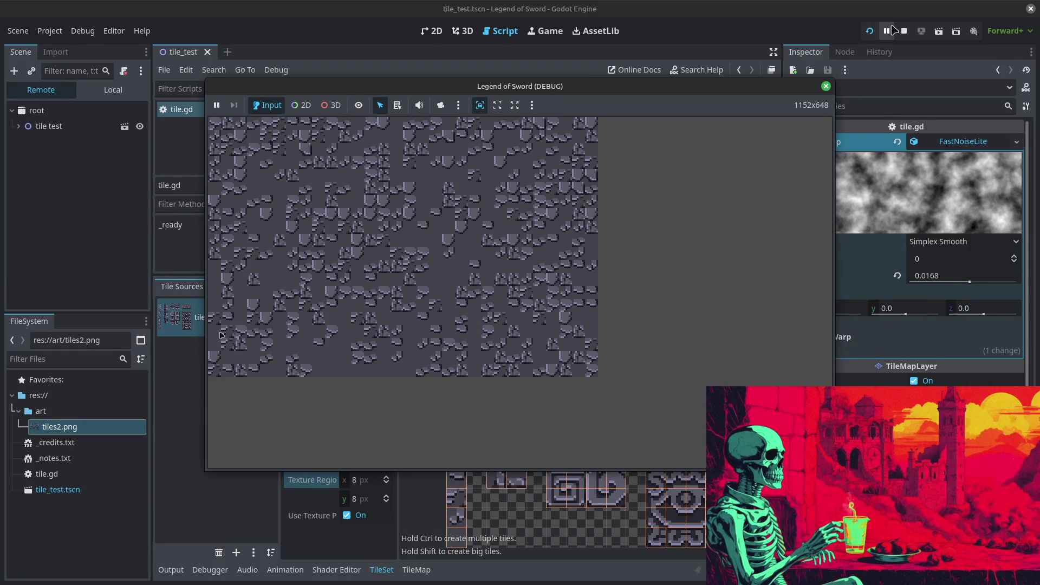
key("F8")
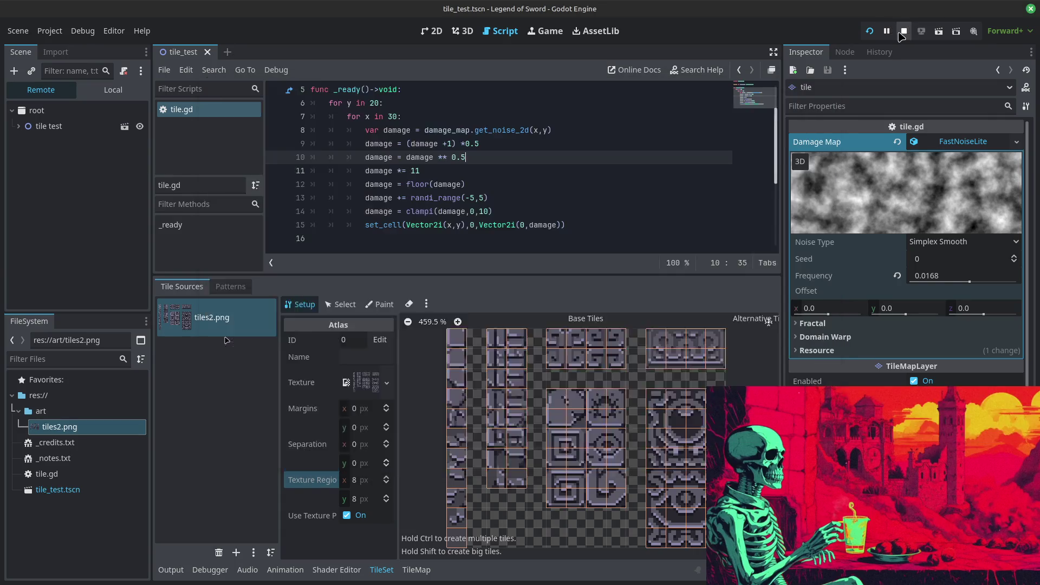
Change the exponent on line 10 from 0.5 to 2.0 and run the game.
double_click(456, 157)
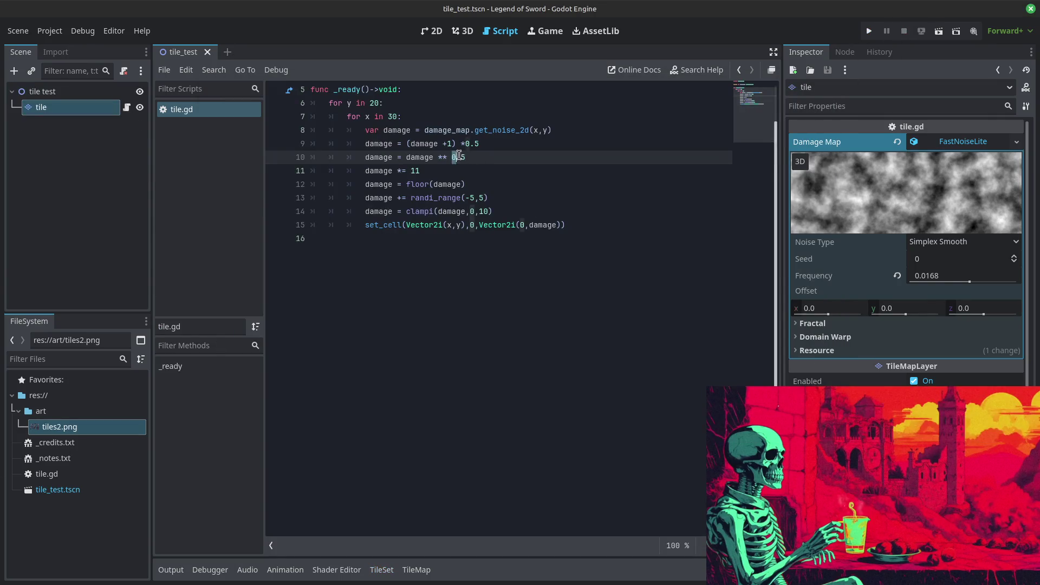
type("2.0")
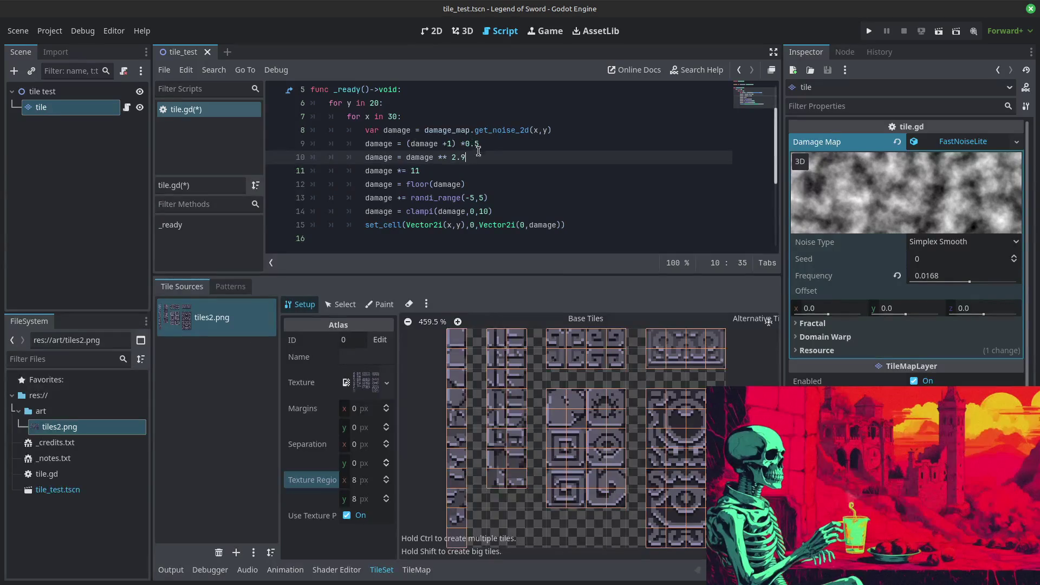
left_click(870, 31)
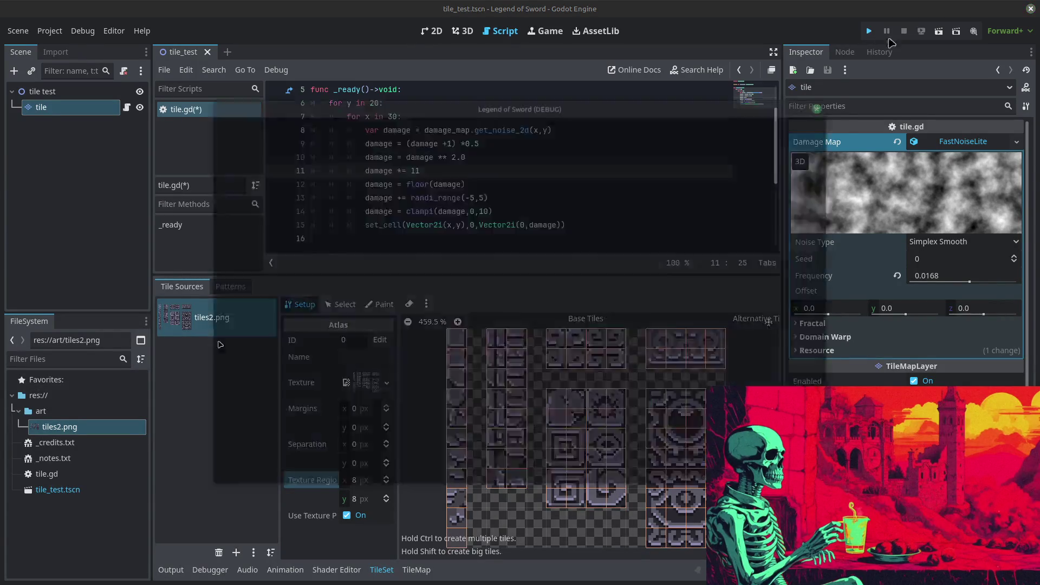
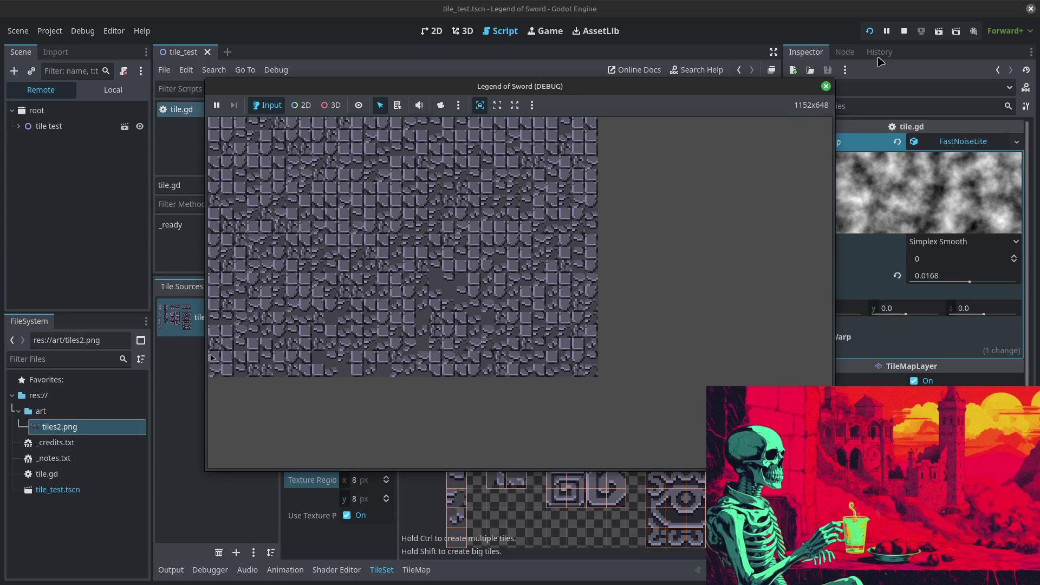
Stop the running test game and go back to the damage exponent on line 10 of tile.gd.
left_click(904, 31)
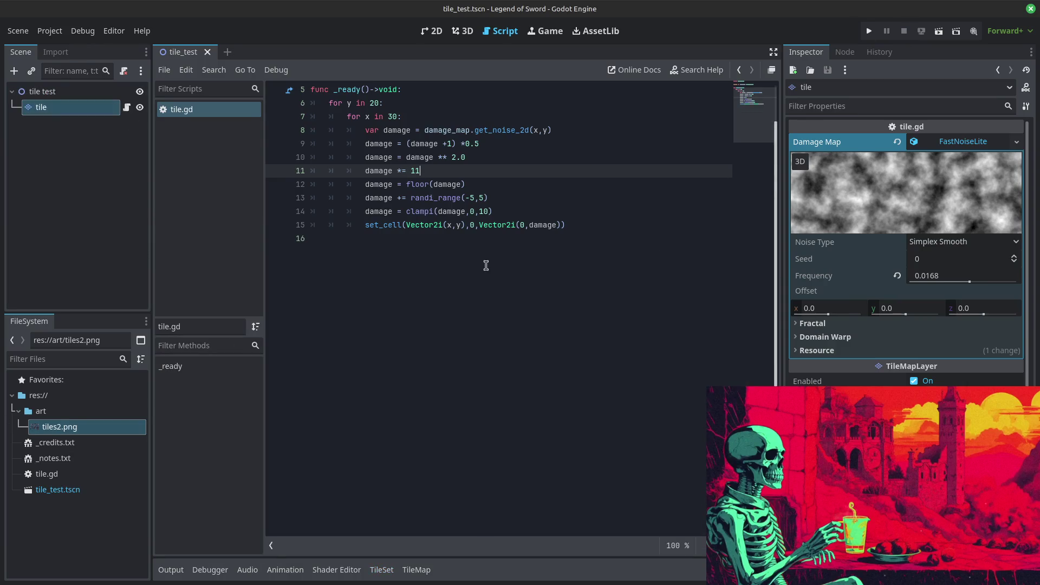
scroll(486, 268, "up", 2)
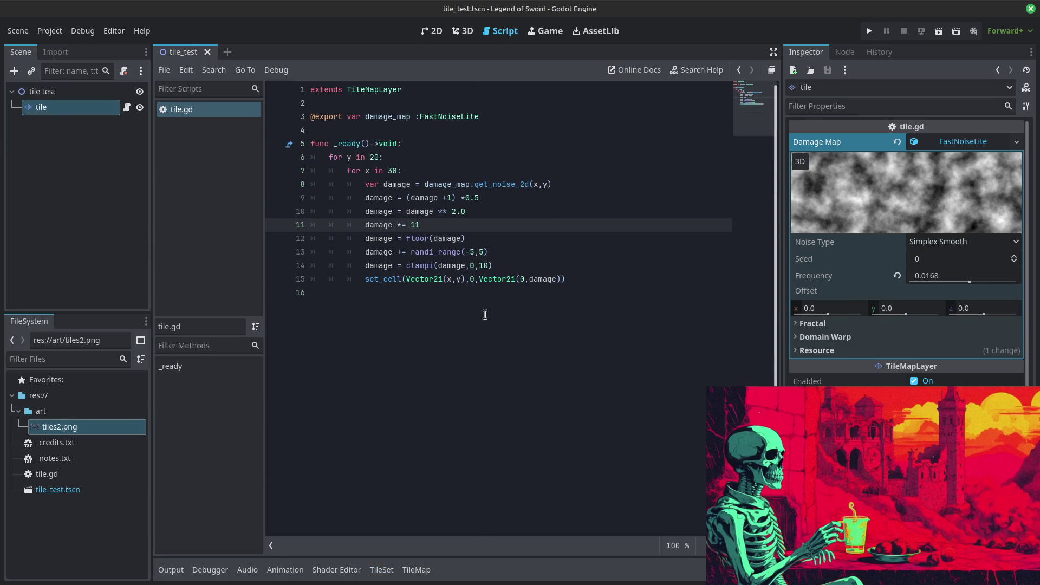
scroll(485, 313, "up", 3, "ctrl")
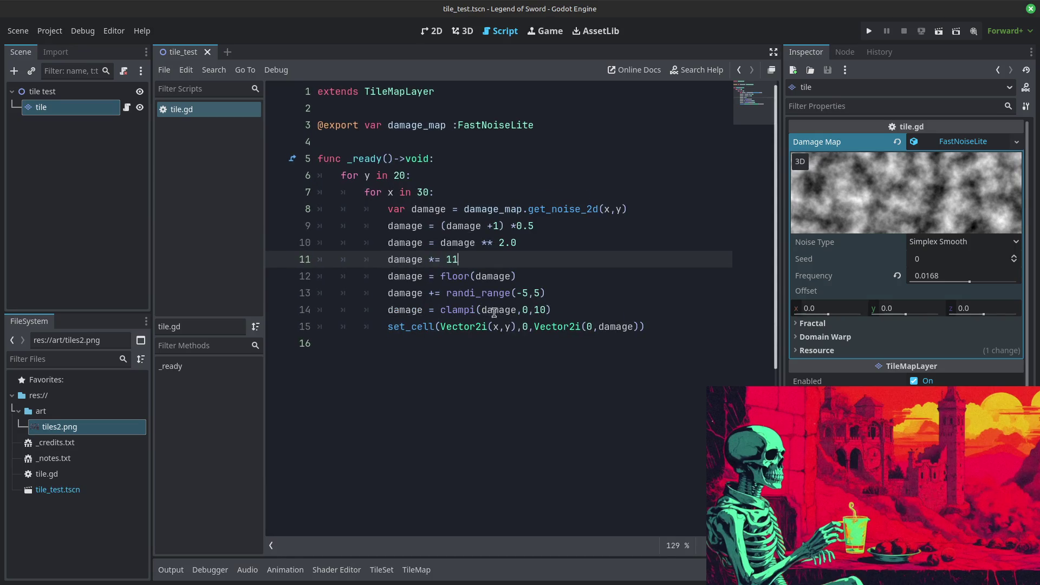
left_click(477, 361)
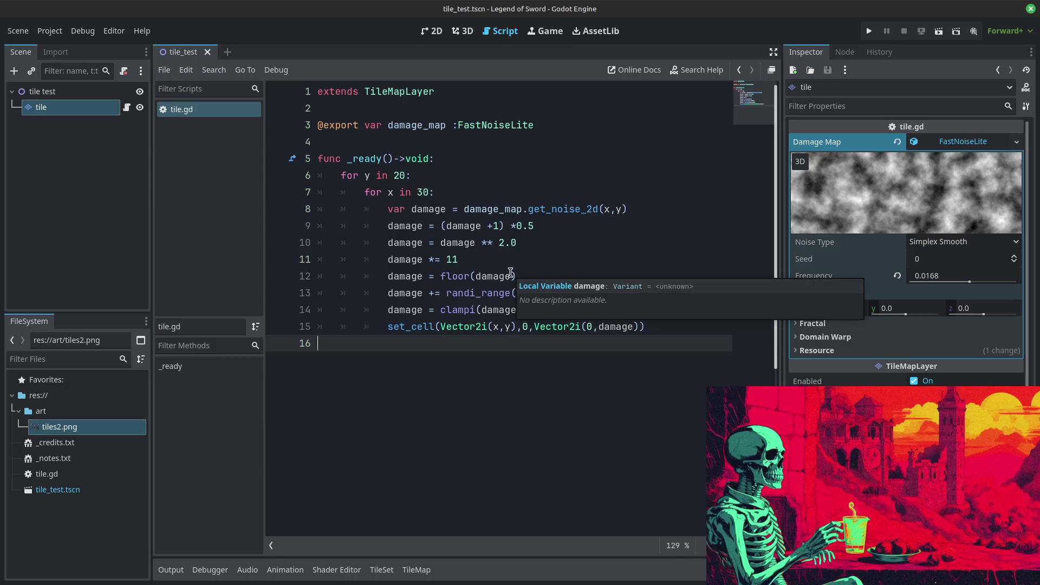
left_click(504, 243)
Change 'damage ** 2.0' to 'damage ** 4.0', then run and stop the scene to check it.
key("BackSpace")
type("4")
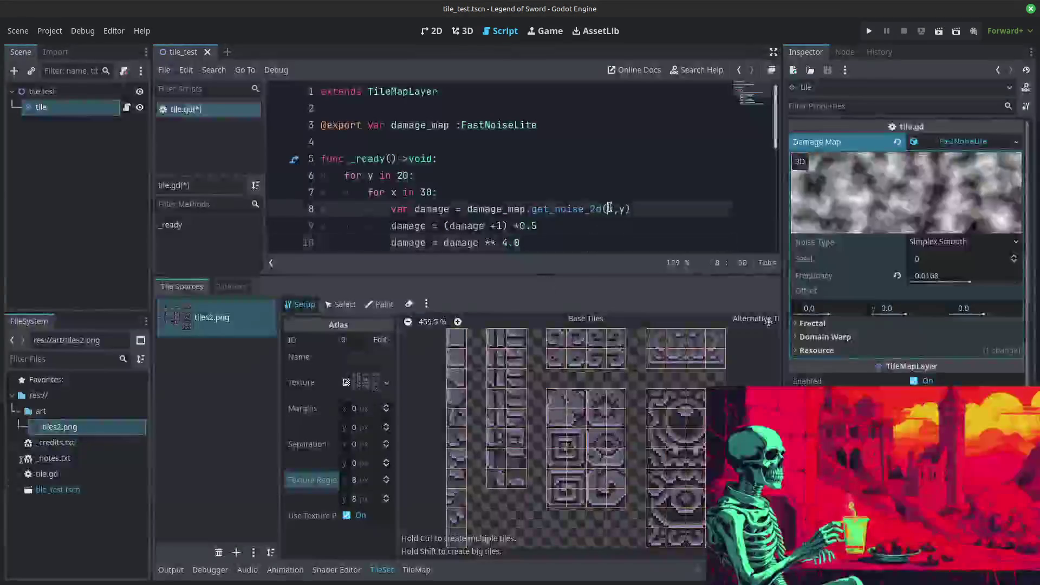
left_click(869, 31)
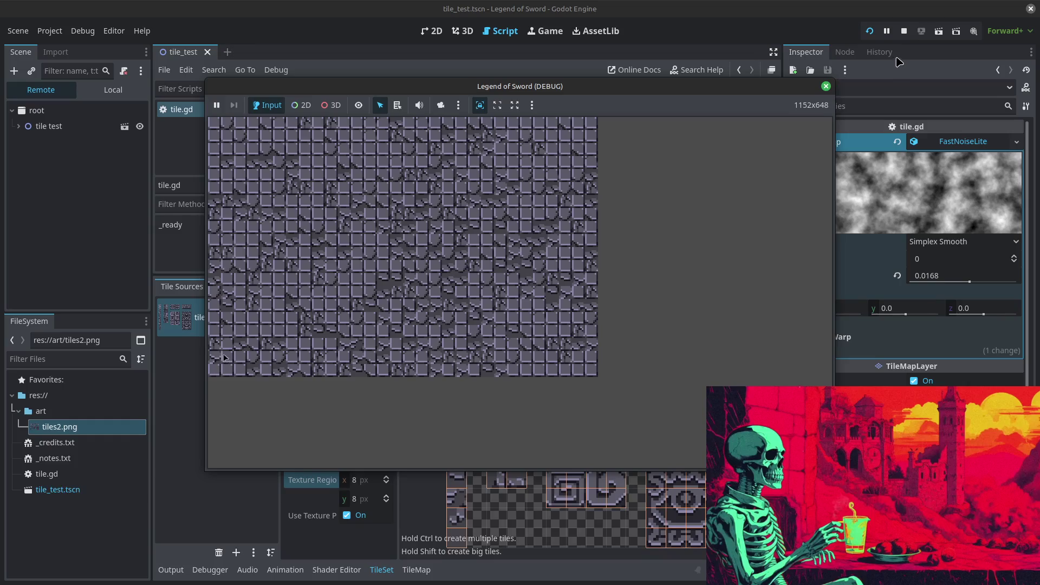
left_click(904, 31)
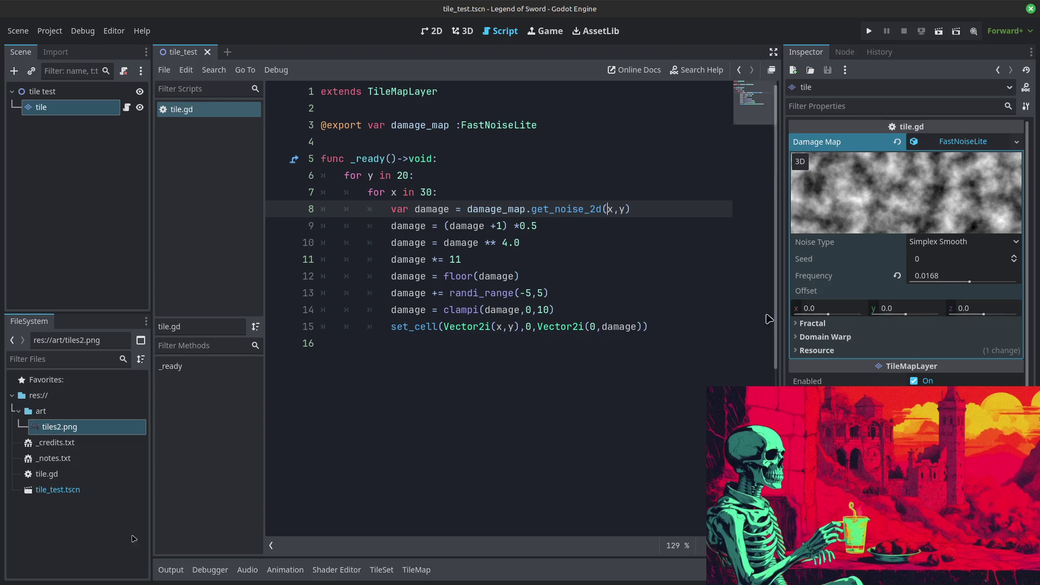
Open the TileMapLayer reference from set_cell and search the page for 'flip'.
left_click(676, 328)
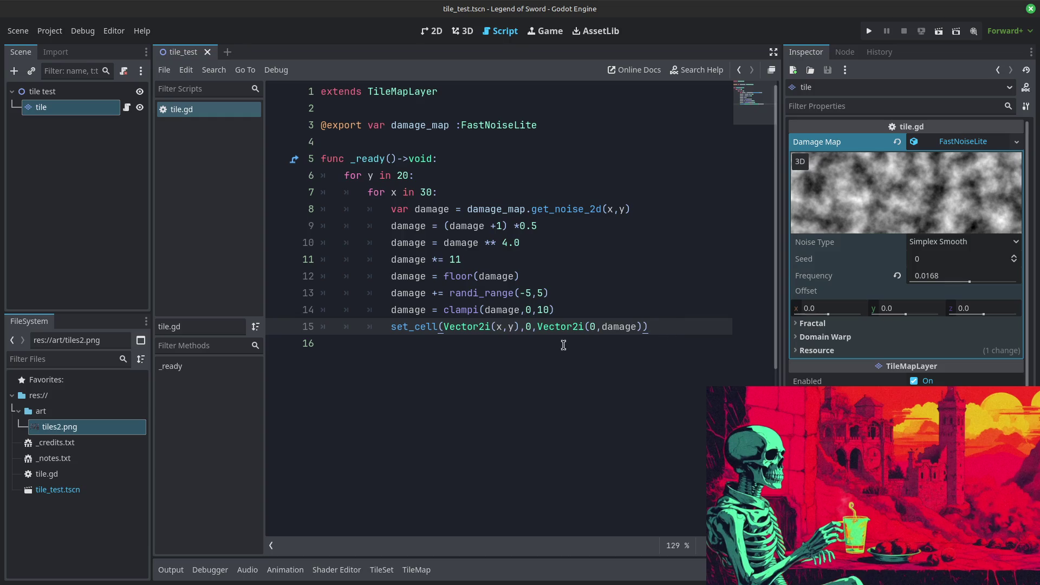
left_click(436, 333, "ctrl")
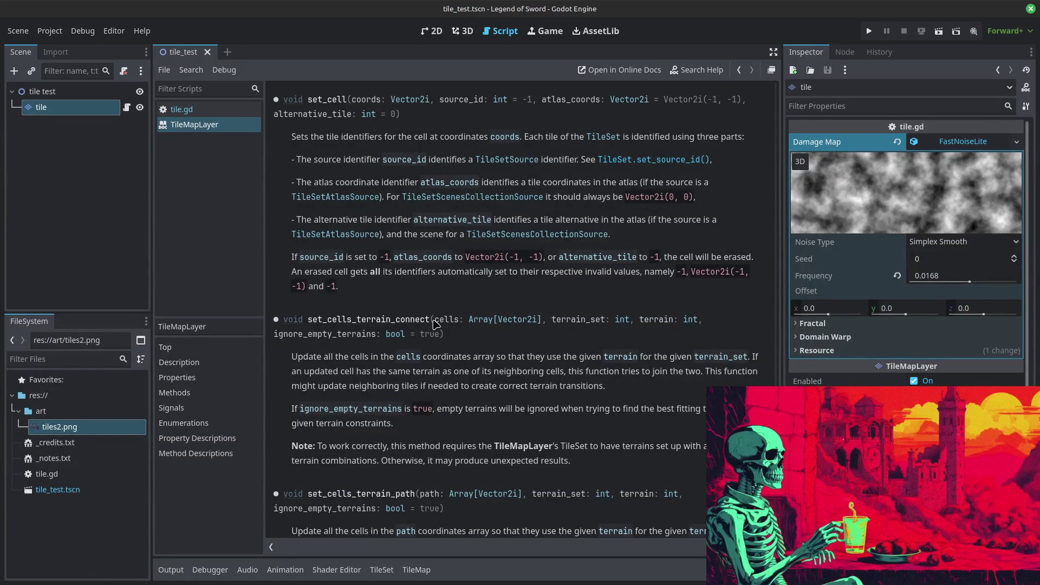
scroll(536, 282, "down", 5)
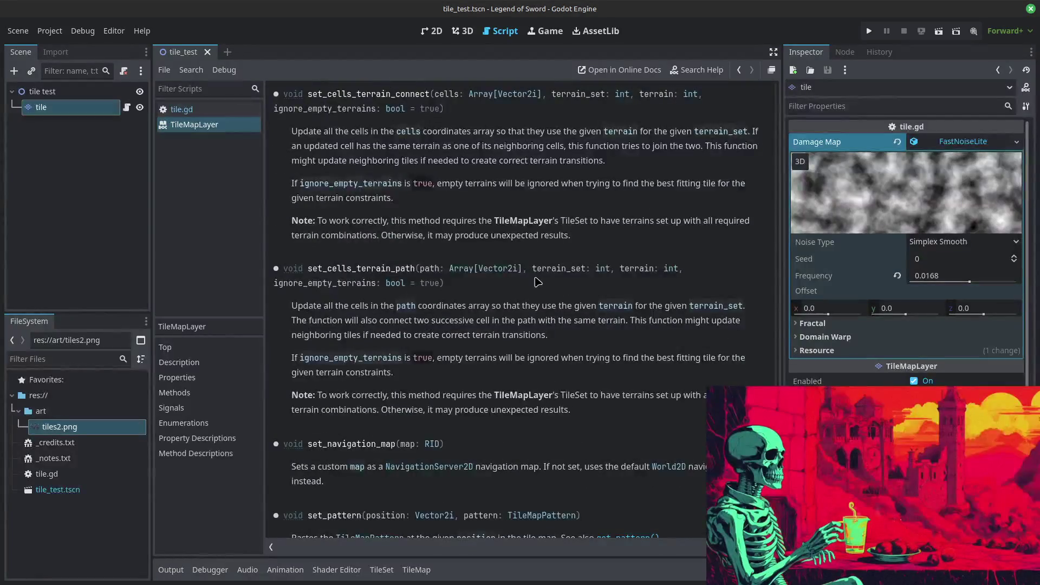
key("ctrl+f")
type("flip")
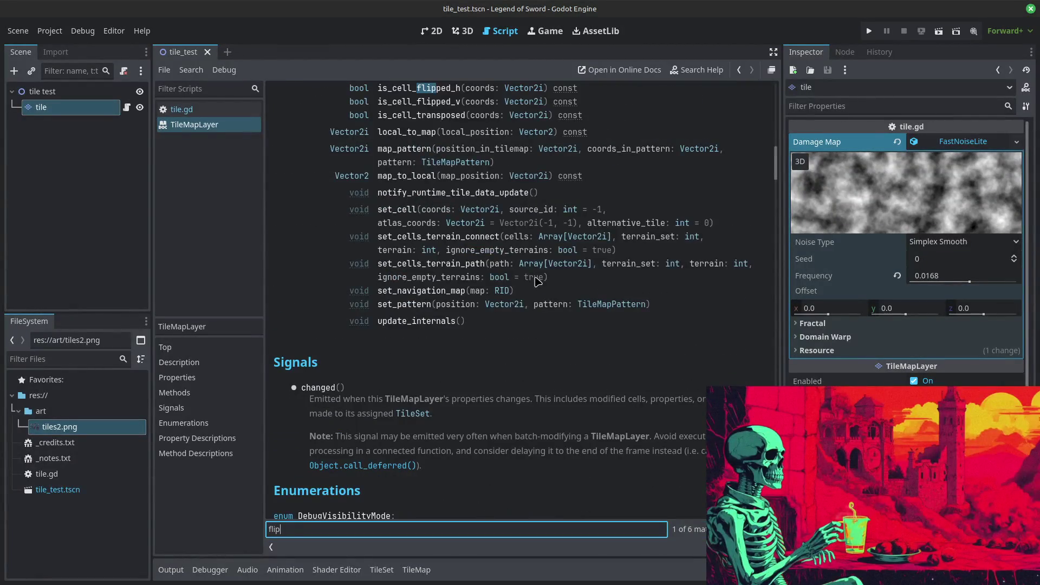
key("shift+Return")
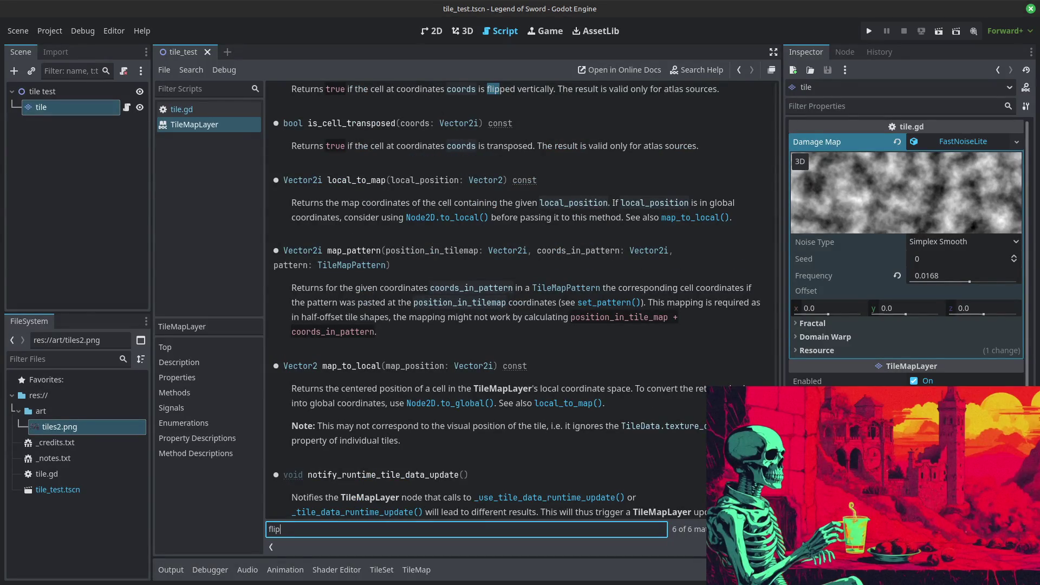
Step through the 'flip' matches to review is_cell_flipped_h and is_cell_flipped_v.
scroll(658, 446, "up", 3)
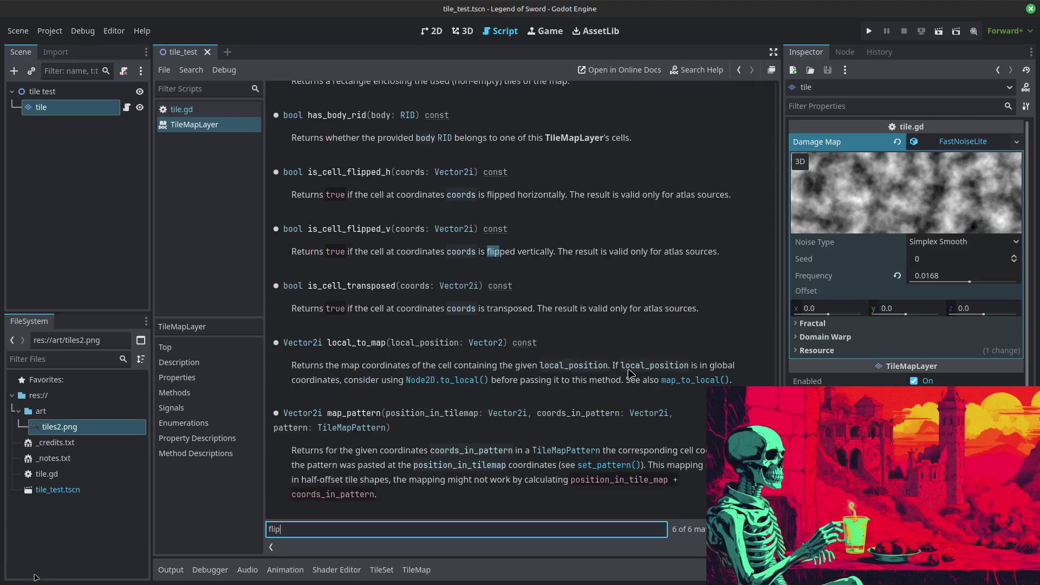
scroll(373, 194, "up", 1)
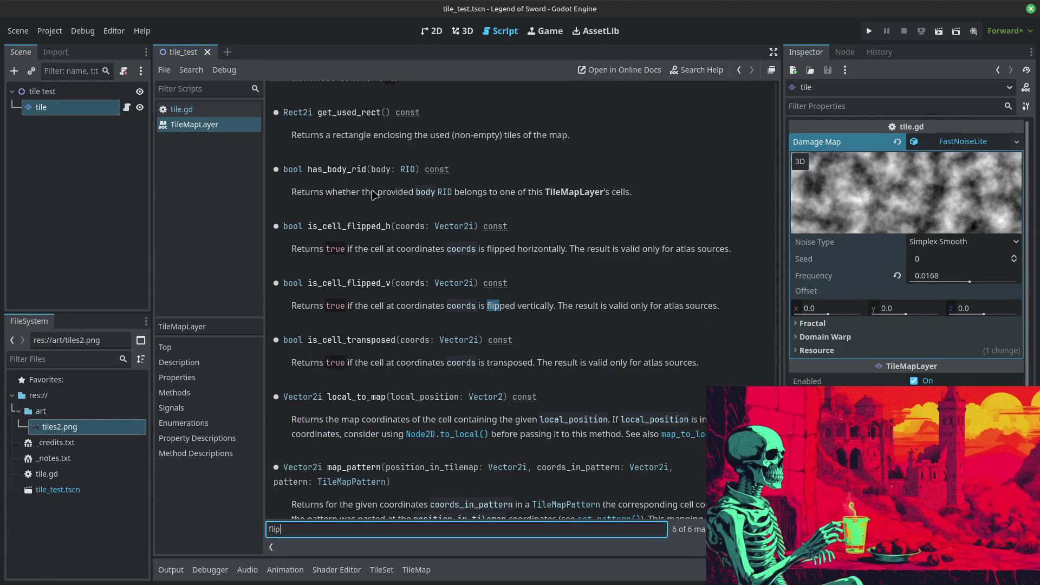
scroll(504, 269, "up", 1)
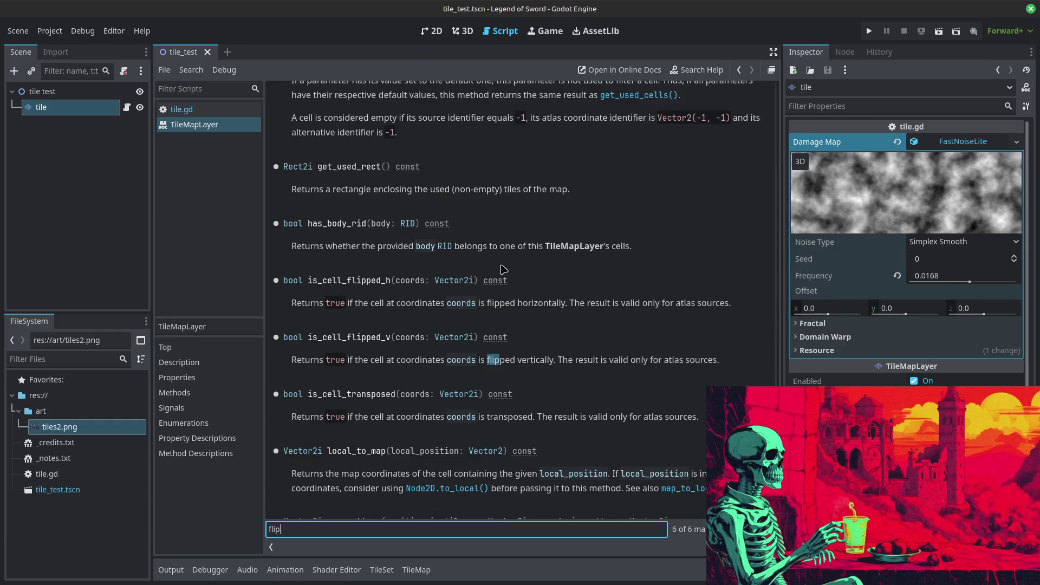
scroll(512, 272, "up", 4)
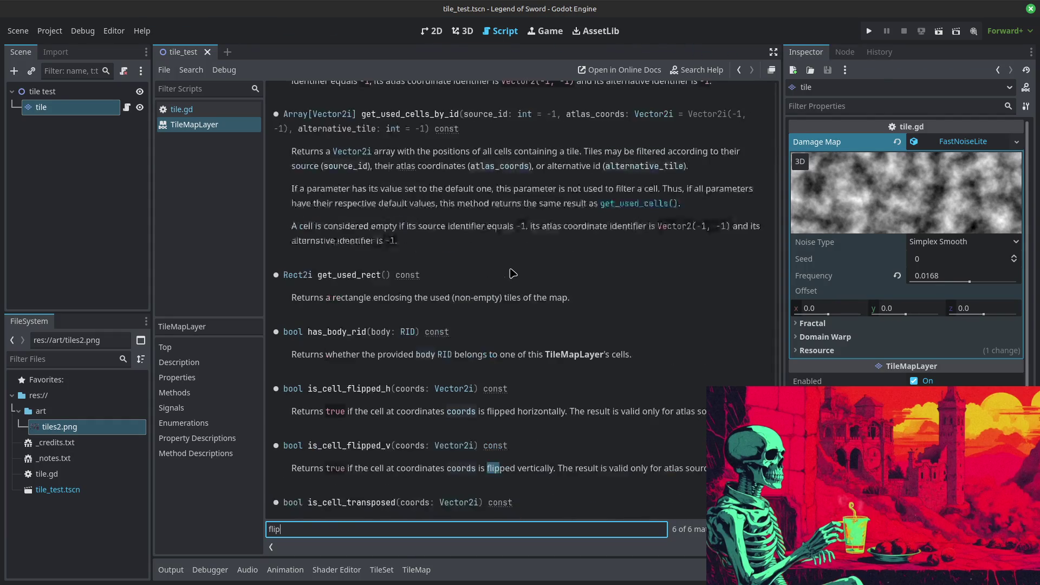
scroll(514, 274, "up", 3)
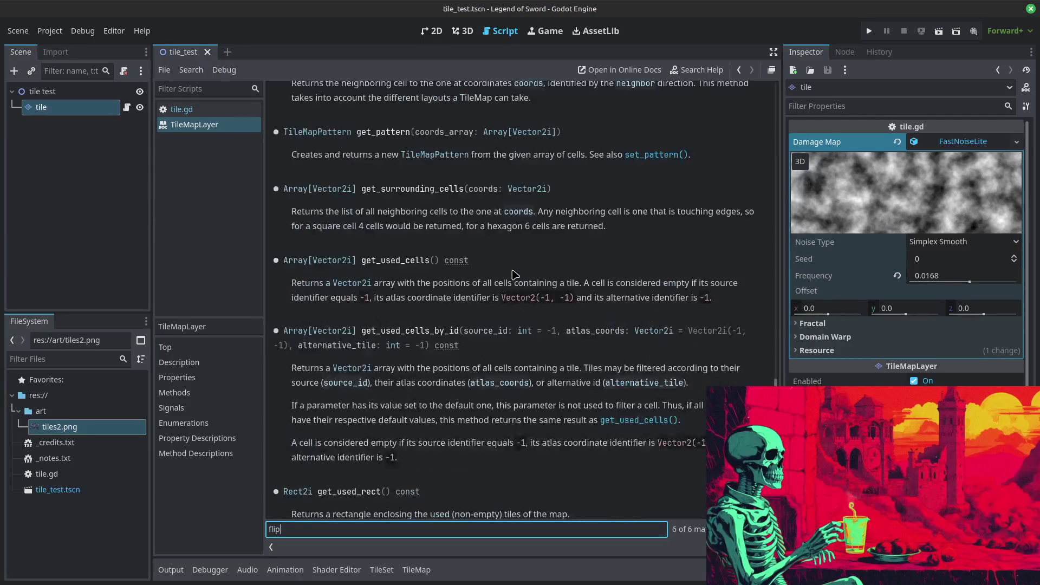
scroll(516, 272, "up", 3)
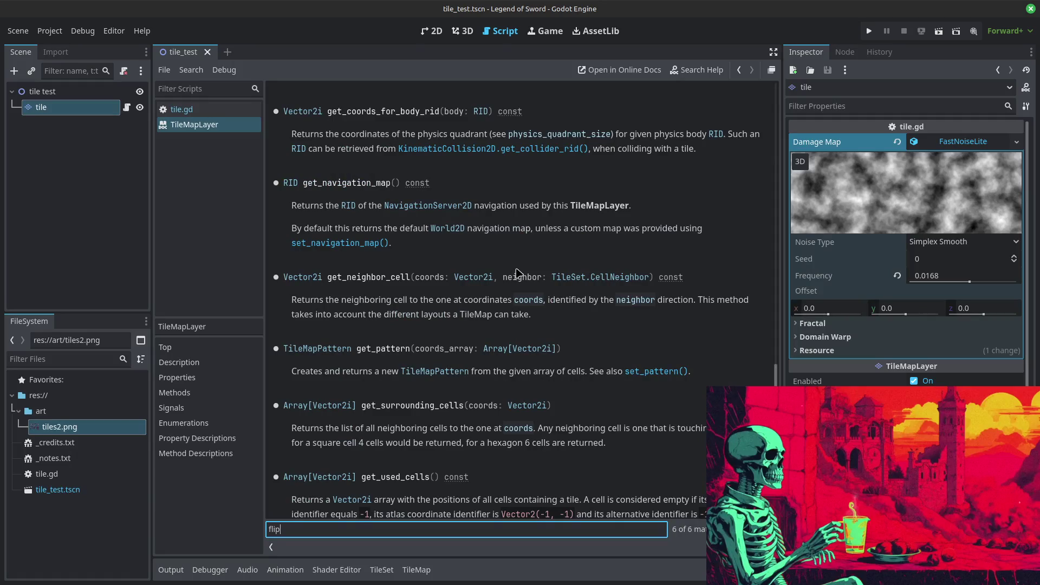
scroll(518, 272, "up", 5)
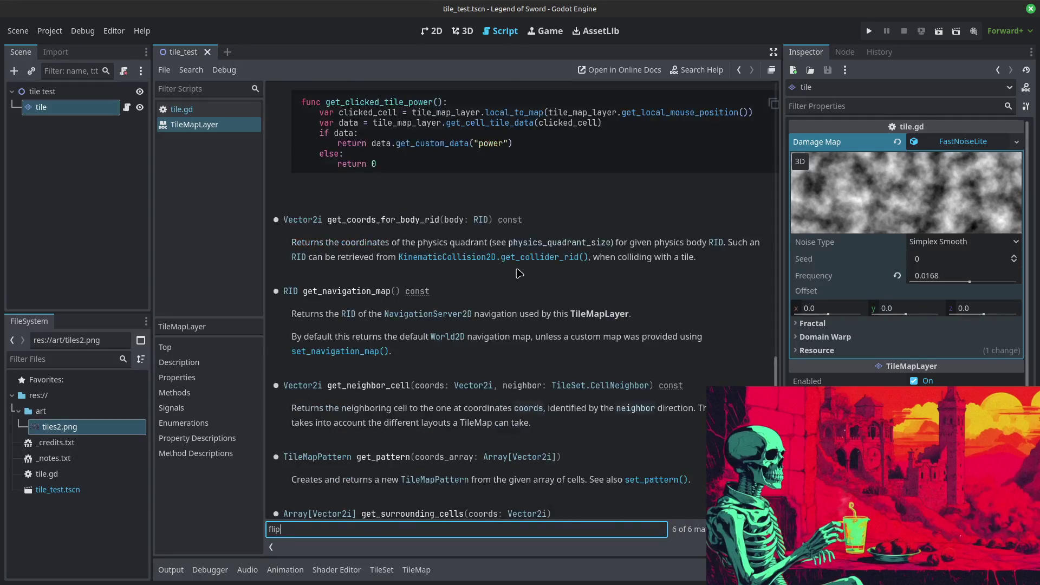
key("shift+Return")
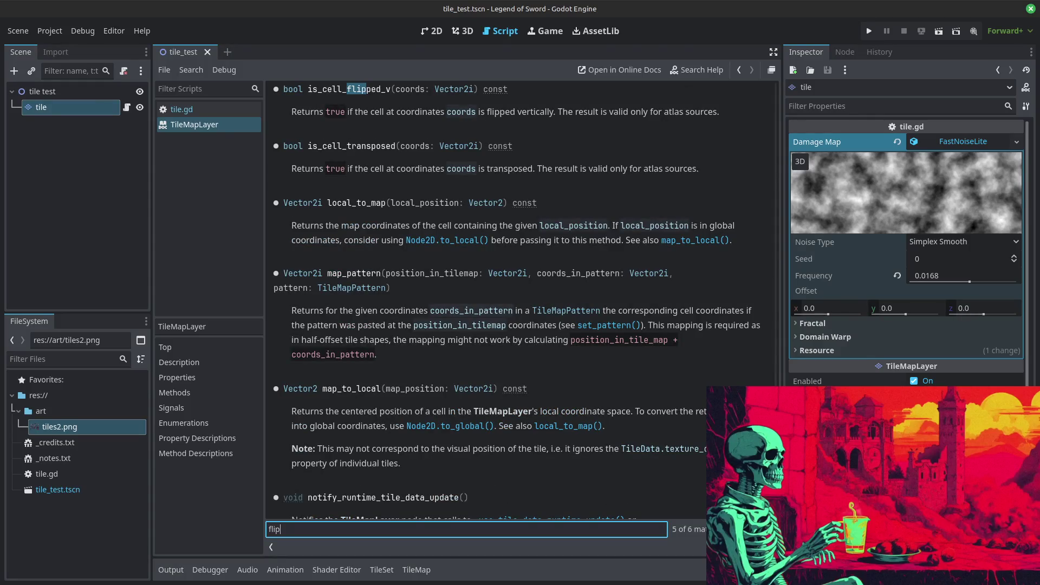
key("shift+Return")
key("Return")
key("shift+Return")
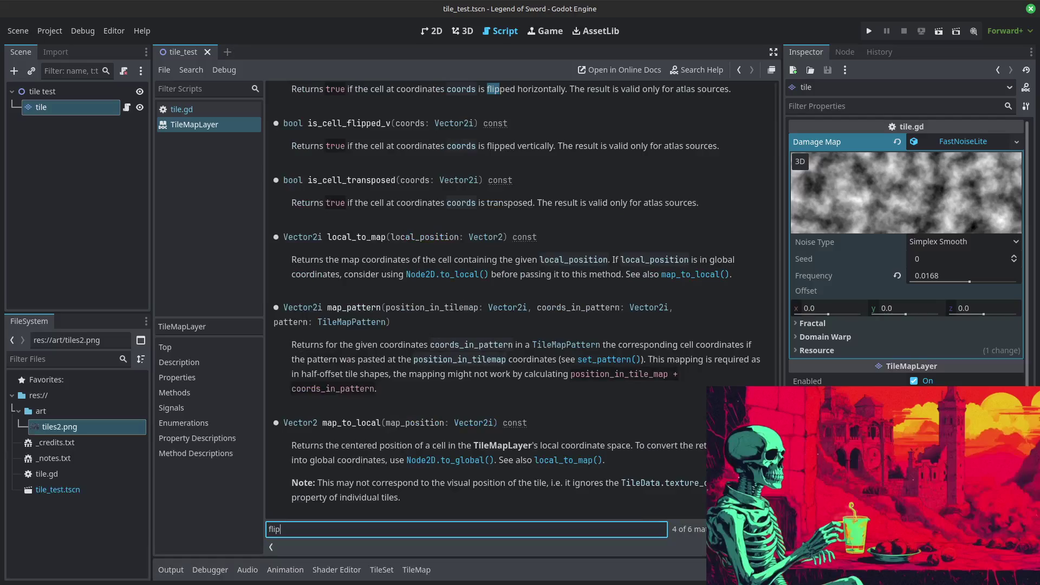
key("shift+Return")
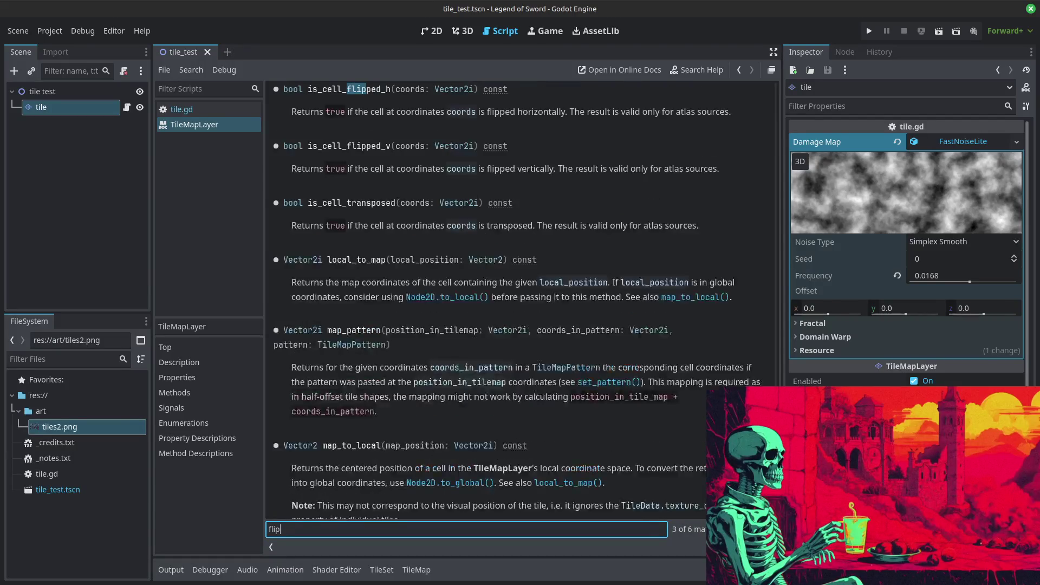
key("shift+Return")
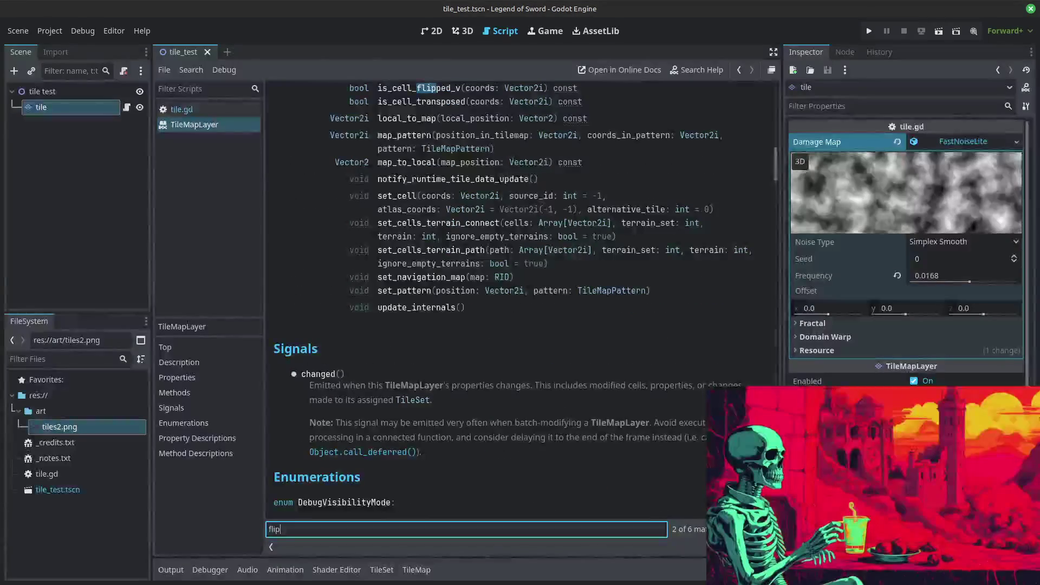
key("shift+Return")
key("shift+Return")
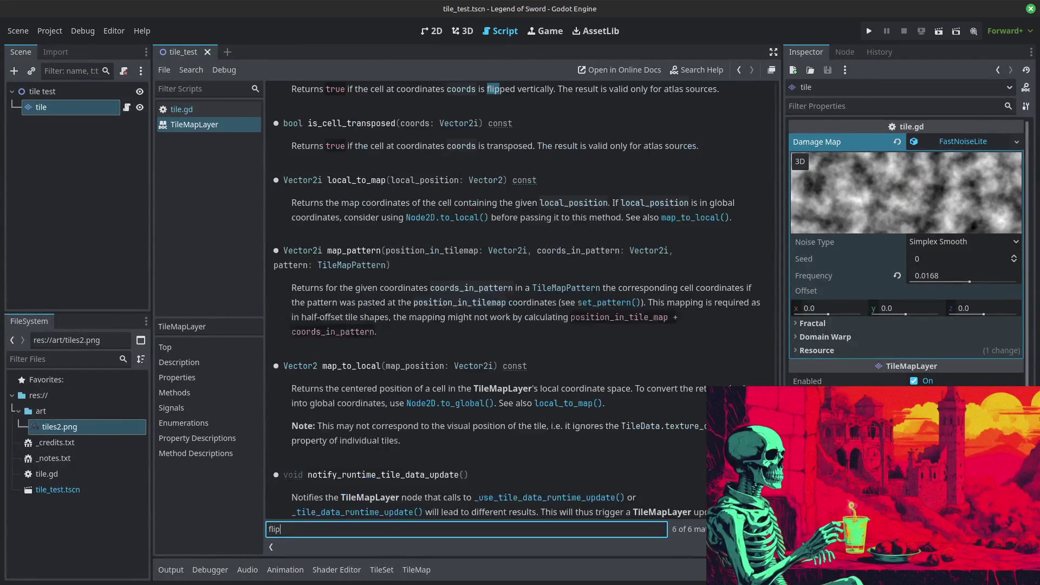
scroll(645, 414, "up", 5)
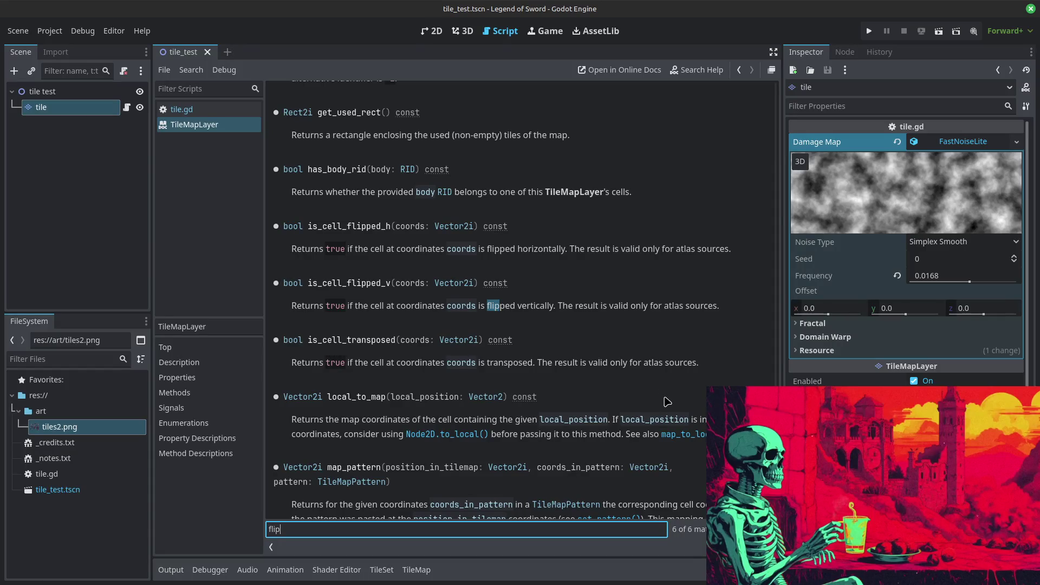
scroll(894, 422, "down", 2)
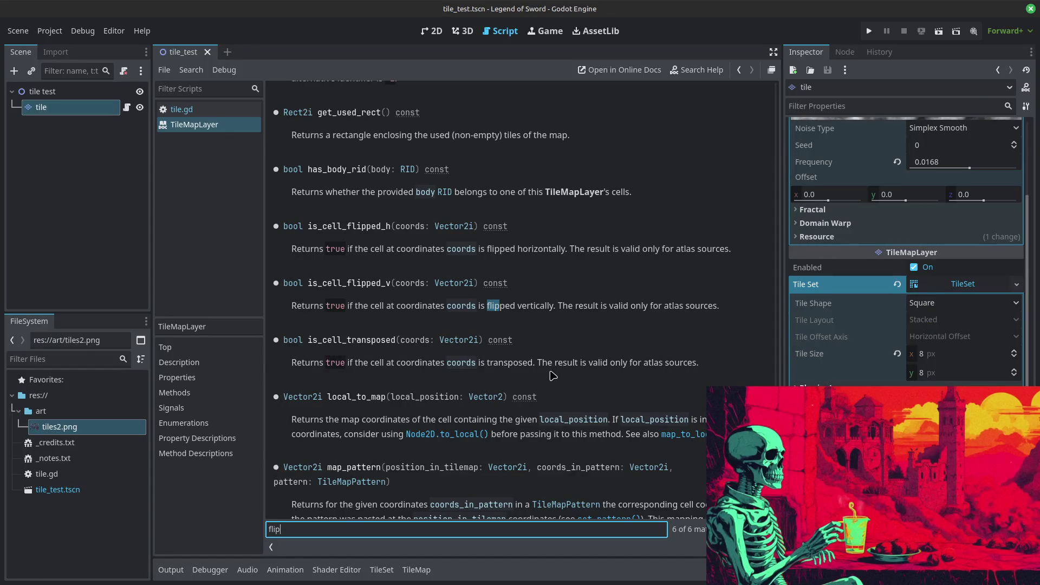
Show the get_cell_atlas_coords description alongside the tiles2.png atlas in the TileSet editor.
scroll(552, 375, "up", 5)
scroll(553, 375, "up", 4)
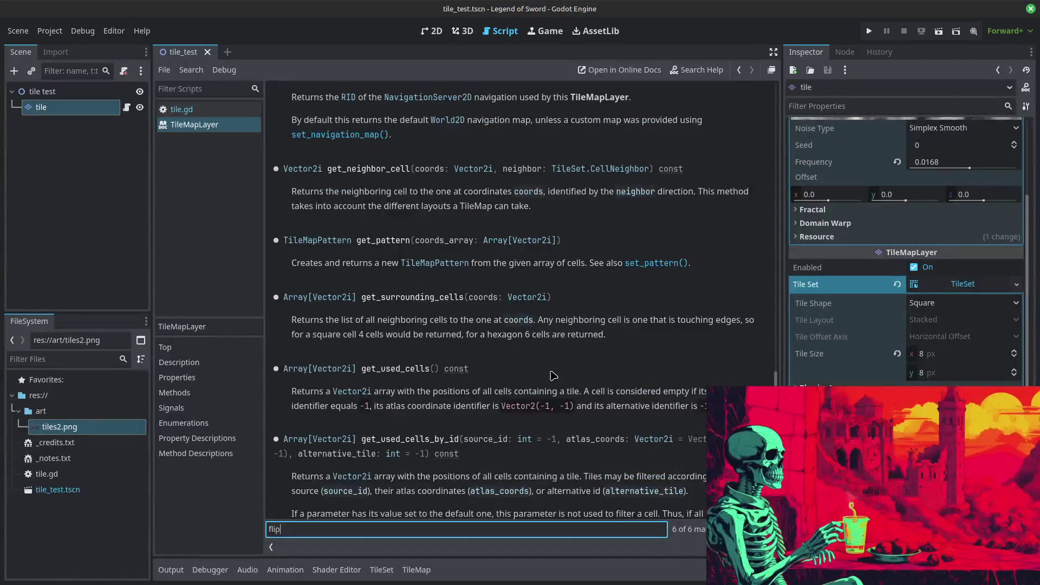
scroll(552, 375, "up", 15)
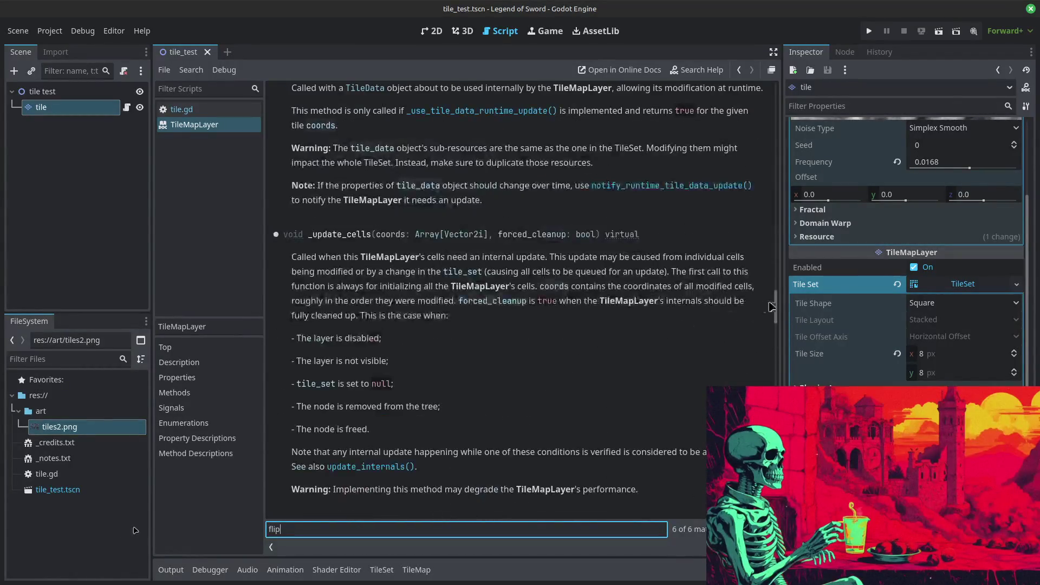
left_click_drag(780, 307, 778, 103)
scroll(486, 341, "down", 6)
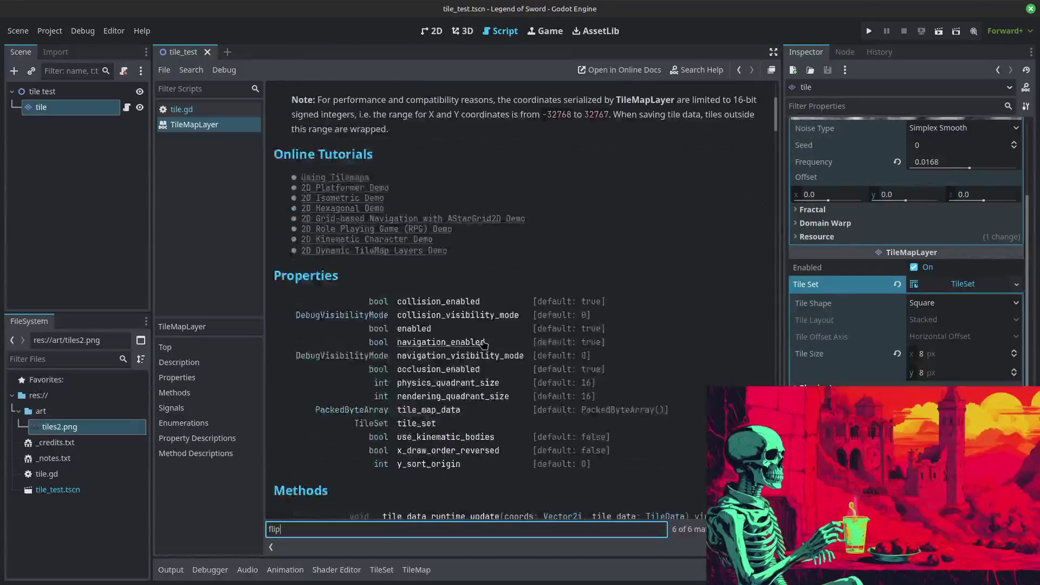
scroll(487, 342, "down", 4)
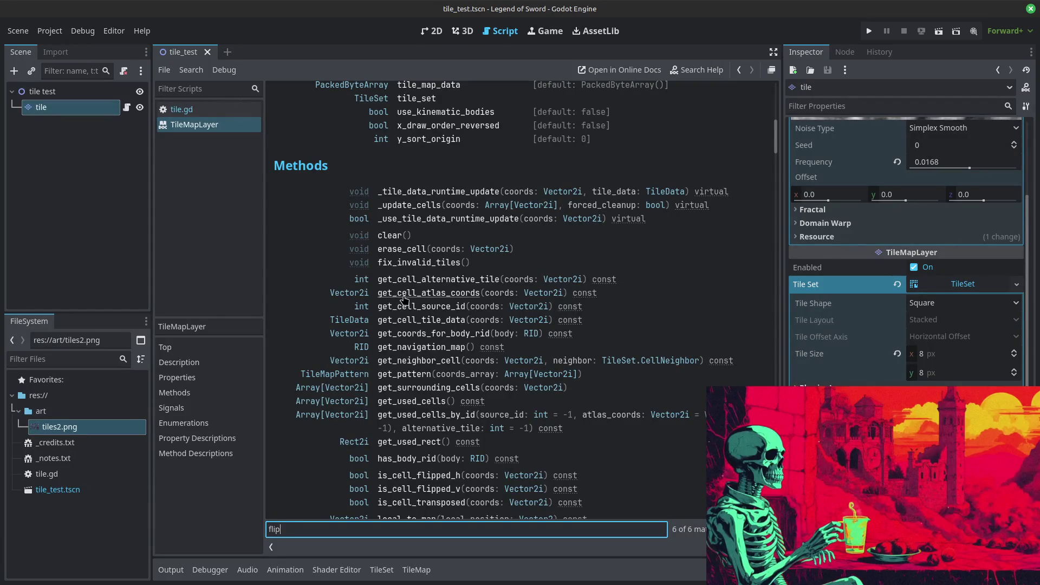
left_click(403, 297)
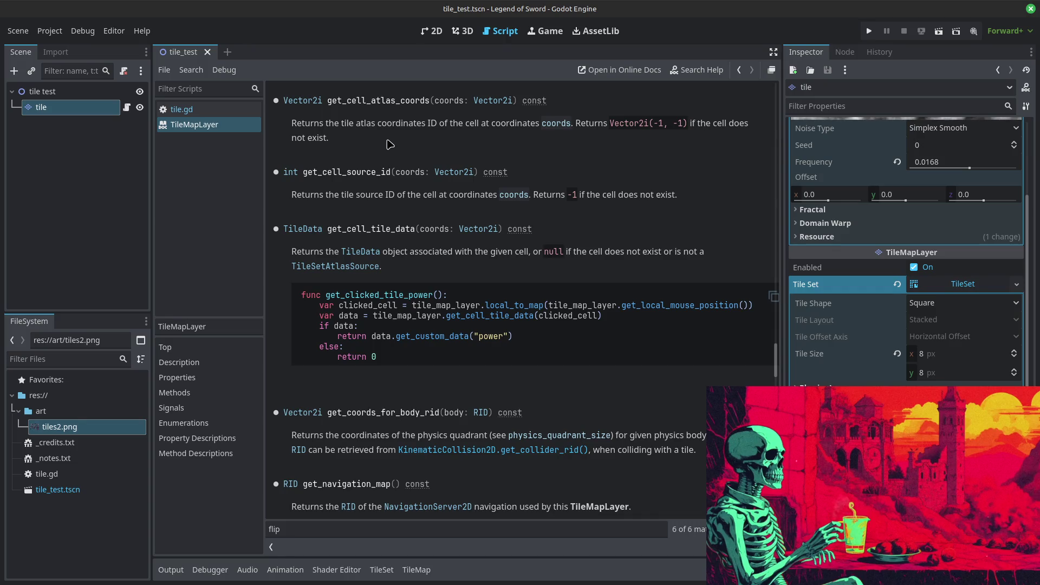
left_click(389, 573)
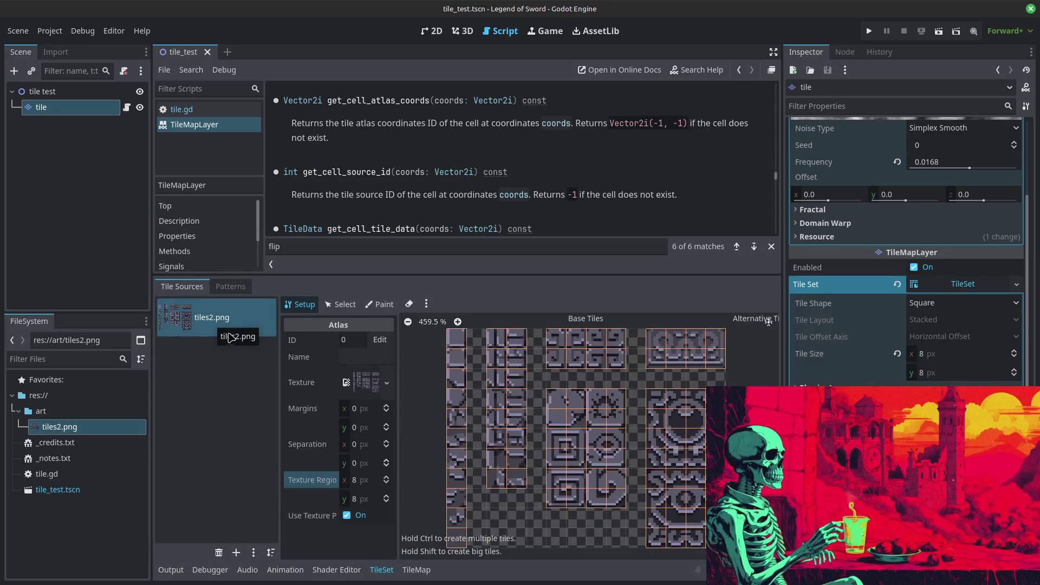
Open the TileData class docs to check its flip_h and flip_v properties.
scroll(545, 173, "down", 1)
scroll(540, 181, "down", 2)
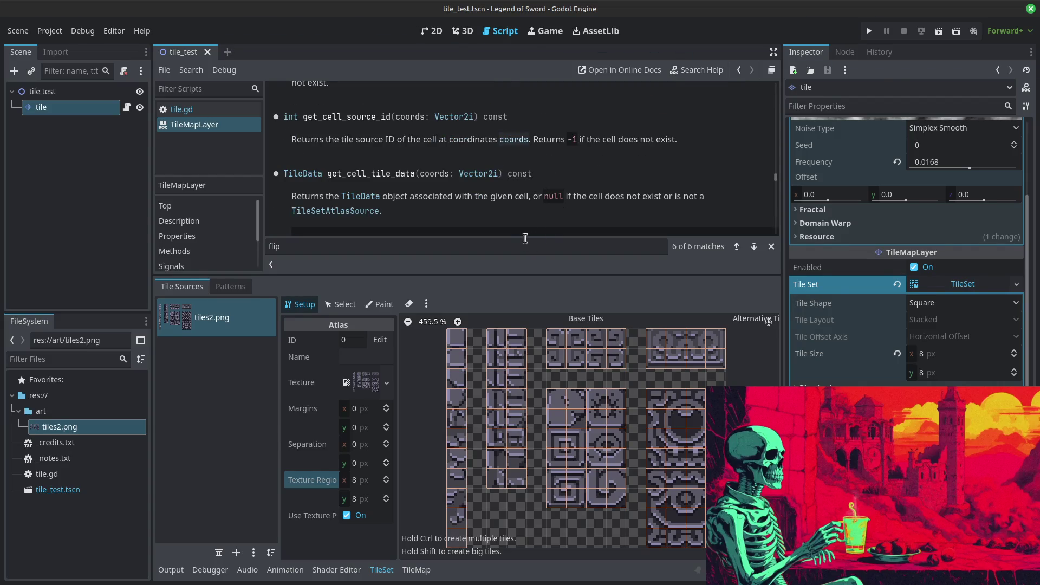
left_click(360, 196)
scroll(385, 167, "down", 2)
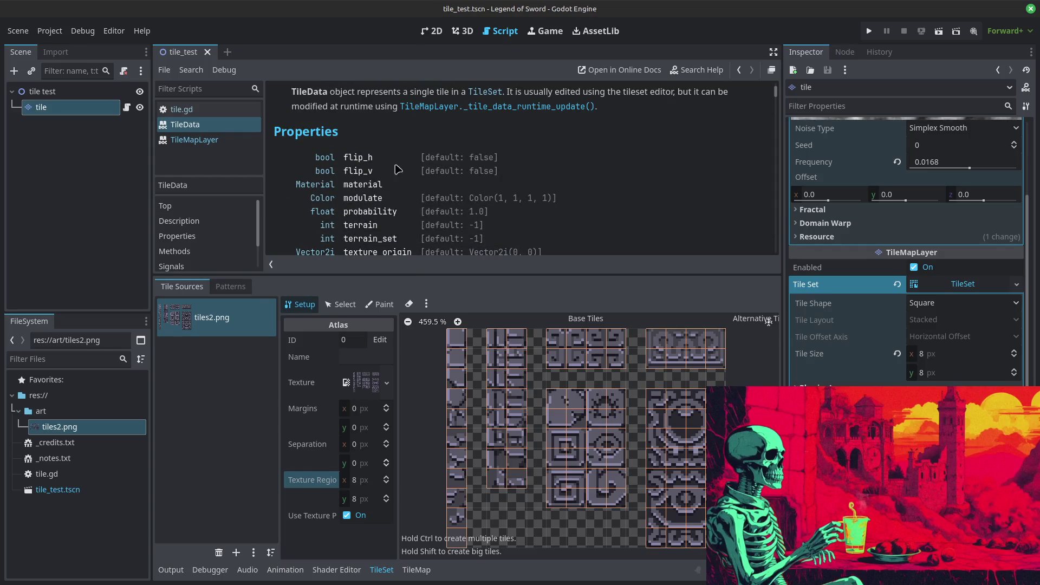
scroll(382, 166, "up", 4)
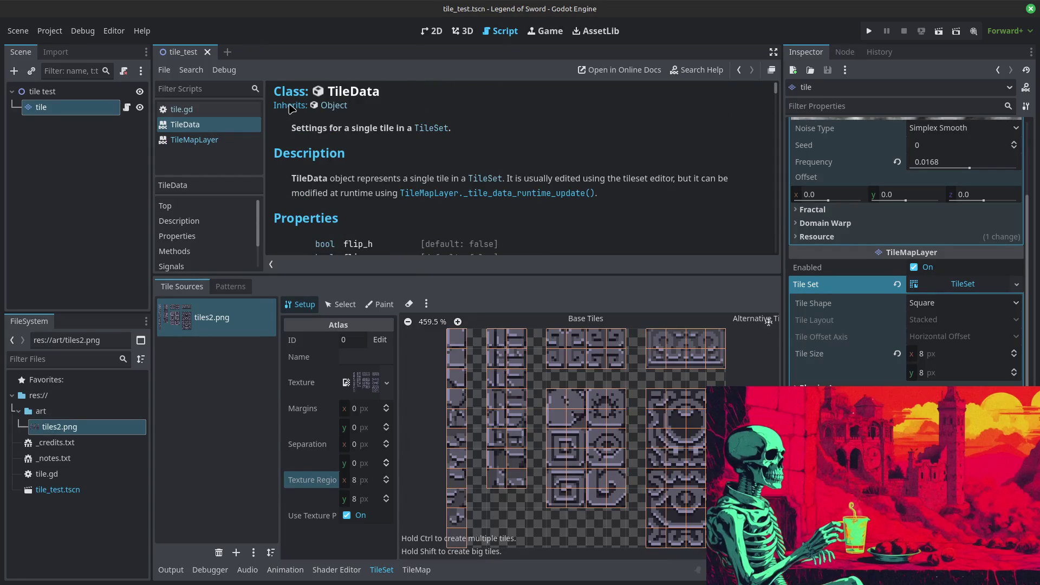
Return through the TileMapLayer docs to the tile.gd script's cell-filling loop.
left_click(234, 140)
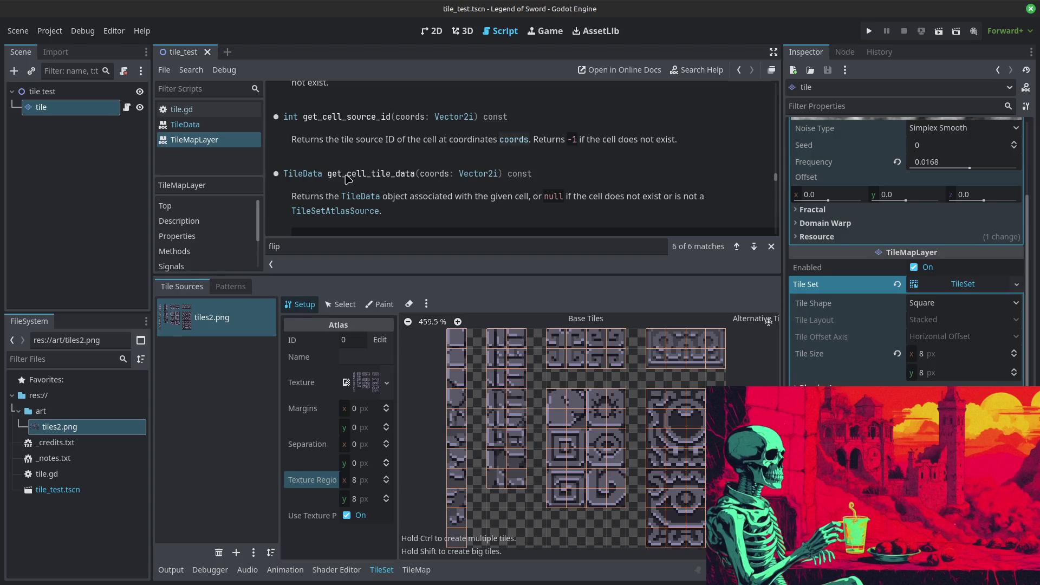
left_click(221, 110)
scroll(482, 209, "down", 2)
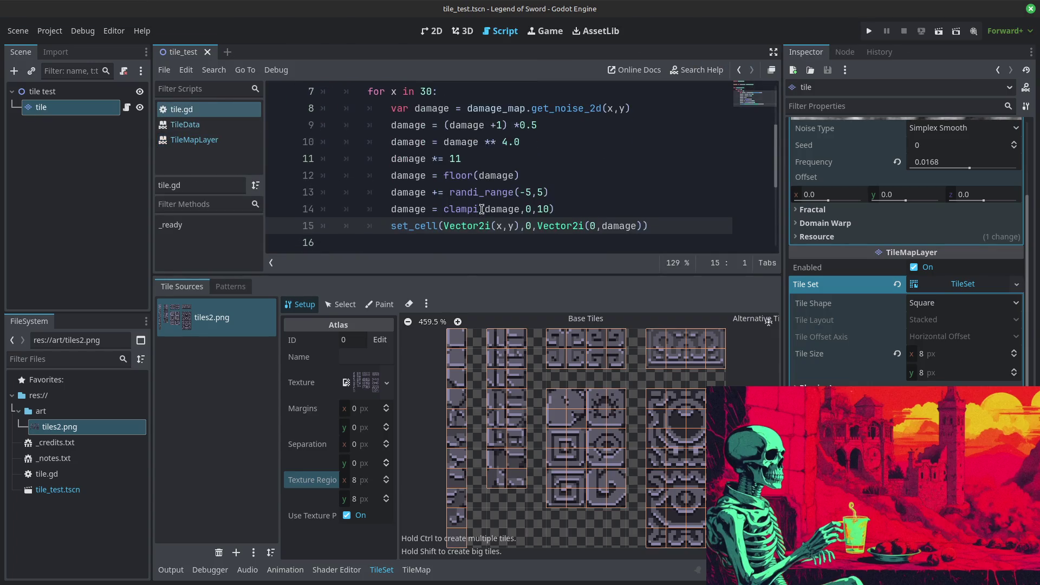
Add a get_cell_tile_data(Vector2i(x,y)) line below the set_cell call.
left_click(672, 225)
key("Return")
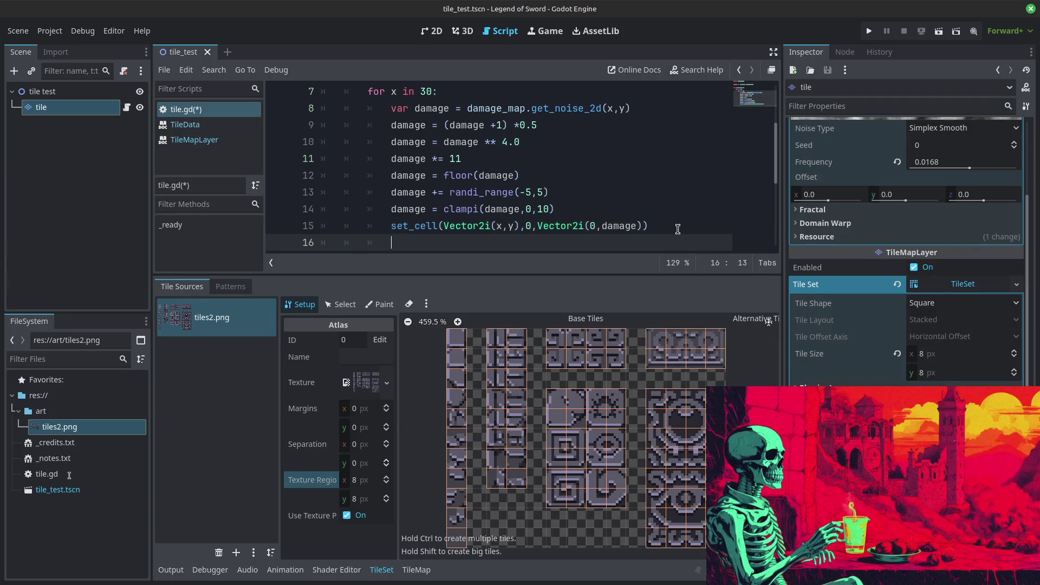
type("get_cell_tile_data(")
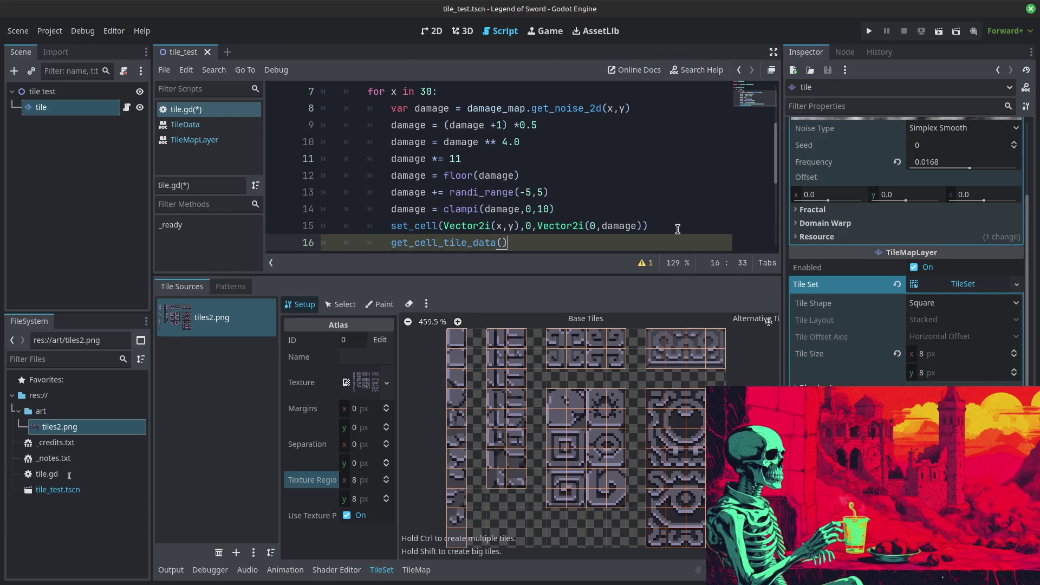
key("BackSpace")
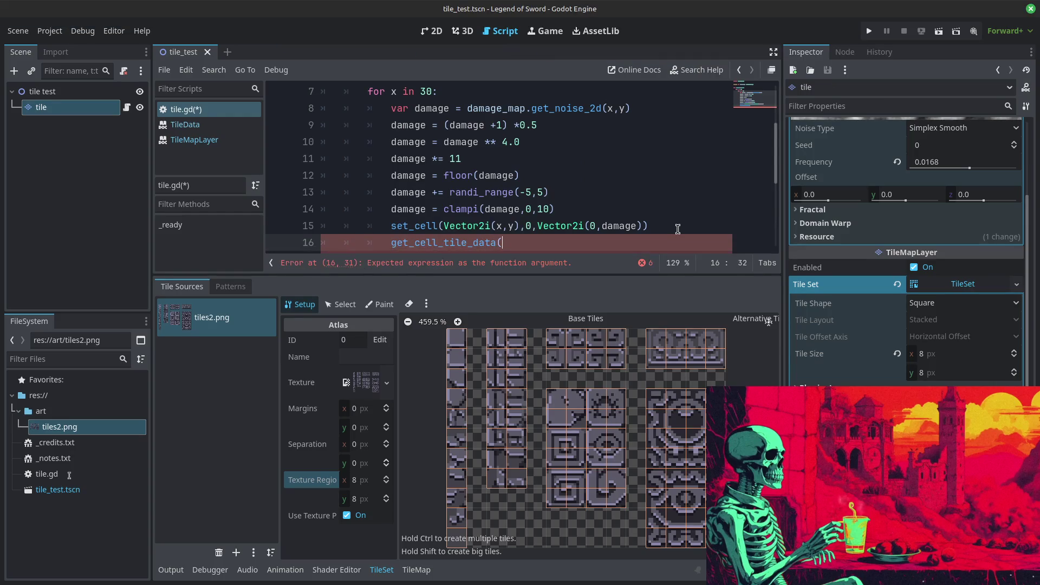
type("Vector2i(")
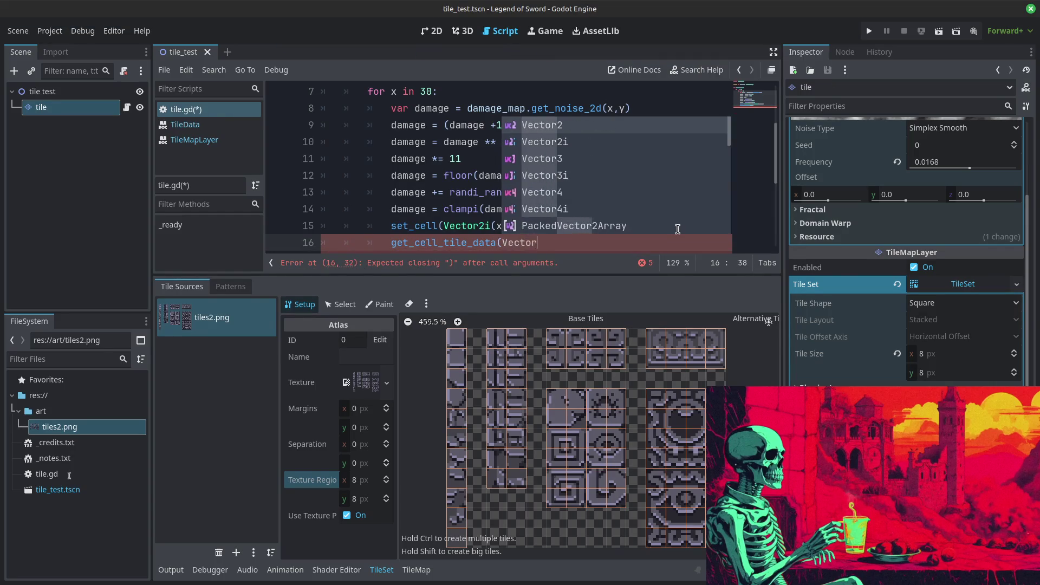
type("x,y)")
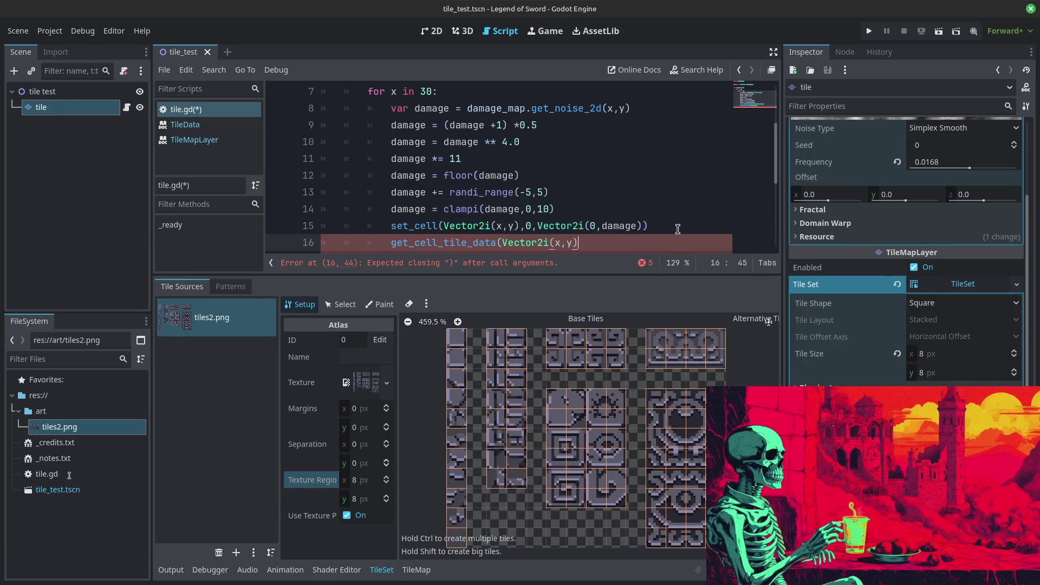
Declare 'var coord := Vector2i(x,y)' at the top of the inner loop body.
scroll(566, 154, "up", 1)
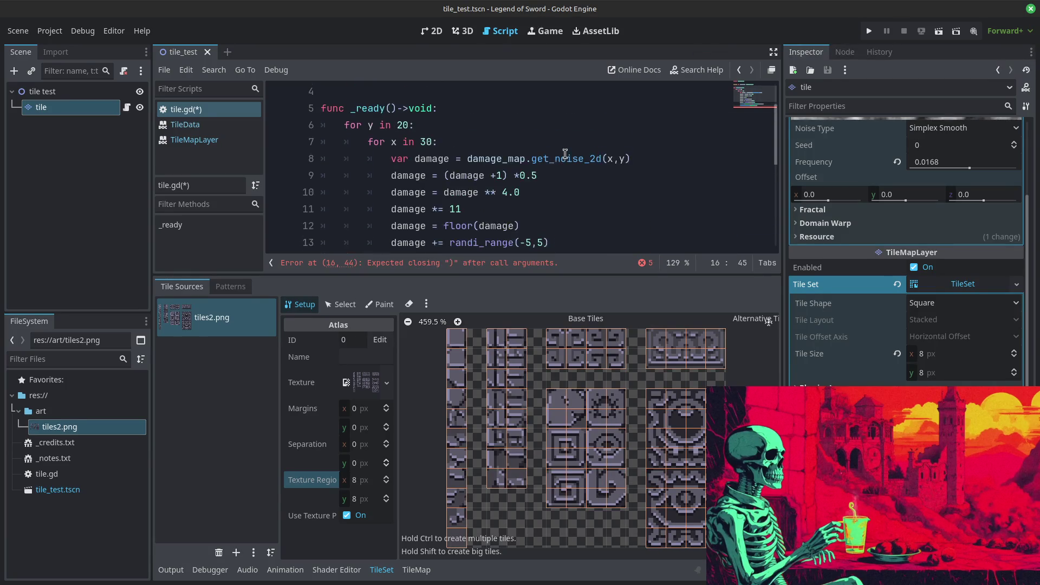
left_click(494, 143)
key("Return")
type("var coord := Vector2i")
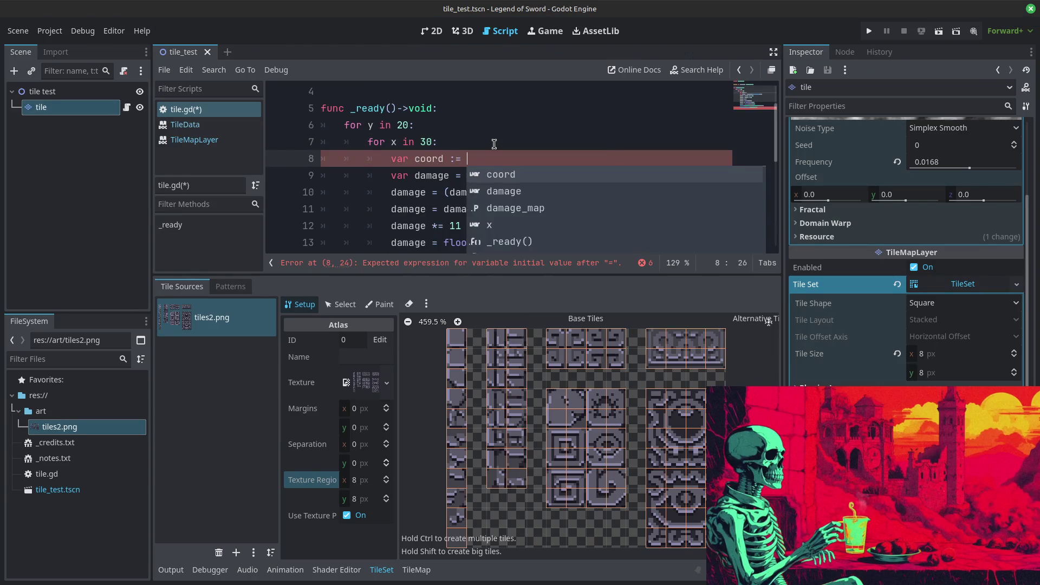
type("(x,y)")
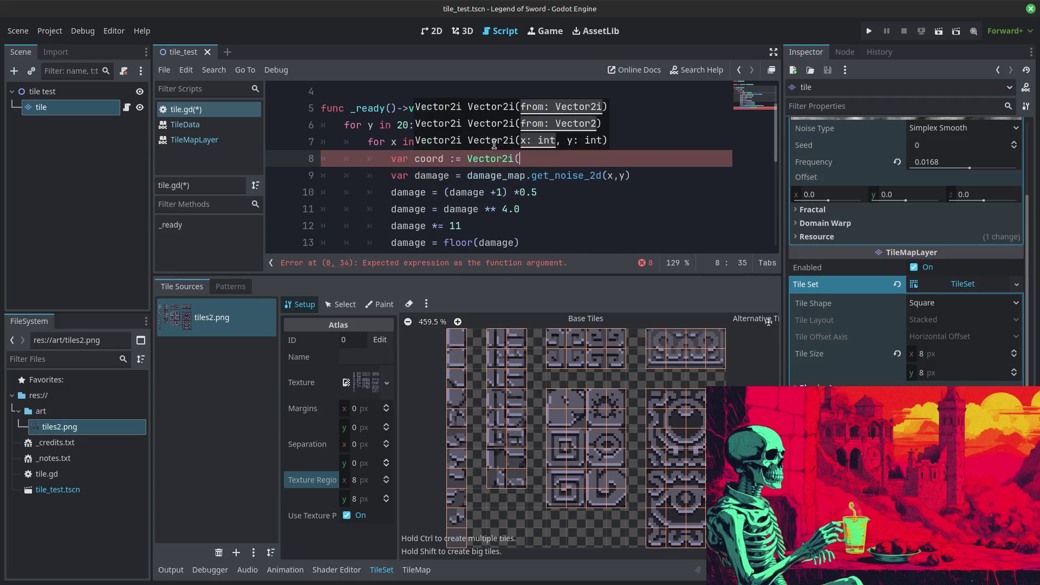
scroll(495, 143, "down", 2)
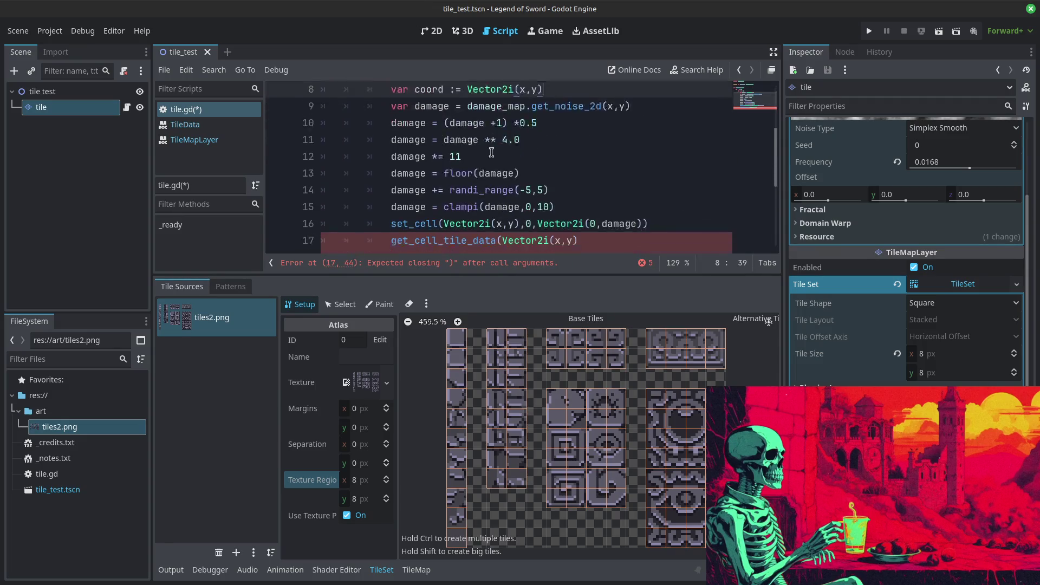
Replace the Vector2i(x,y) arguments of set_cell and get_cell_tile_data with coord.
left_click_drag(460, 191, 518, 191)
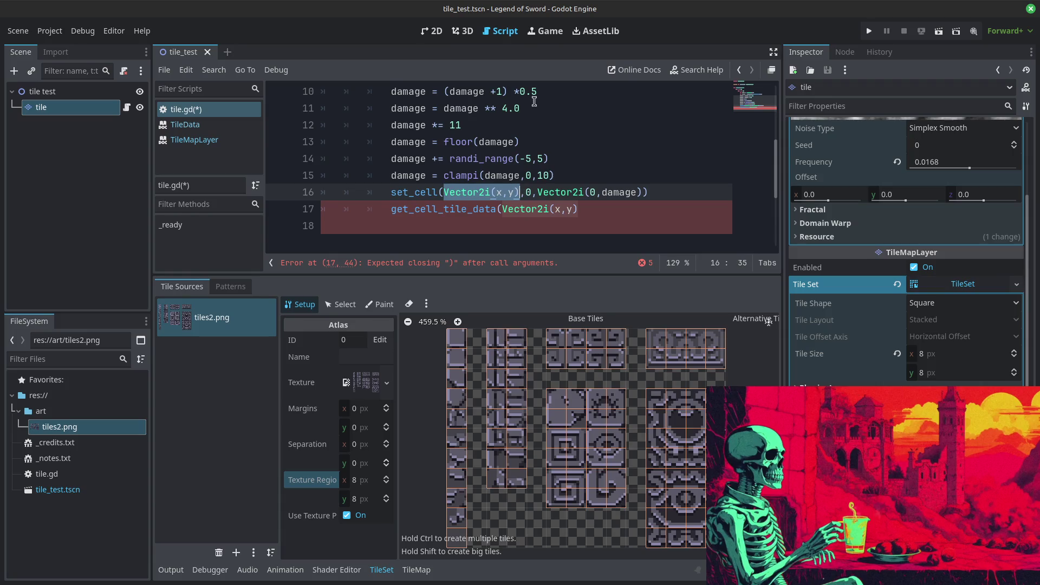
type("coord")
left_click(557, 96)
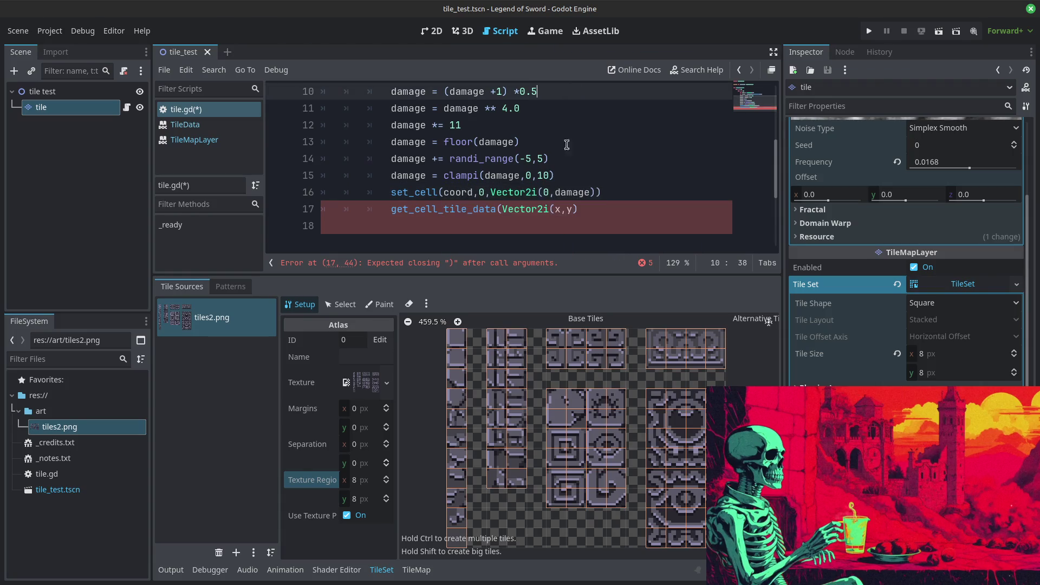
left_click_drag(503, 208, 579, 208)
type("coord")
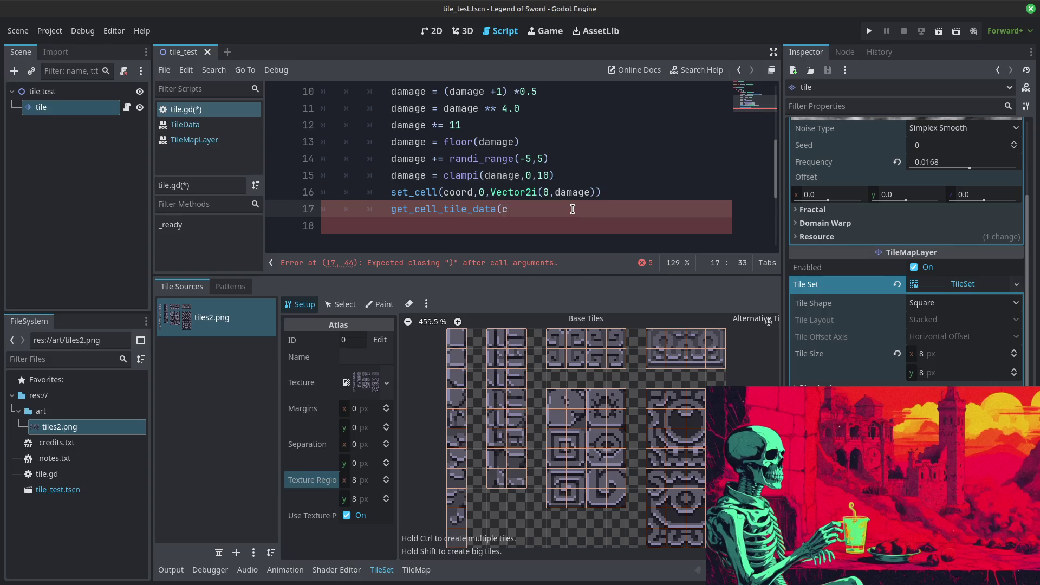
type(",")
key("BackSpace")
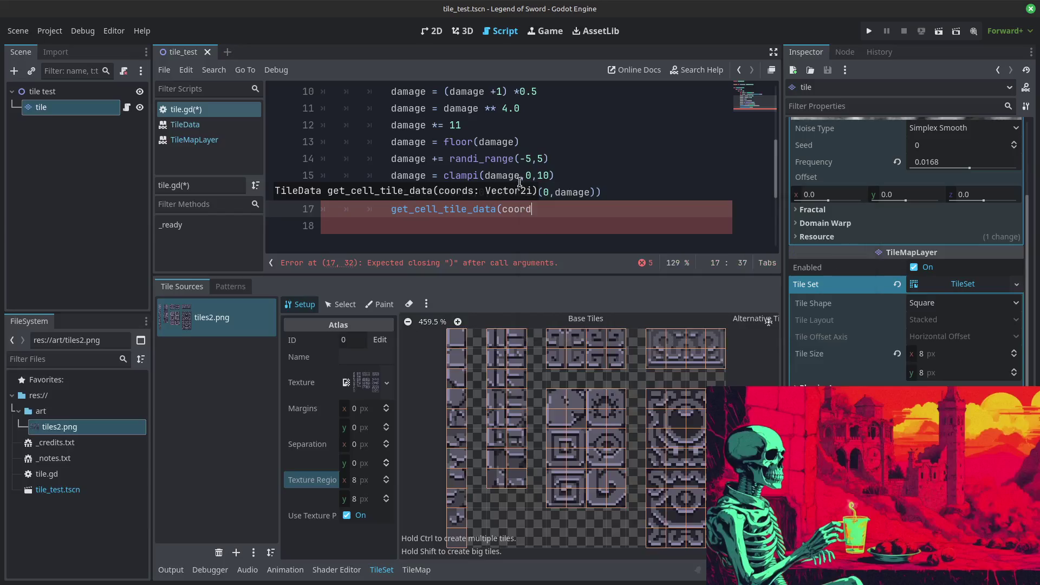
type(")")
left_click(514, 159)
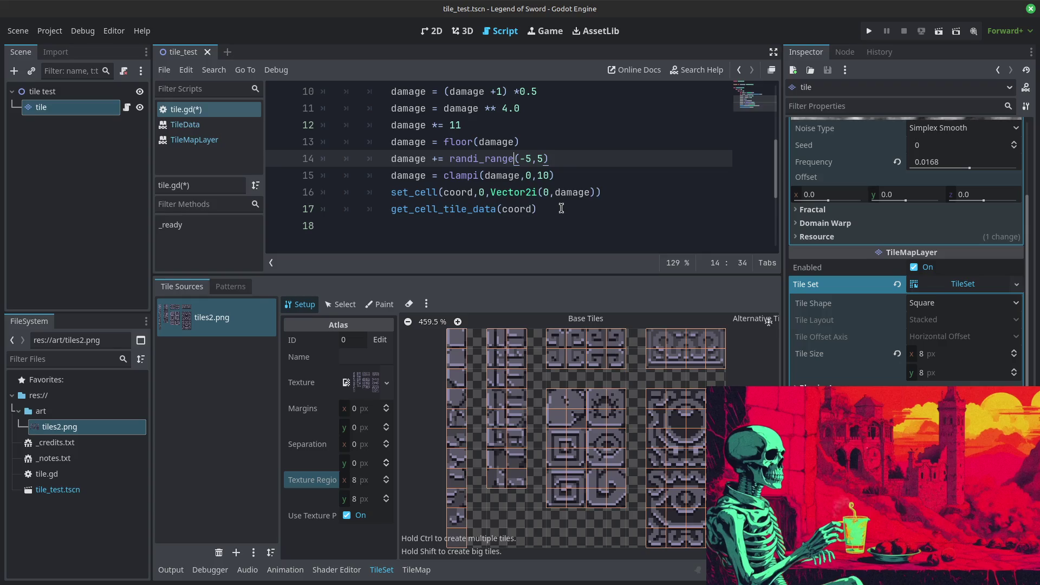
left_click(561, 209)
Make line 17 set the tile data's flip_h to randi_range(0,1).
type(".")
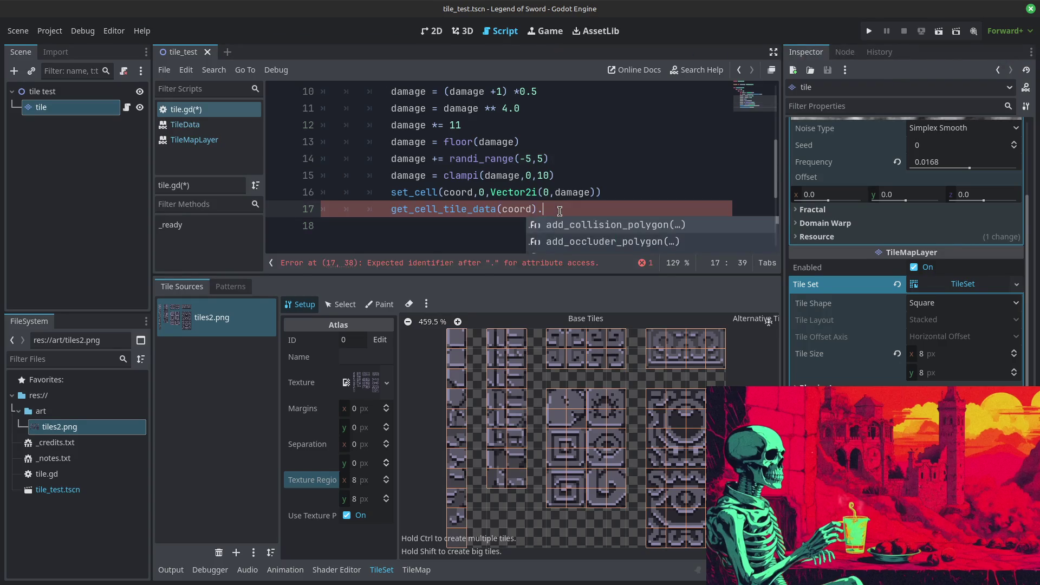
scroll(563, 213, "down", 3)
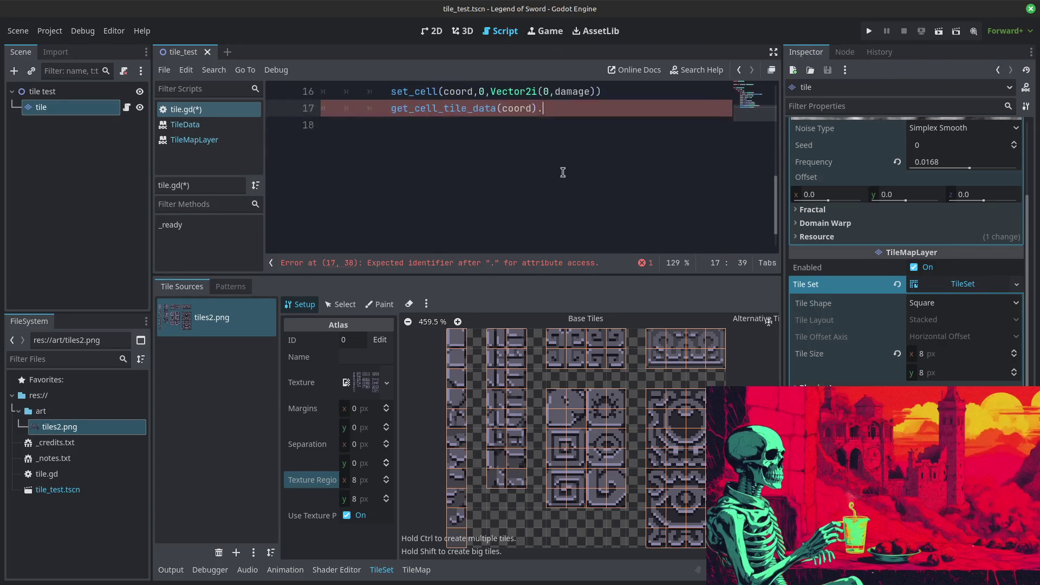
type(".")
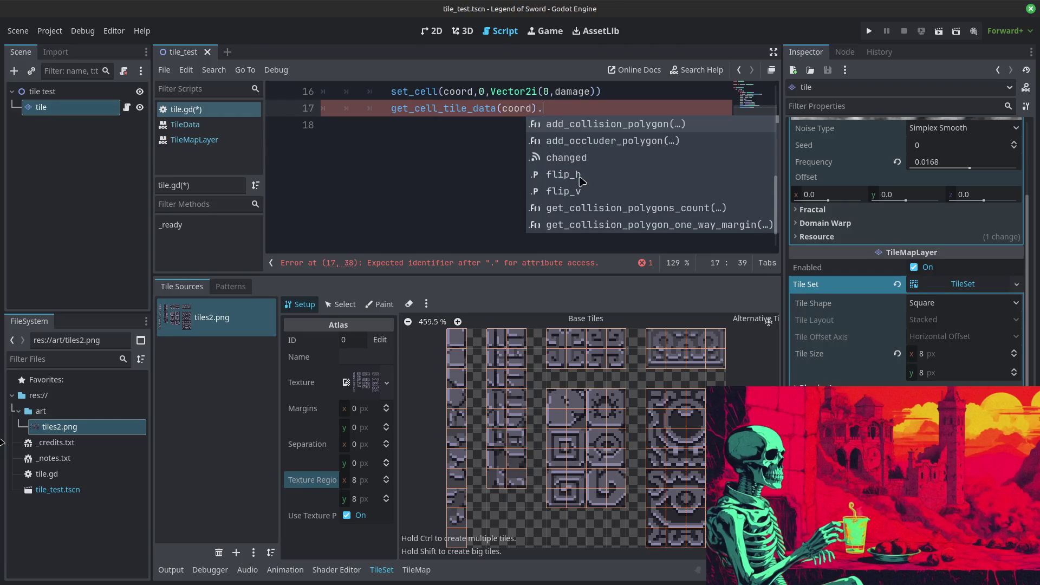
left_click(582, 181)
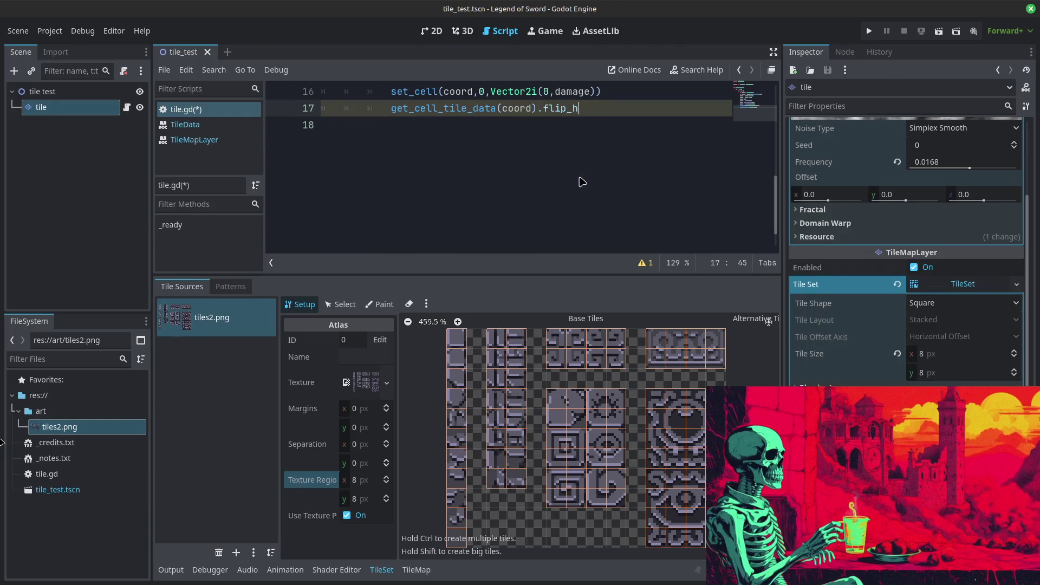
scroll(591, 126, "up", 1)
type("= randi")
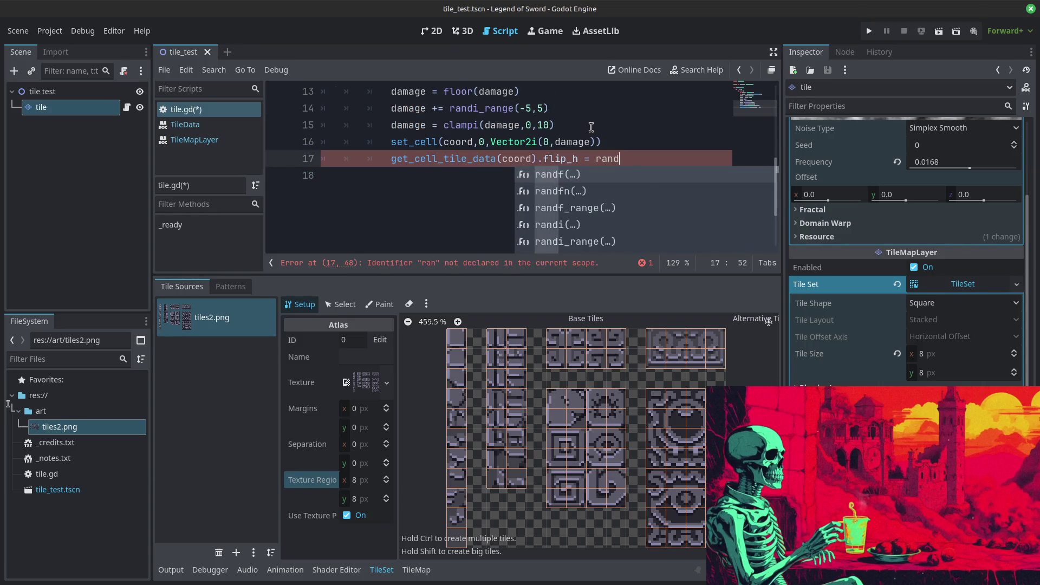
key("Return")
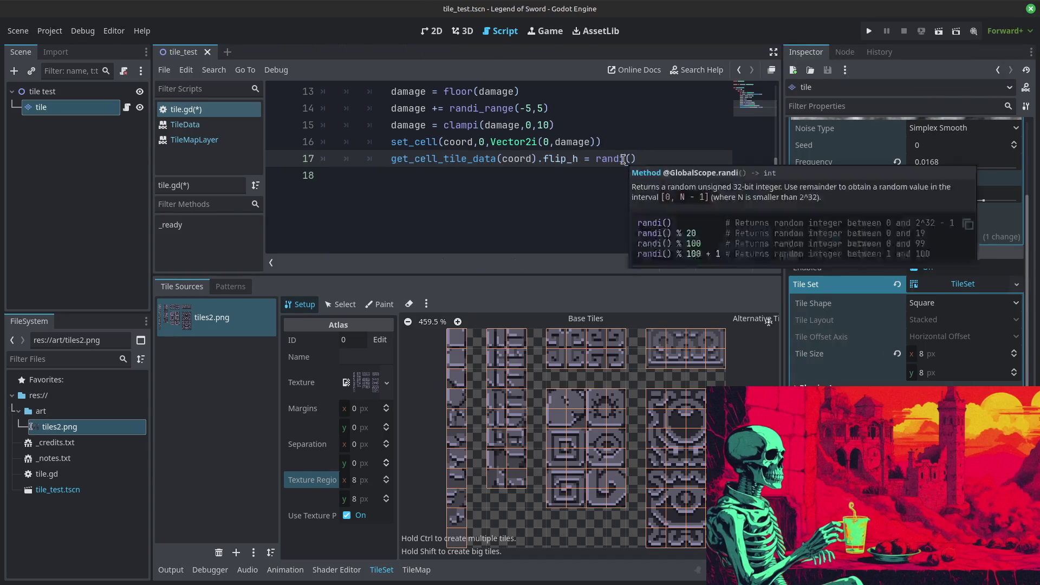
type("_range")
key("Return")
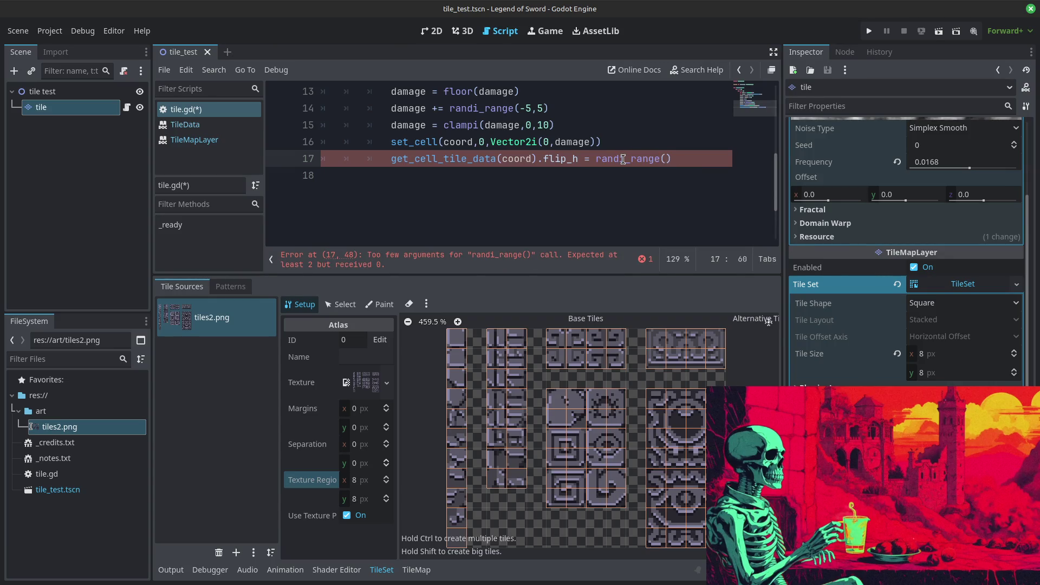
type("0,1)")
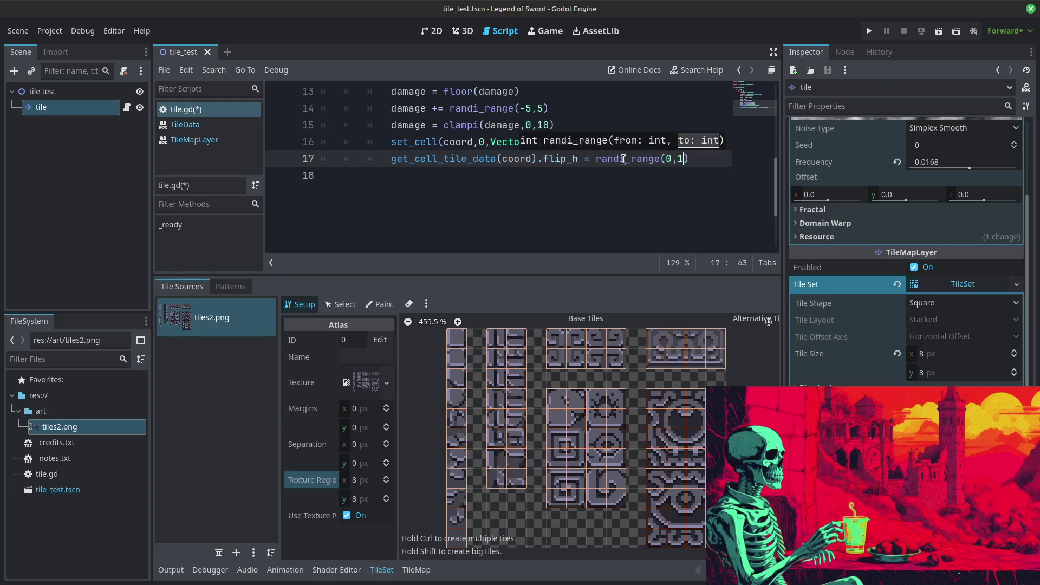
type(" == 1")
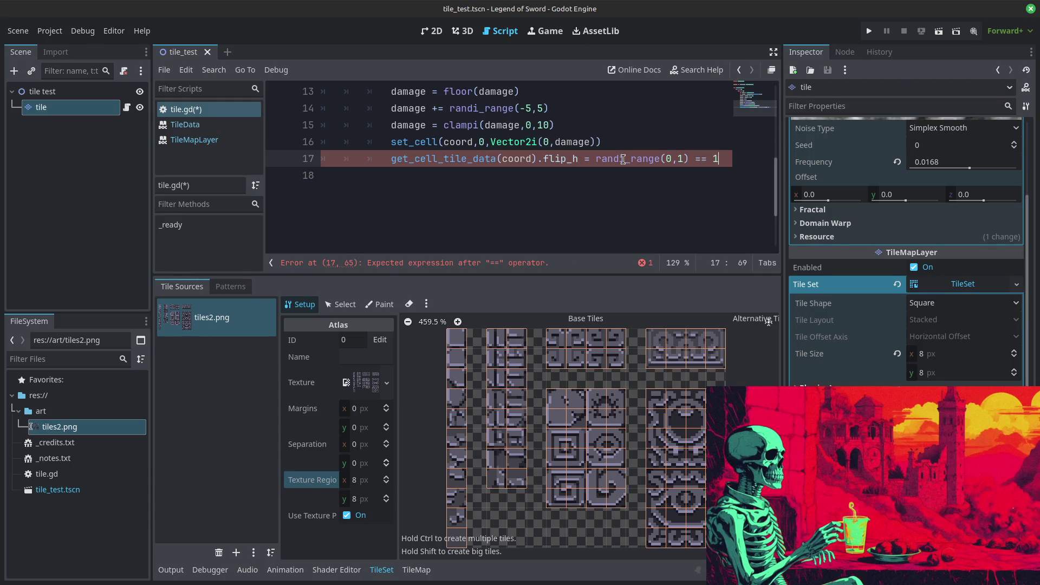
key("BackSpace")
key("BackSpace")
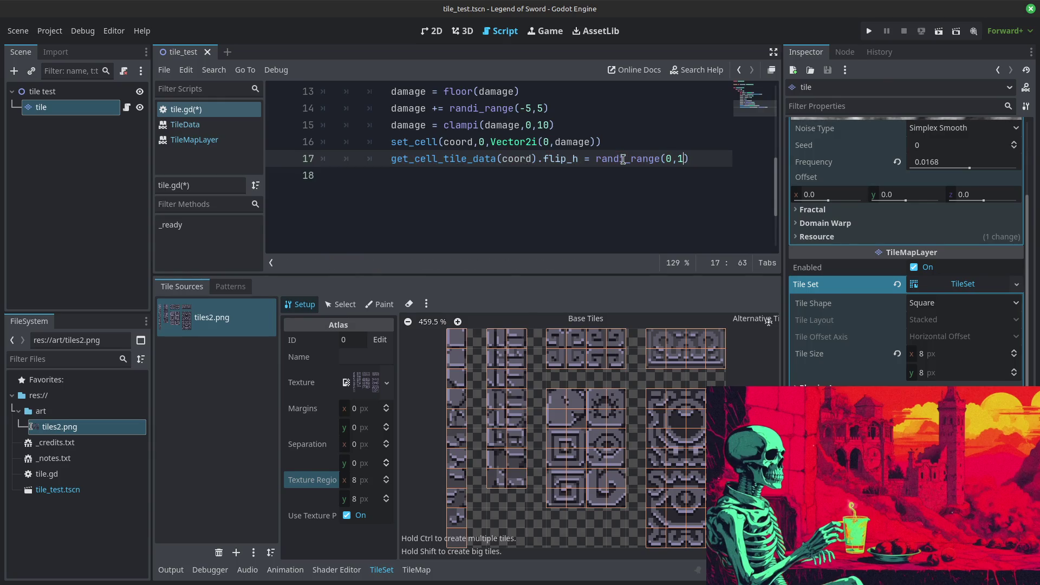
right_click(198, 110)
Save tile.gd, test-run it, then set the flip value to true and run again.
left_click(212, 122)
left_click(869, 31)
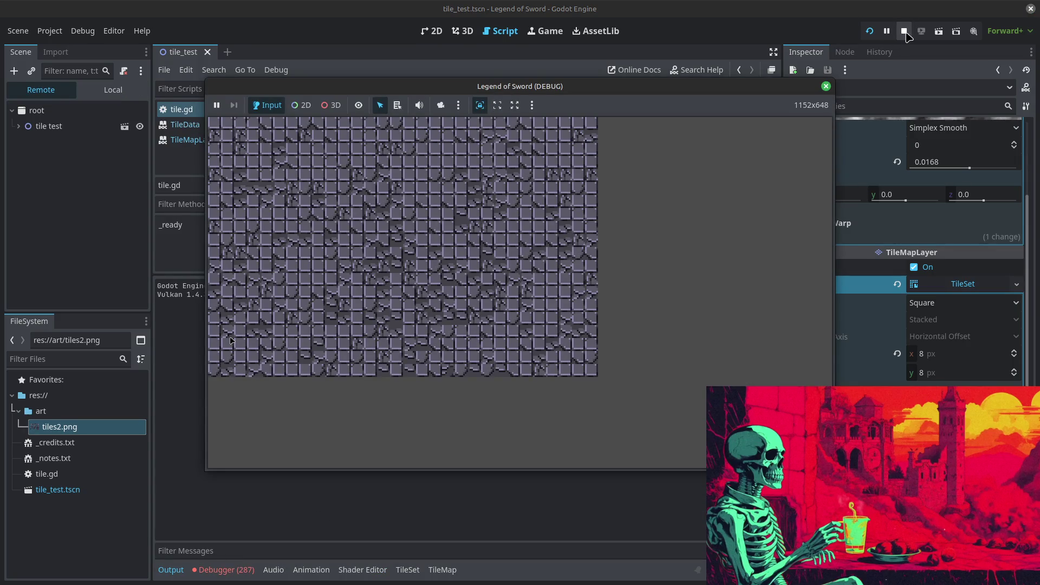
left_click(905, 31)
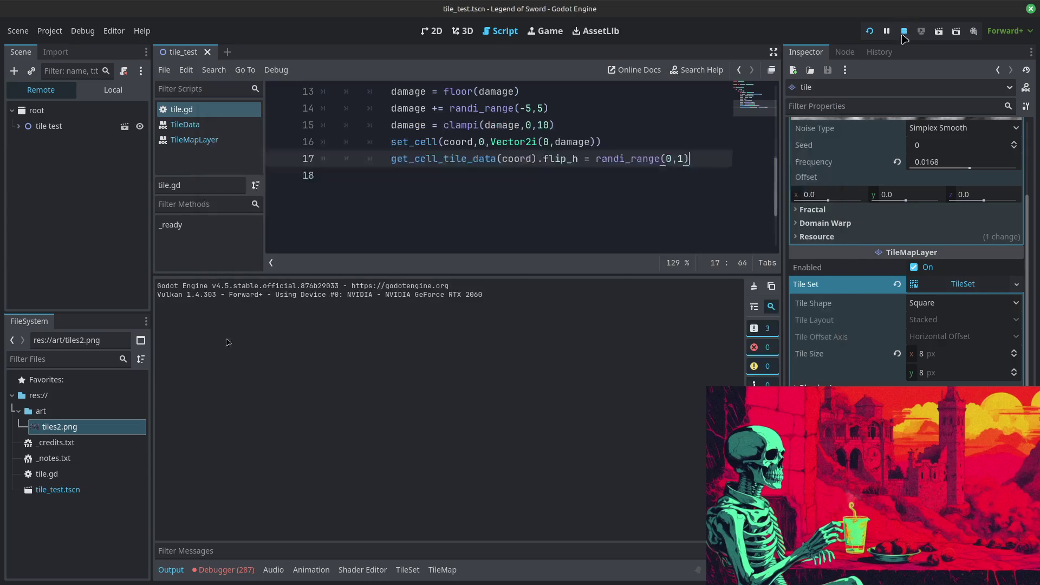
double_click(656, 159)
left_click_drag(656, 159, 689, 158)
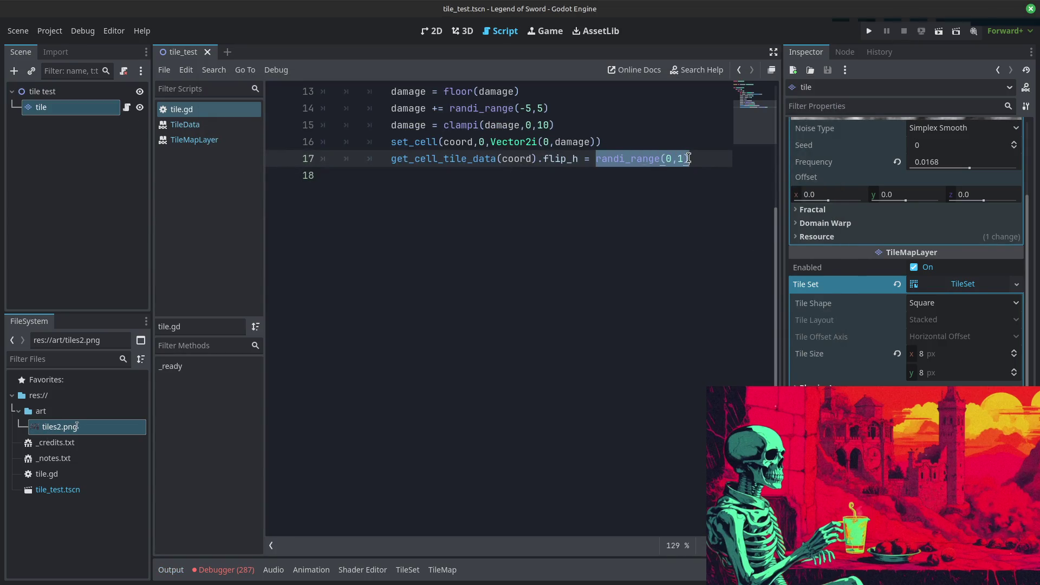
type("tru")
key("Return")
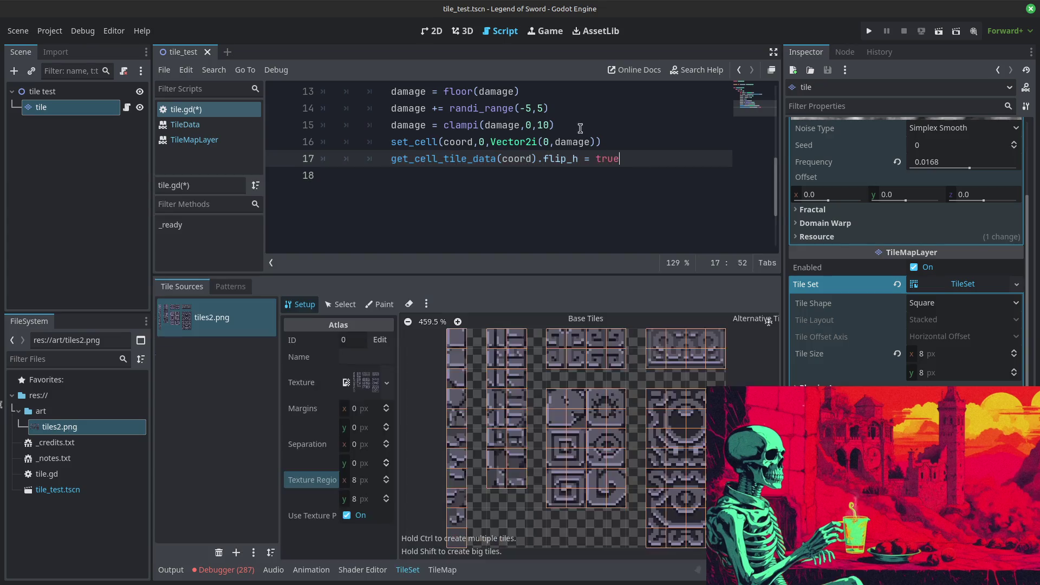
left_click(869, 31)
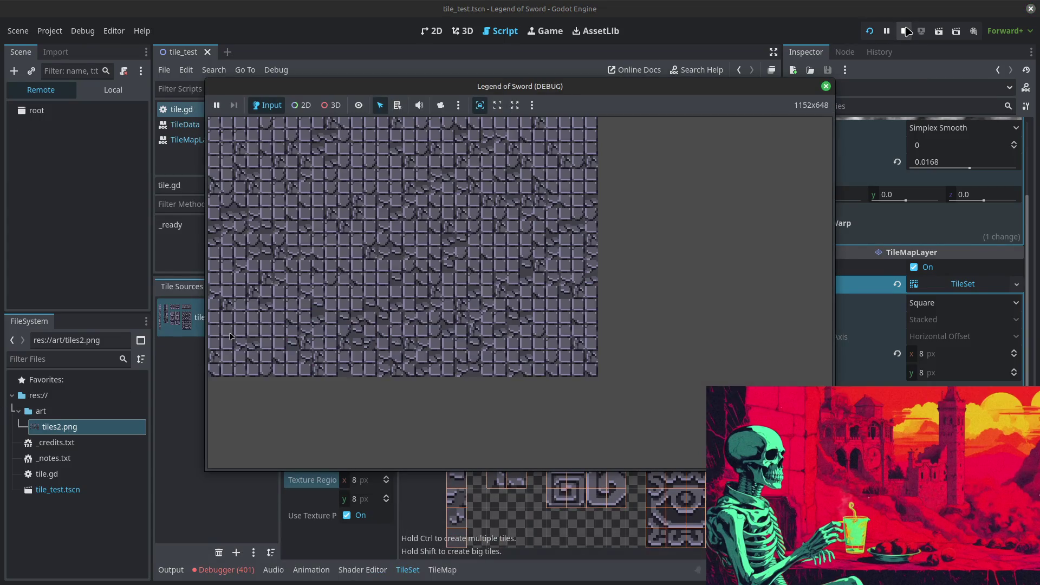
left_click(905, 31)
Change the flip value to false and test-run the game.
double_click(607, 158)
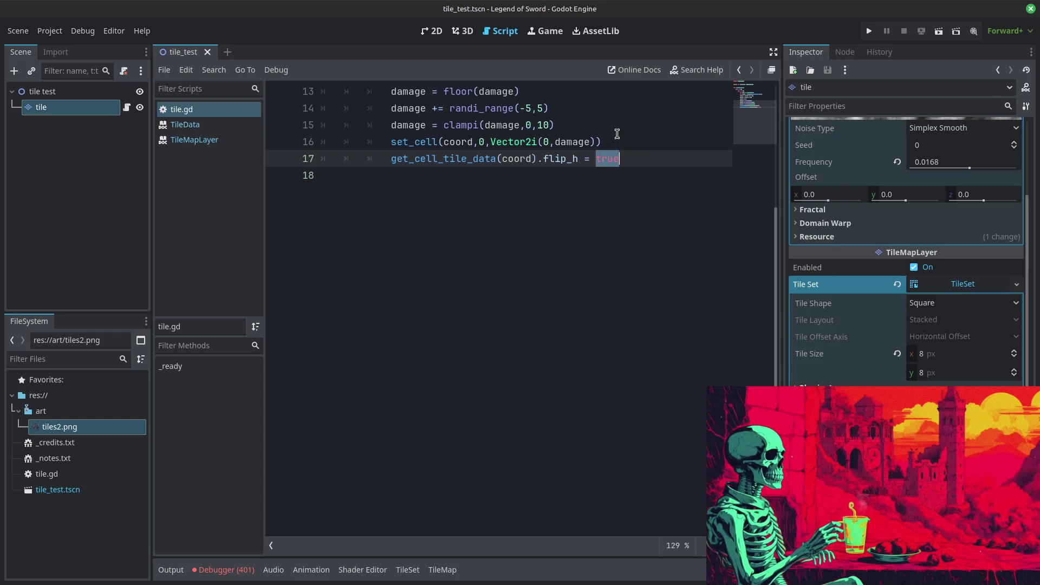
type("fals")
key("Return")
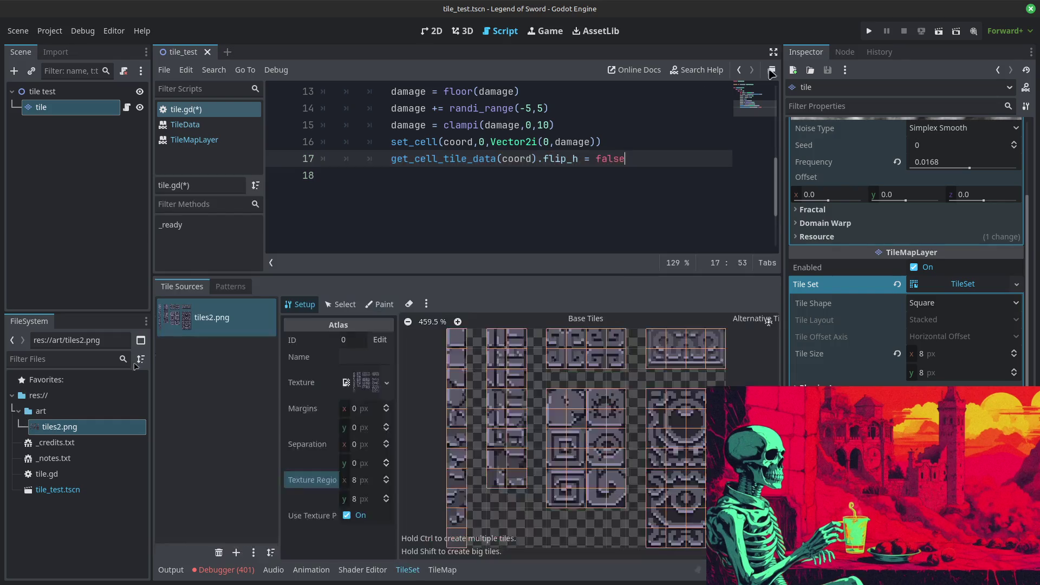
left_click(878, 33)
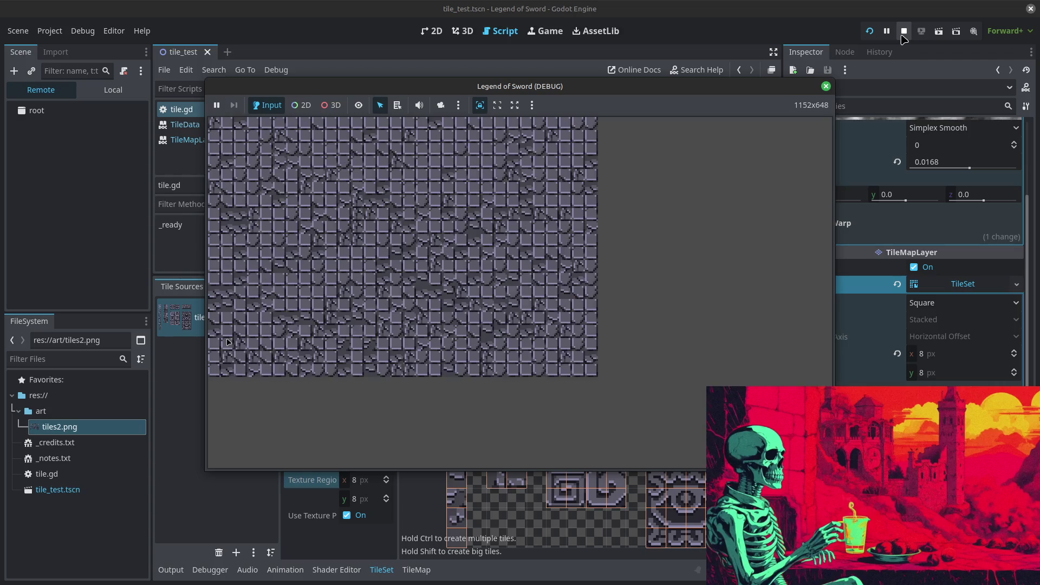
left_click(903, 34)
Change line 17 to set flip_v = true, test-run, and open the TileData docs.
scroll(544, 203, "up", 4)
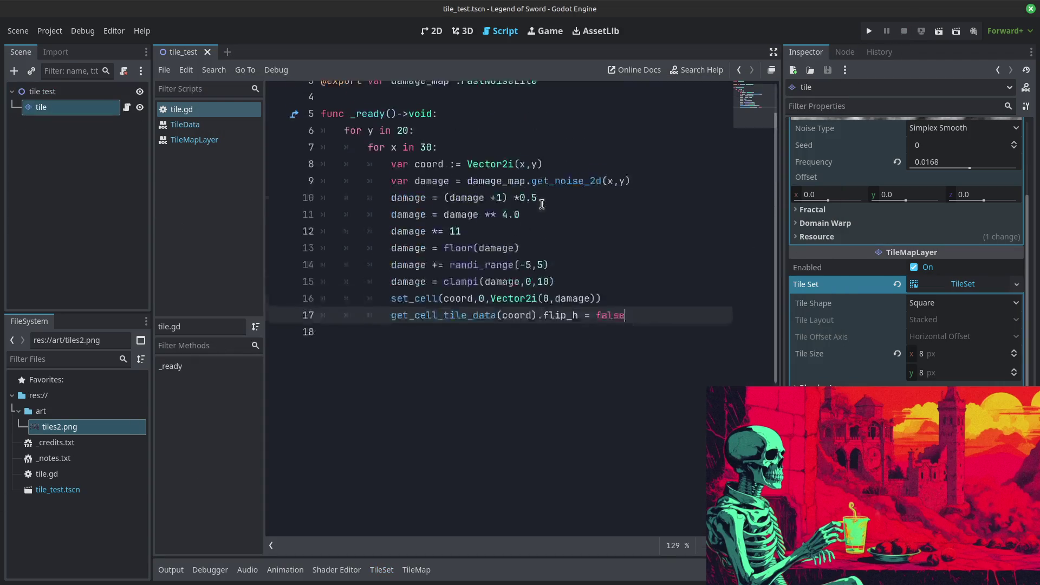
scroll(544, 204, "down", 2)
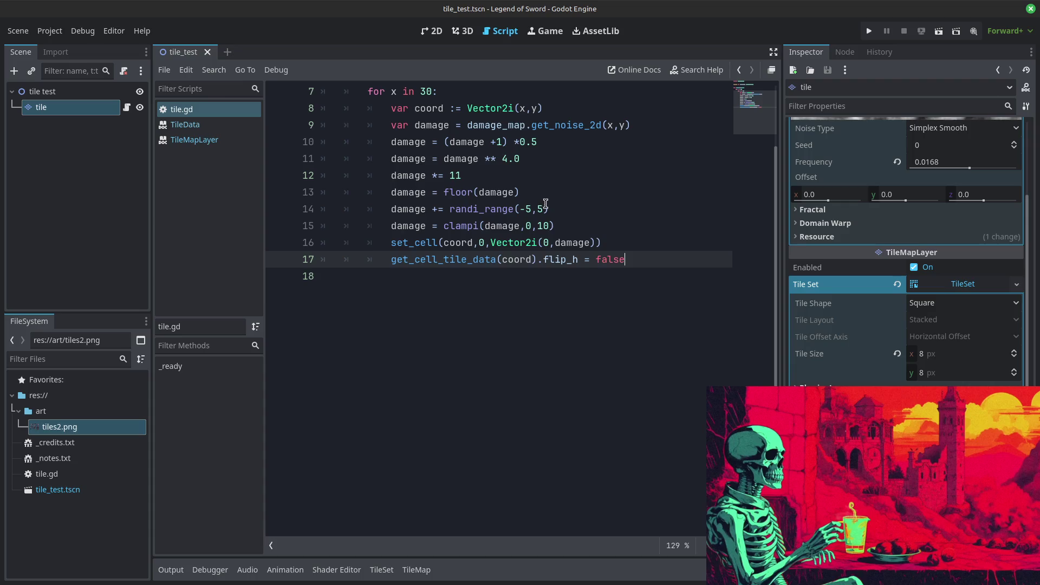
left_click_drag(579, 260, 572, 260)
type("v")
double_click(610, 159)
type("true")
left_click(639, 125)
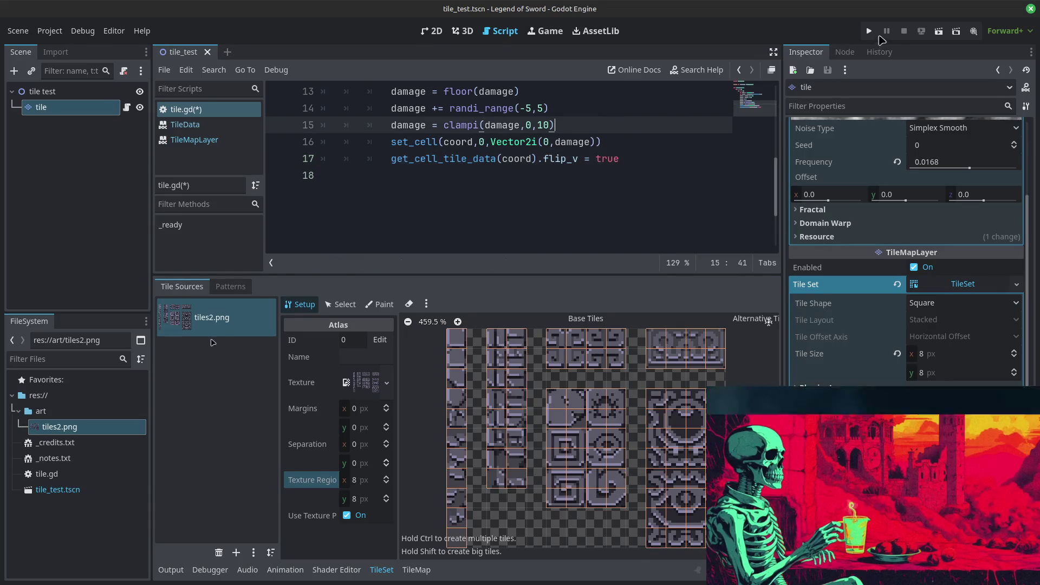
left_click(870, 32)
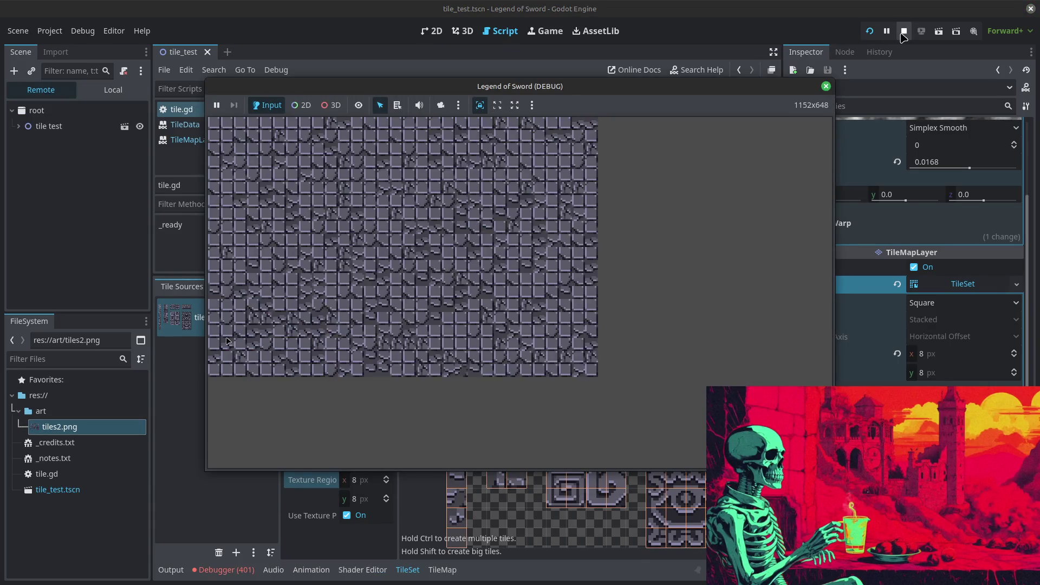
left_click(904, 31)
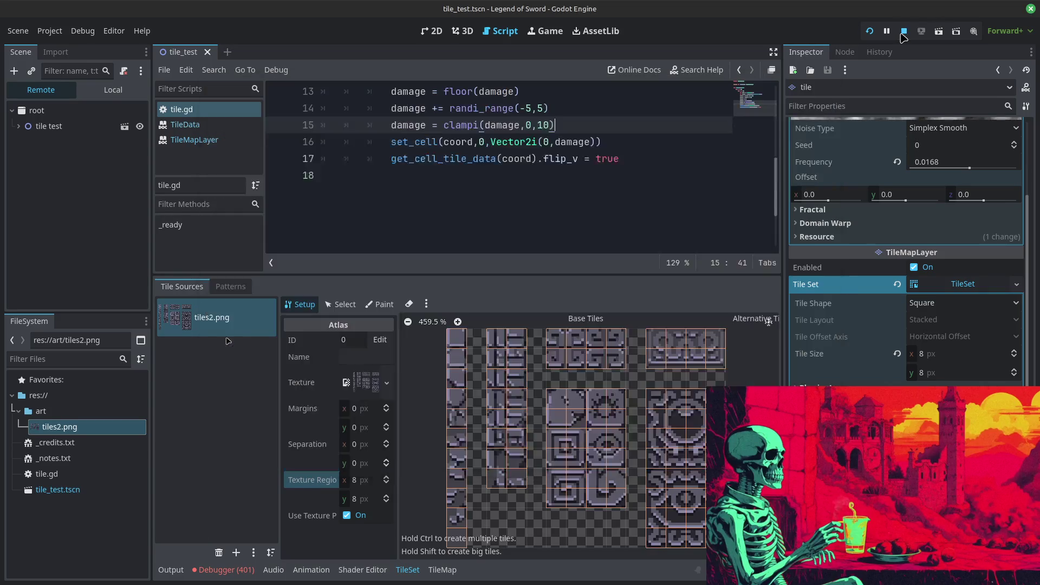
scroll(624, 175, "up", 2)
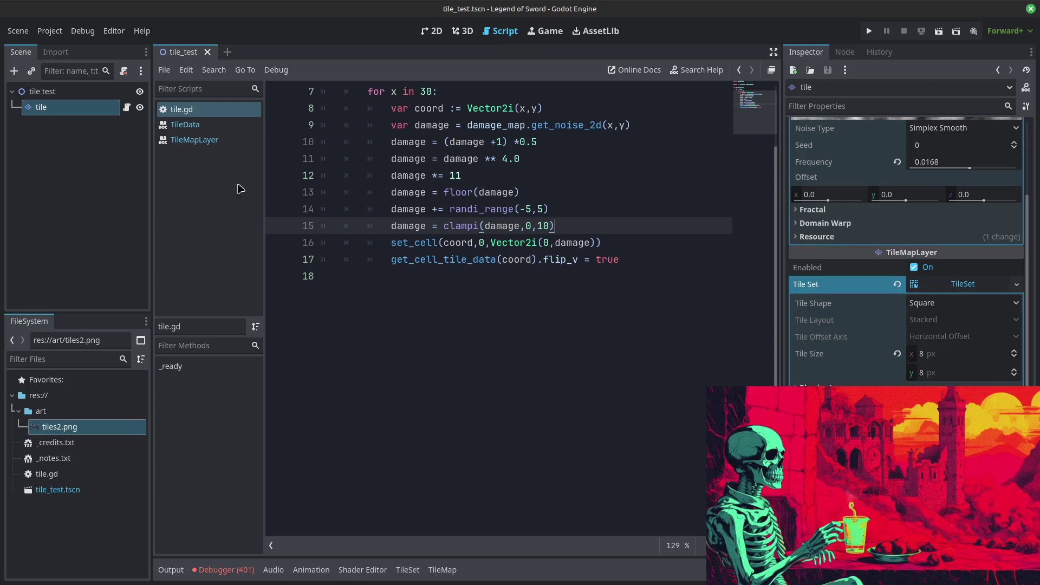
left_click(185, 124)
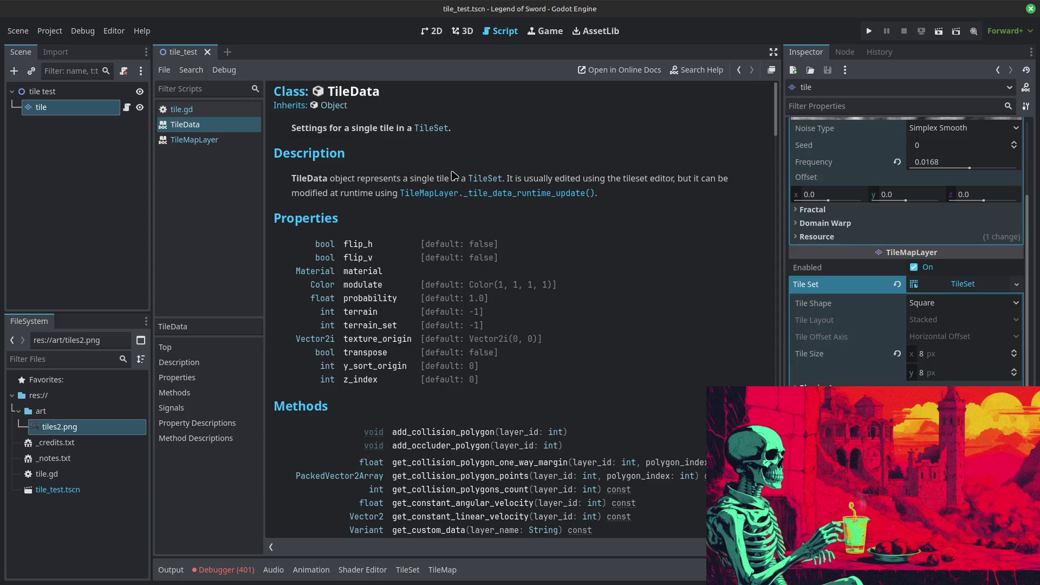
Copy the TileMapLayer._tile_data_runtime_update() reference and return to empty line 18 of tile.gd.
double_click(540, 192)
key("ctrl+c")
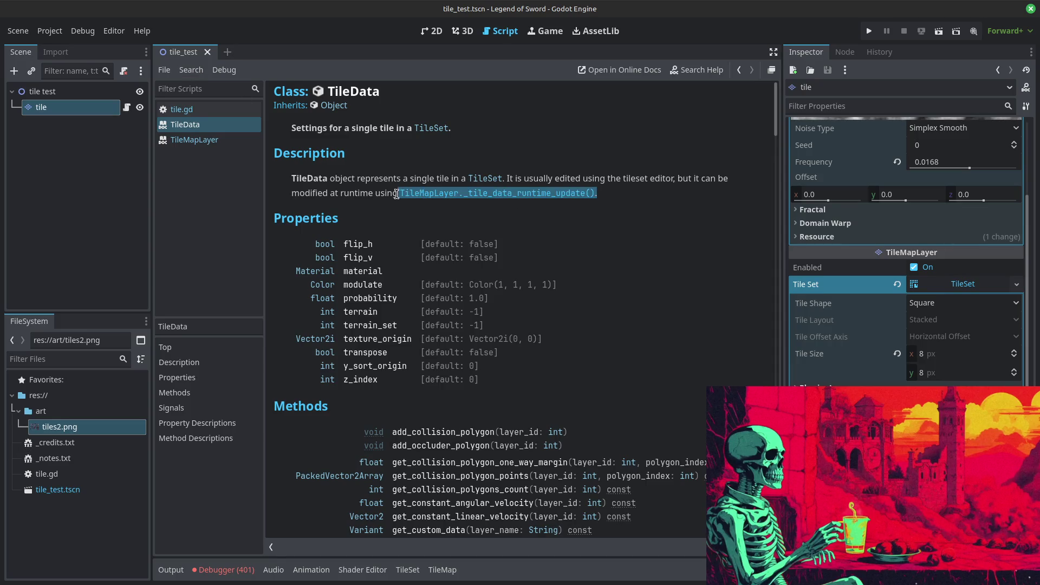
right_click(407, 197)
left_click(434, 202)
left_click(223, 110)
left_click(480, 276)
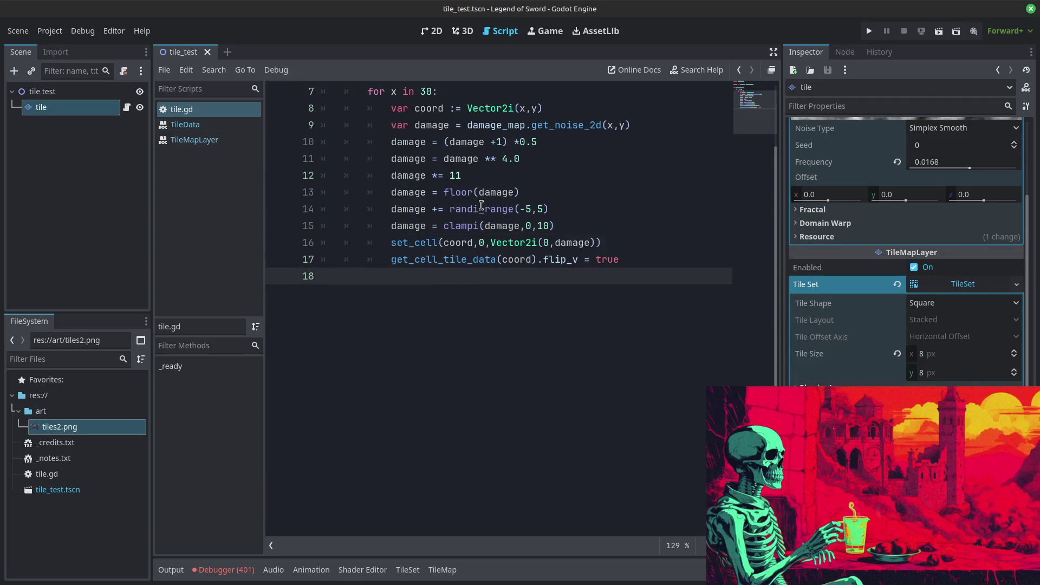
Paste the reference on line 18, stripping the 'TileMapLayer.' prefix and trailing dot.
key("Tab")
key("Tab")
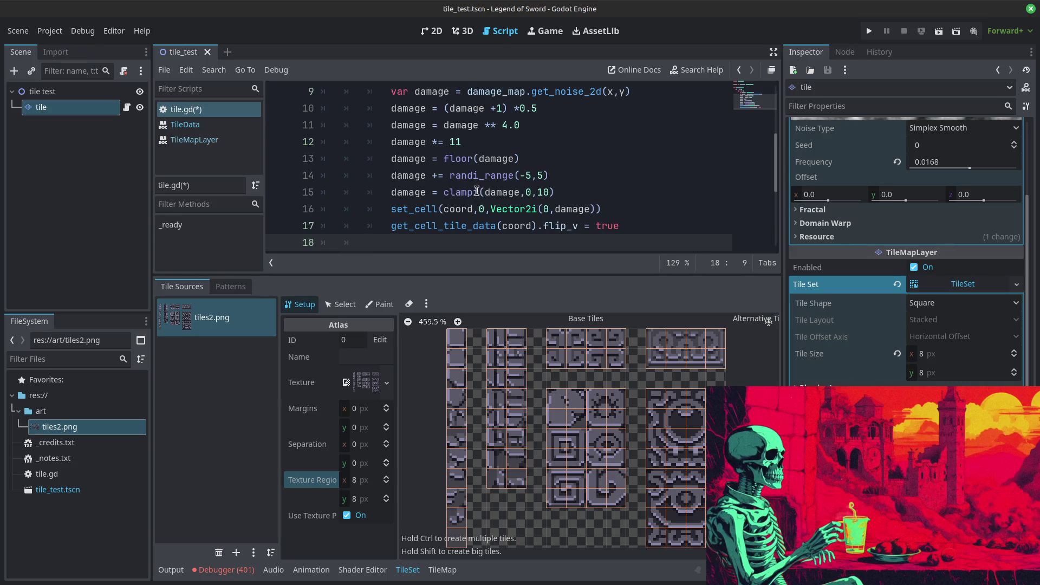
key("ctrl+v")
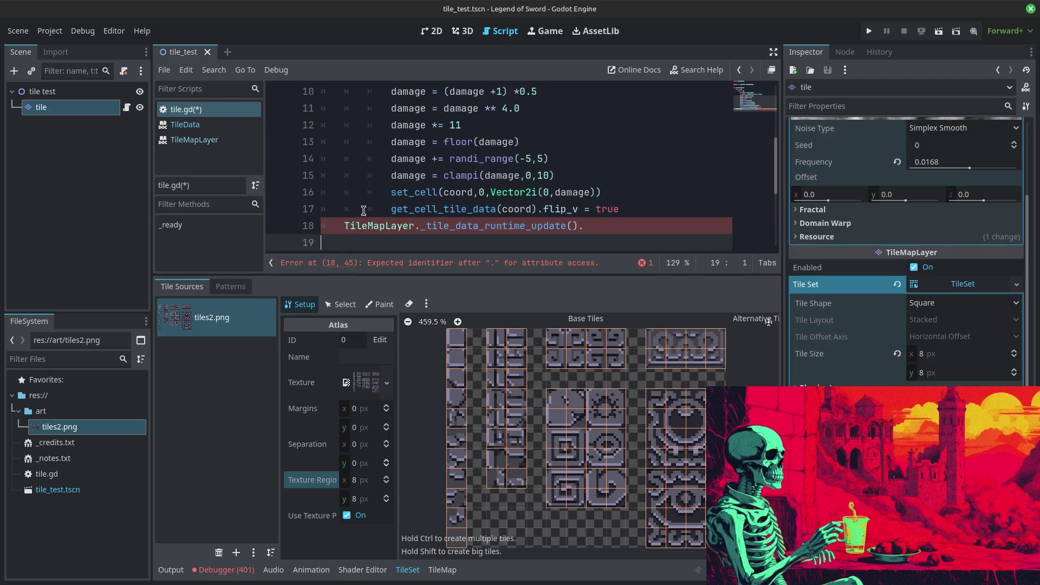
scroll(364, 210, "down", 1)
double_click(374, 175)
scroll(394, 137, "up", 4)
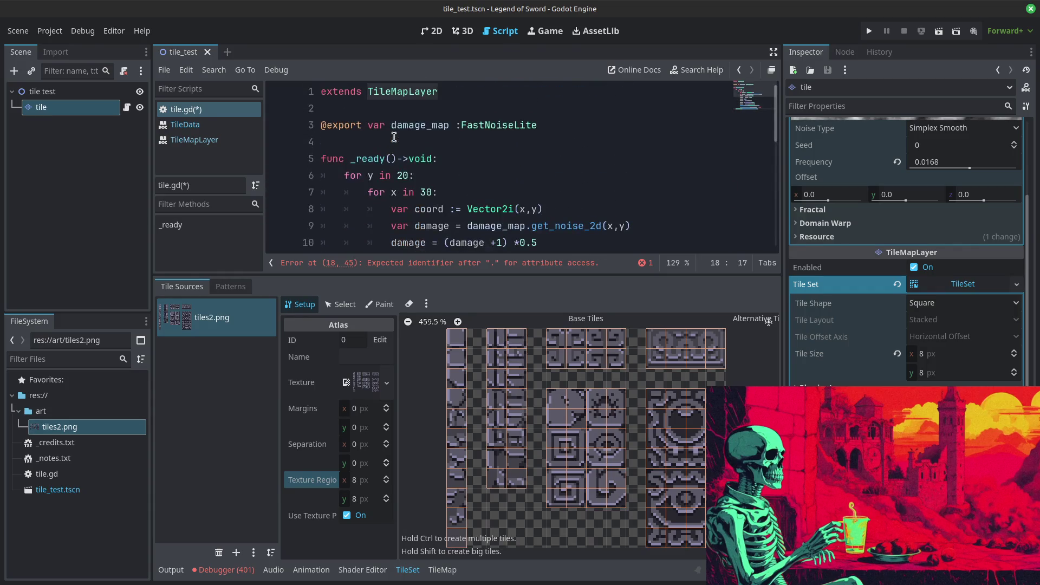
scroll(394, 137, "down", 4)
key("Delete")
key("Delete")
left_click(411, 165)
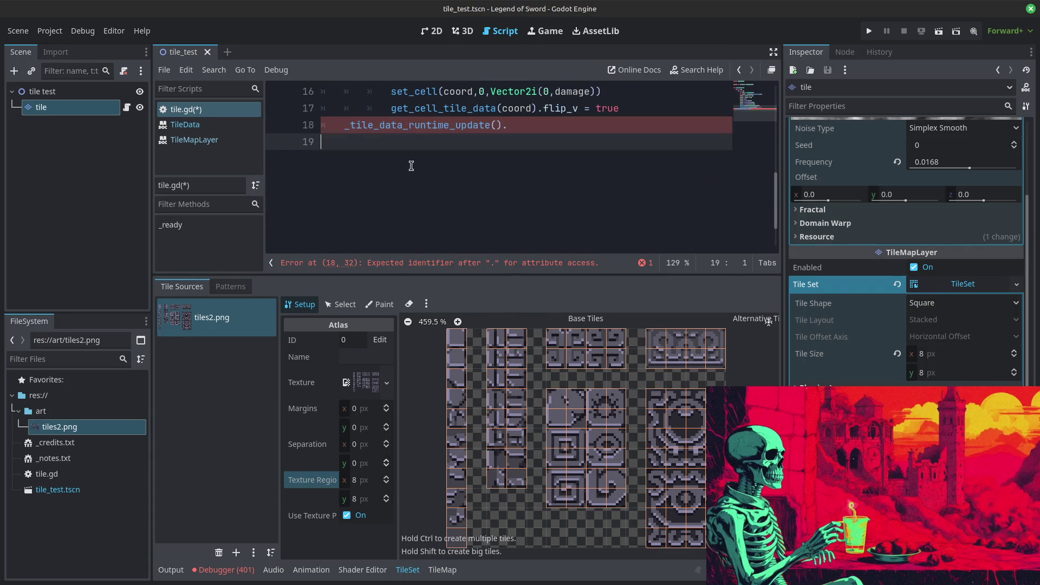
scroll(411, 166, "up", 1)
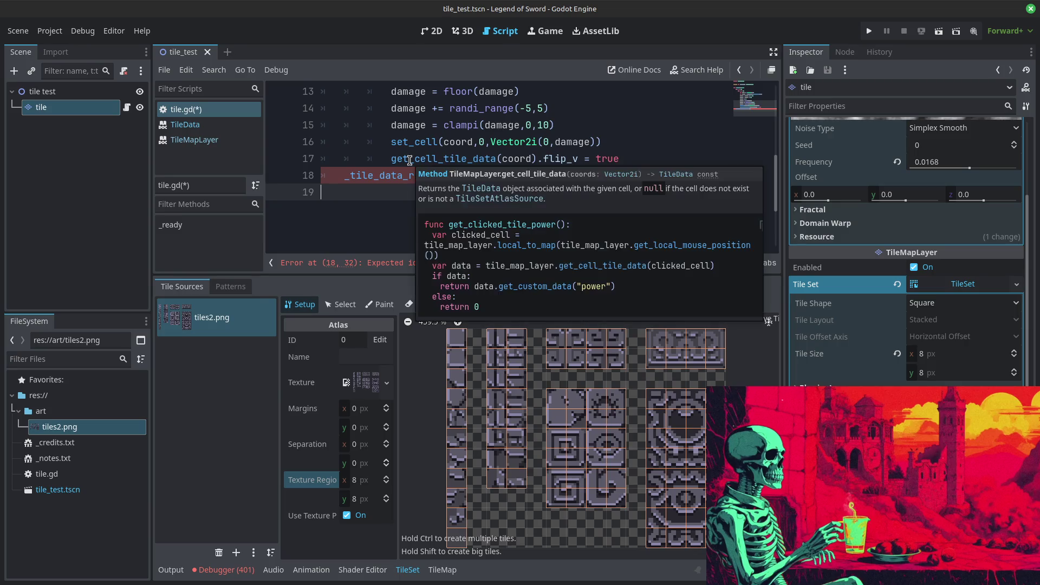
key("BackSpace")
key("BackSpace")
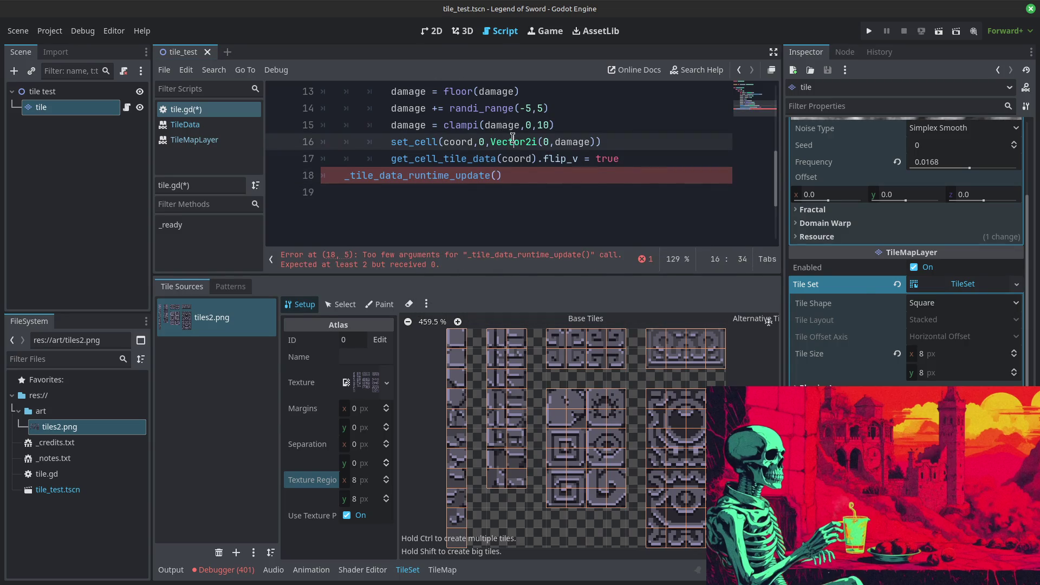
Indent the _tile_data_runtime_update call into the loop body.
left_click(488, 125)
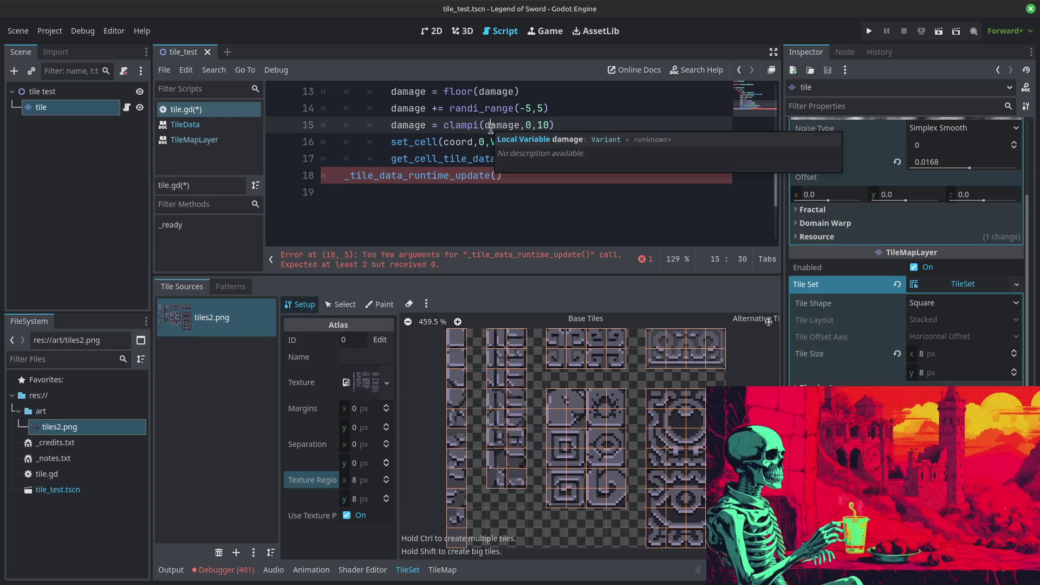
left_click(495, 175)
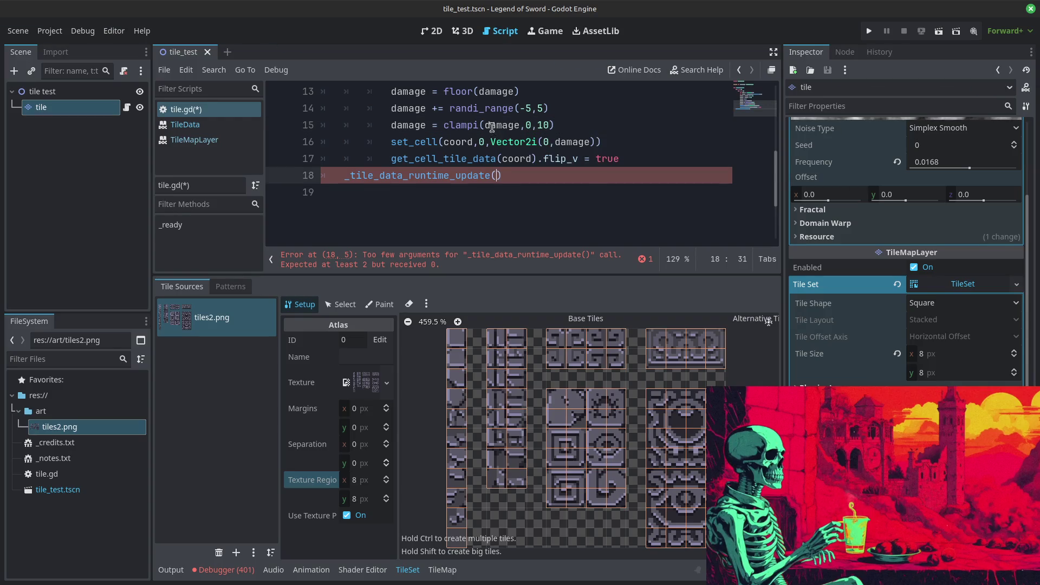
type(",")
mouse_move(485, 112)
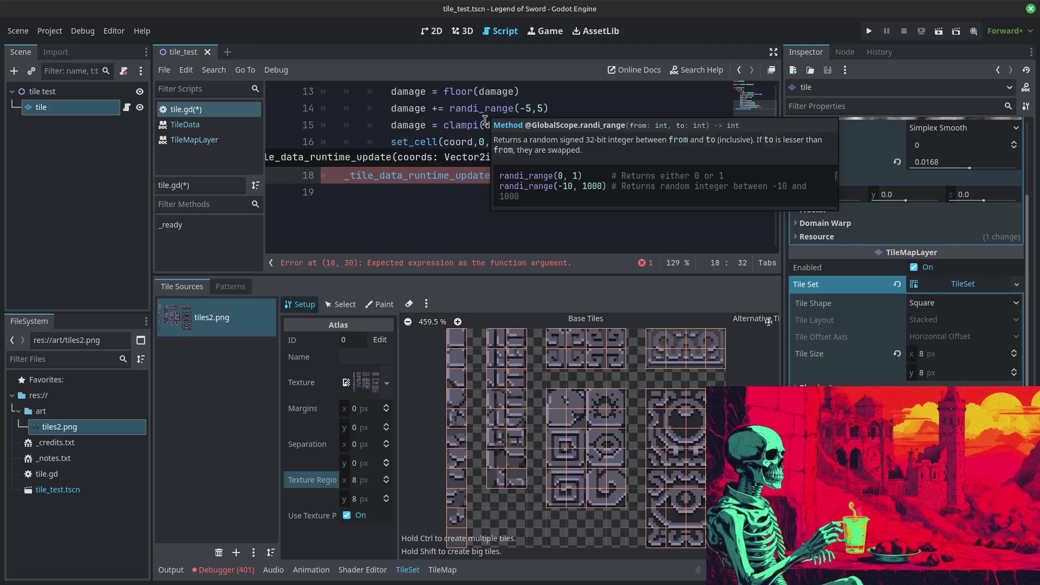
key("BackSpace")
key("Home")
key("Tab")
key("Tab")
Pass coord and get_cell_tile_data(coord) as the call's arguments, then run the game.
left_click(544, 175)
type("coord,")
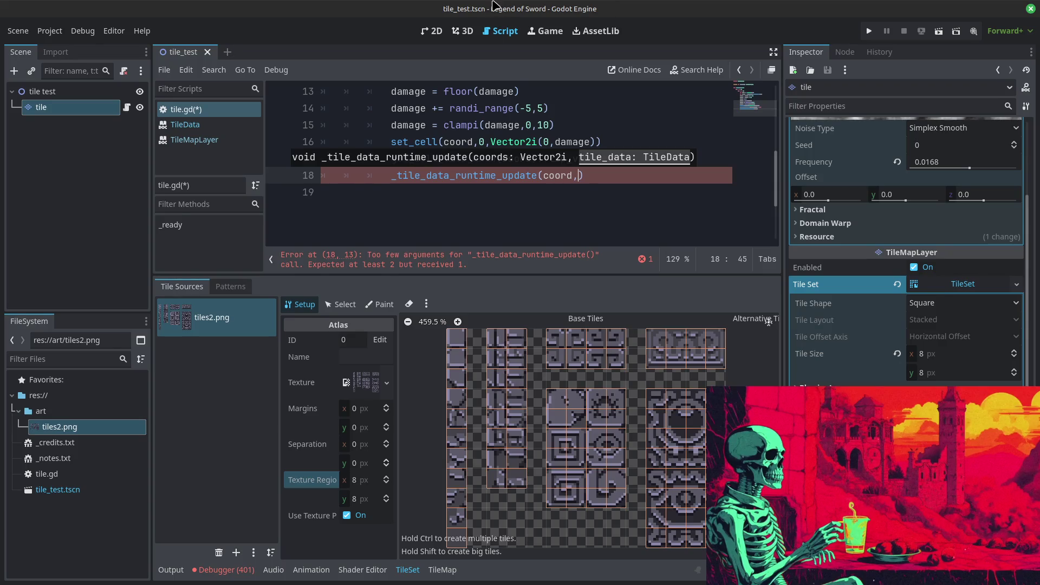
left_click(519, 201)
scroll(518, 202, "up", 1)
scroll(518, 202, "down", 1)
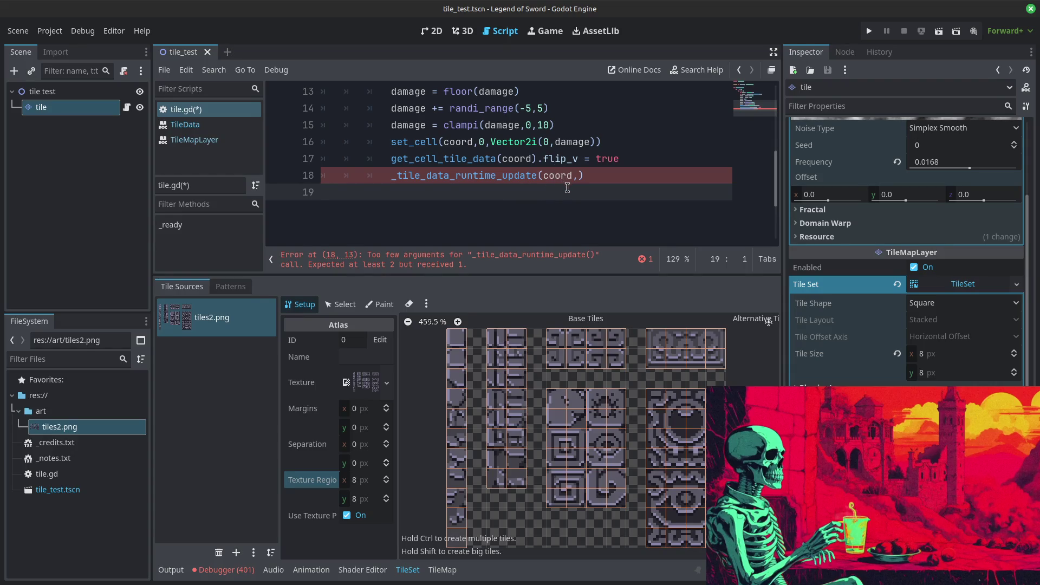
double_click(459, 161)
left_click_drag(458, 161, 537, 160)
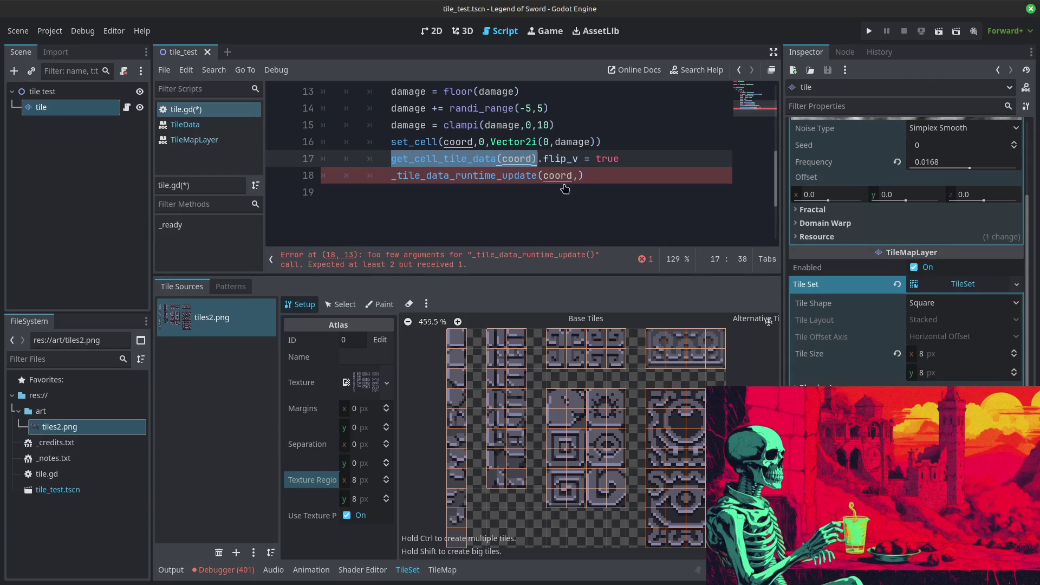
key("ctrl+c")
left_click(579, 175)
key("ctrl+v")
left_click(506, 216)
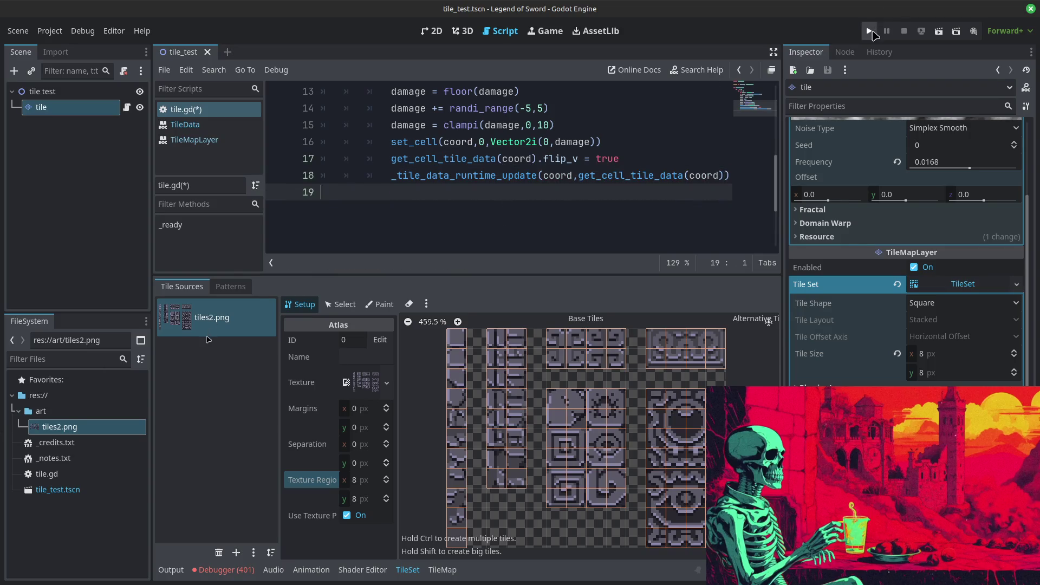
left_click(870, 32)
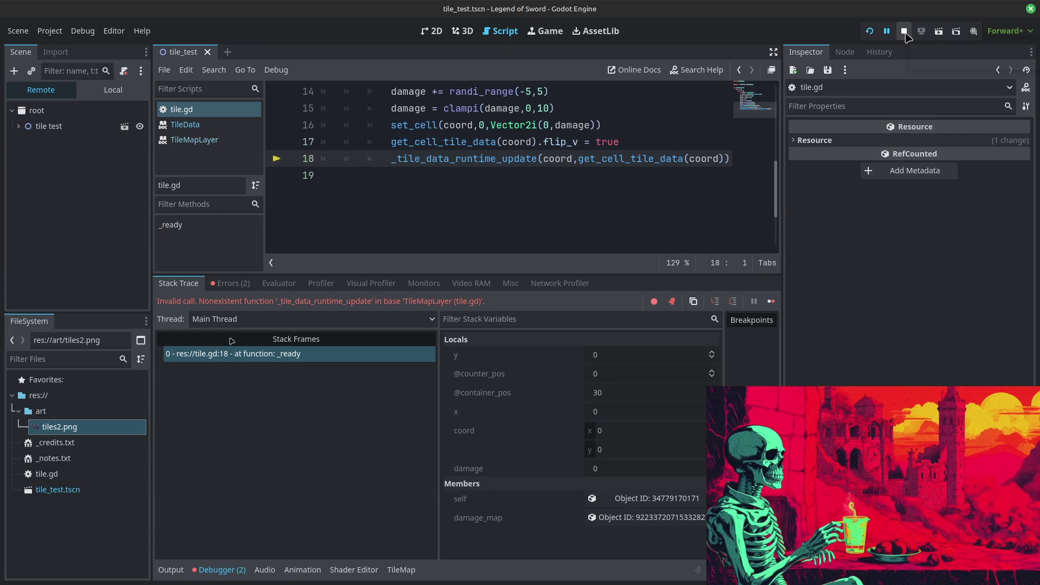
Read the TileData and TileMapLayer class references to look for _tile_data_runtime_update.
scroll(577, 187, "up", 1)
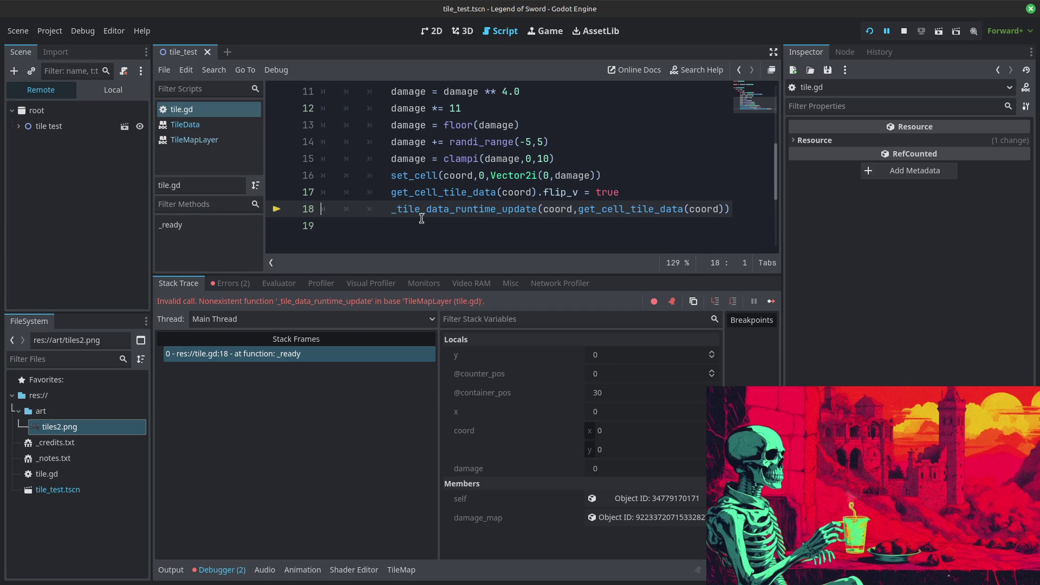
left_click(200, 129)
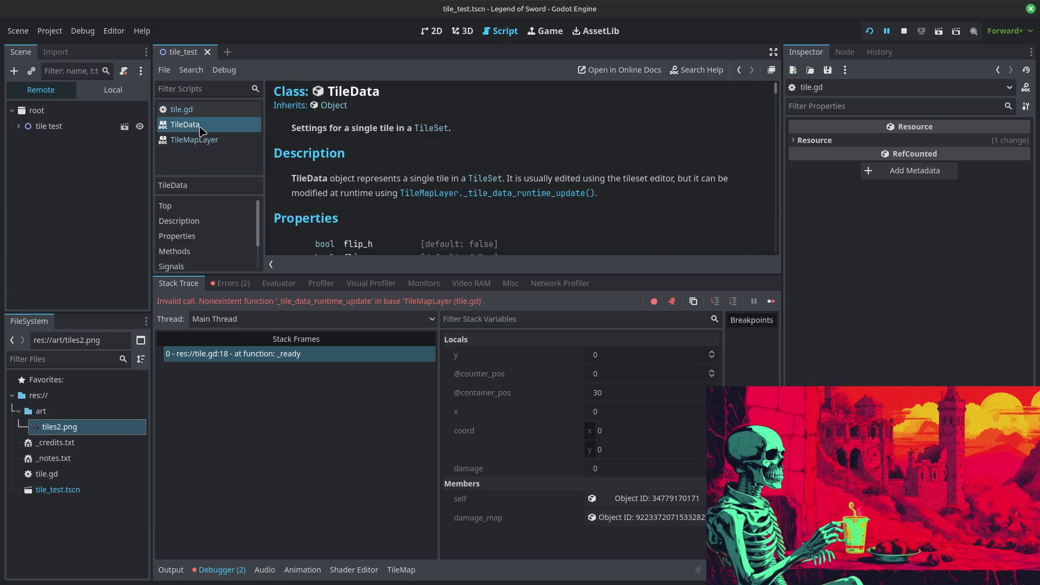
left_click(213, 140)
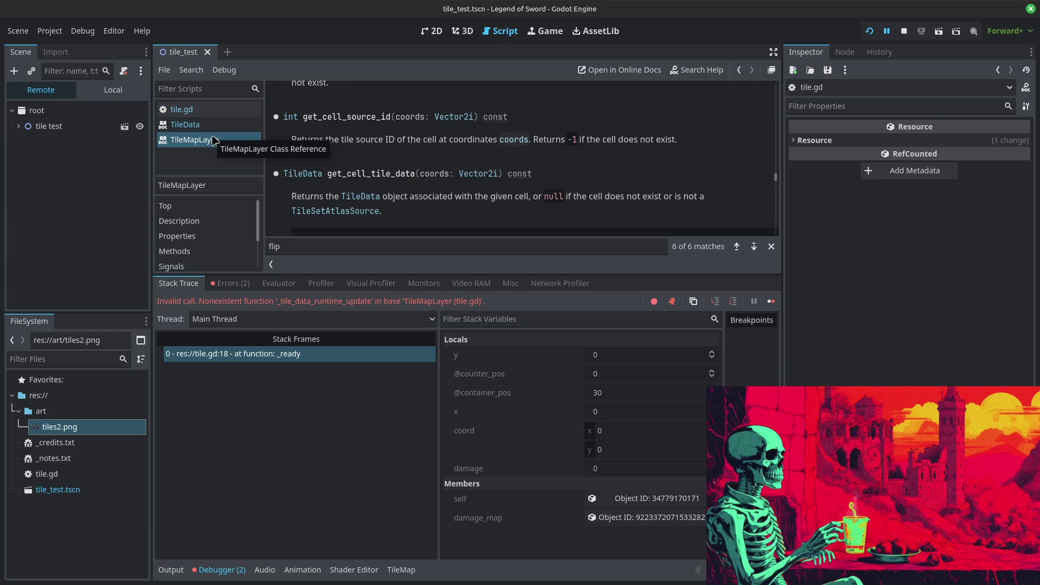
left_click(216, 125)
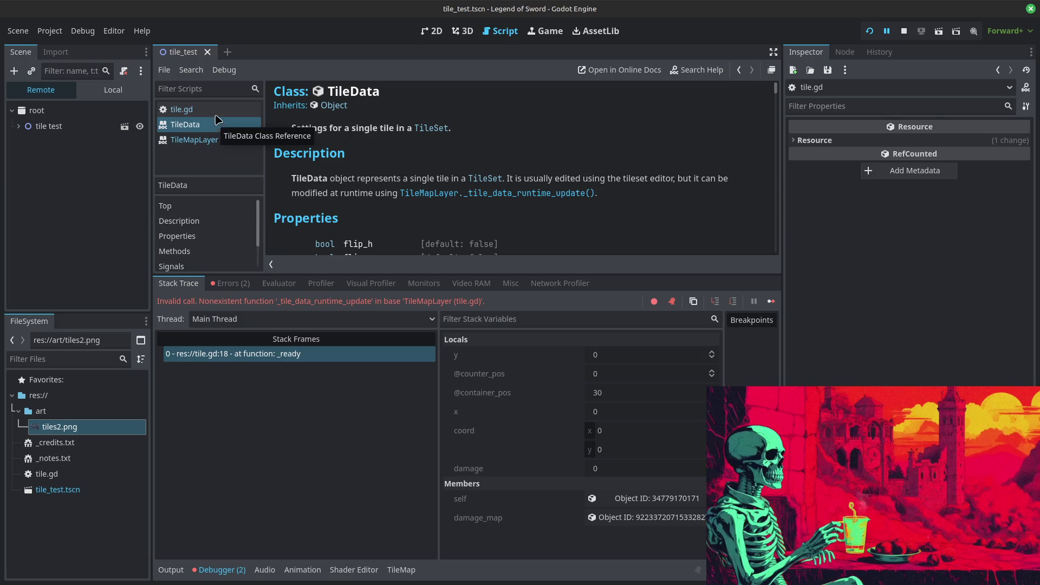
key("Up")
Re-check the TileMapLayer reference, then go back to the tile.gd script.
scroll(392, 164, "up", 4)
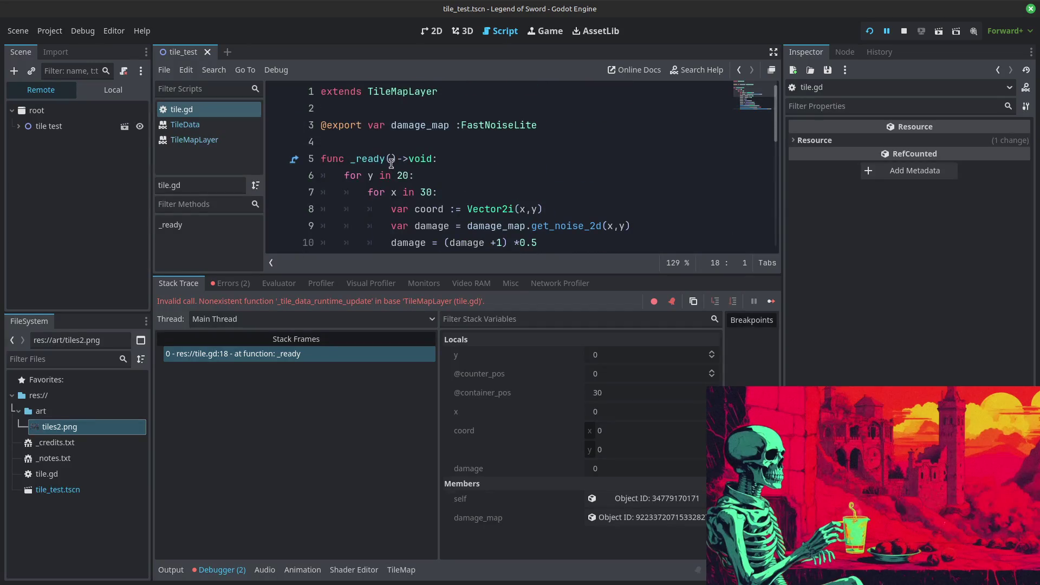
scroll(407, 97, "down", 4)
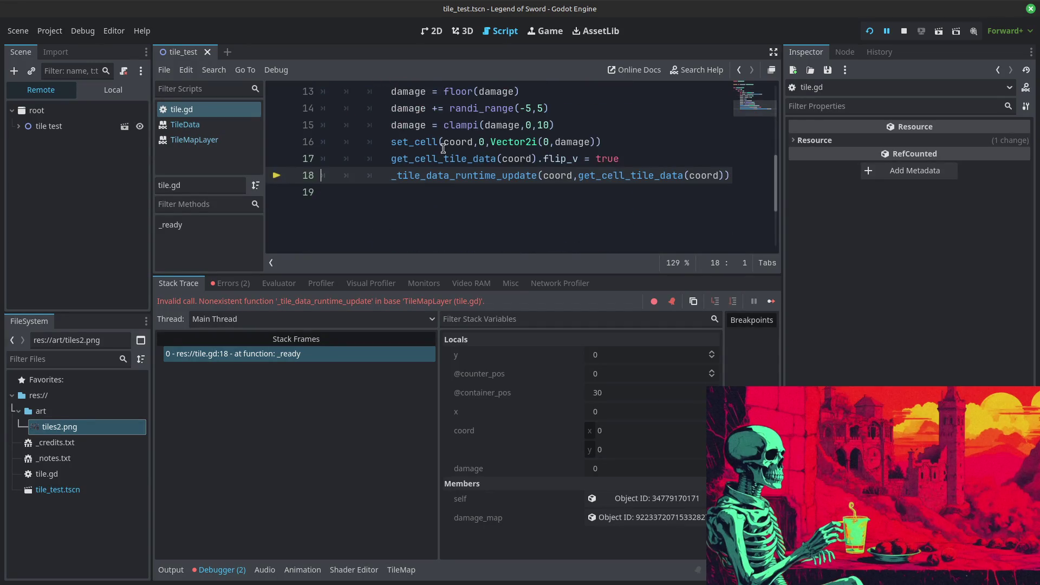
scroll(443, 148, "up", 4)
scroll(443, 148, "down", 4)
scroll(443, 148, "up", 4)
left_click(194, 139)
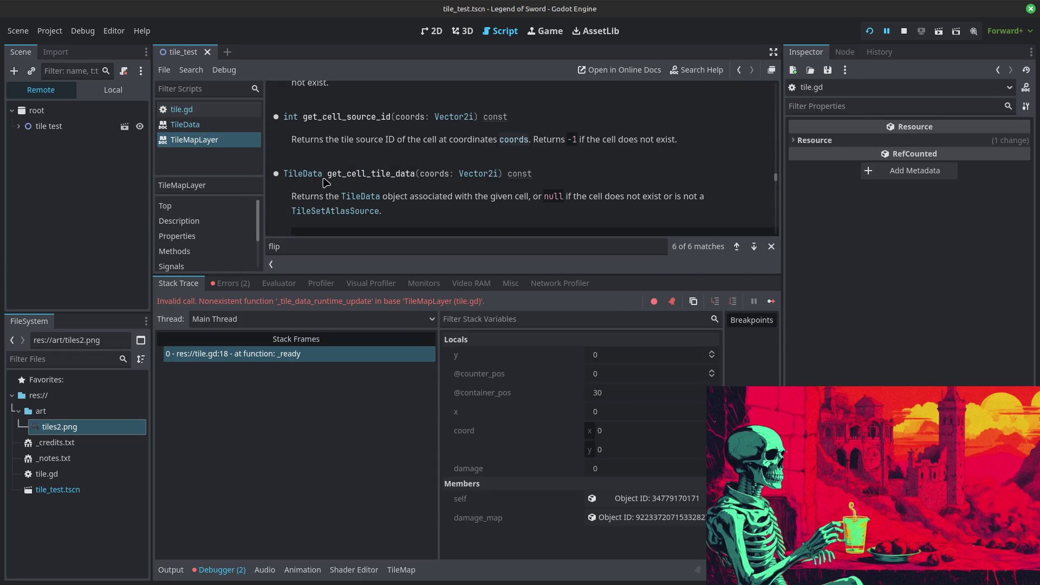
scroll(325, 182, "up", 15)
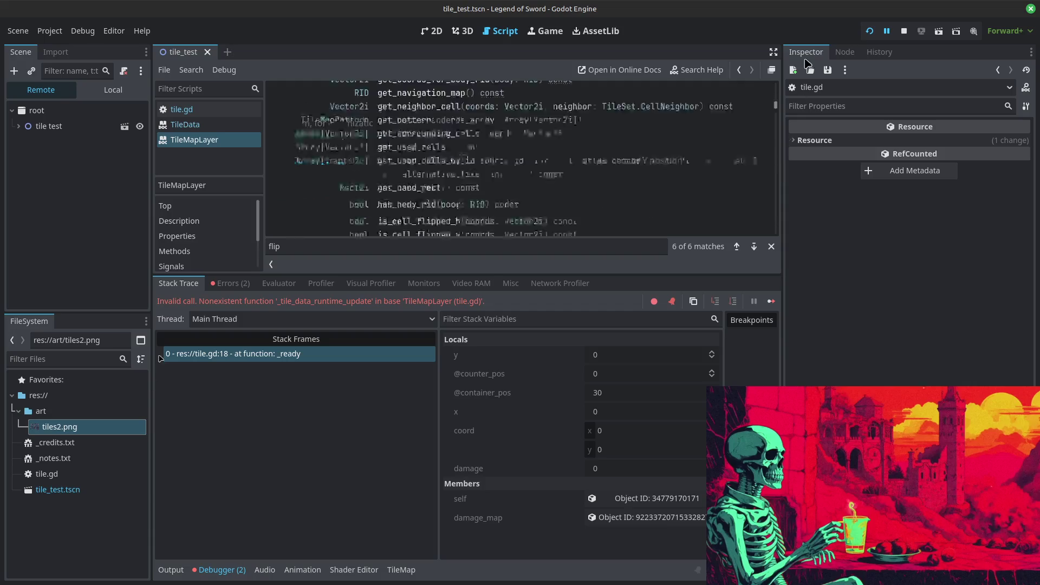
scroll(483, 156, "down", 5)
scroll(484, 156, "down", 6)
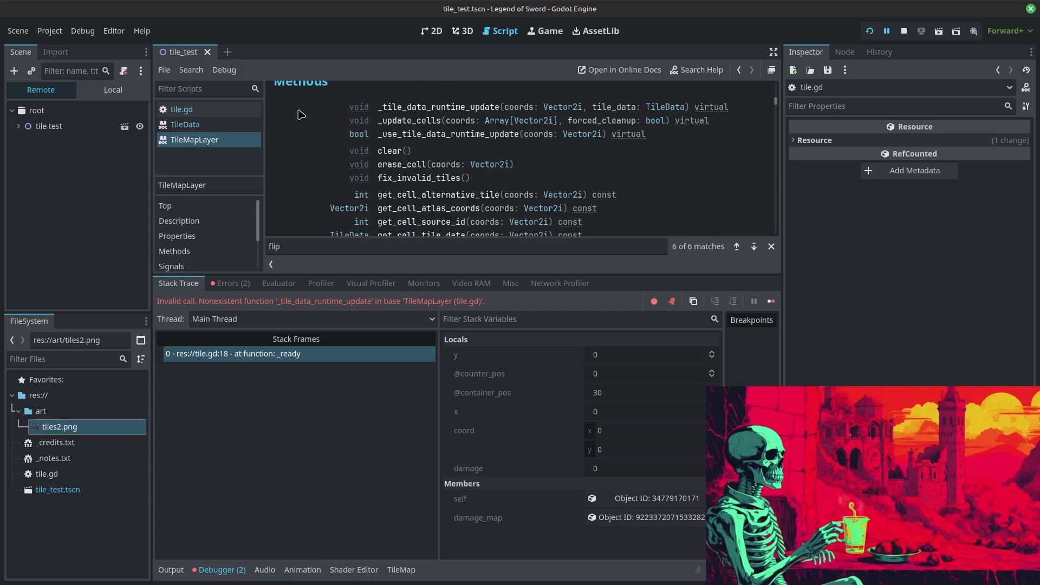
left_click(217, 111)
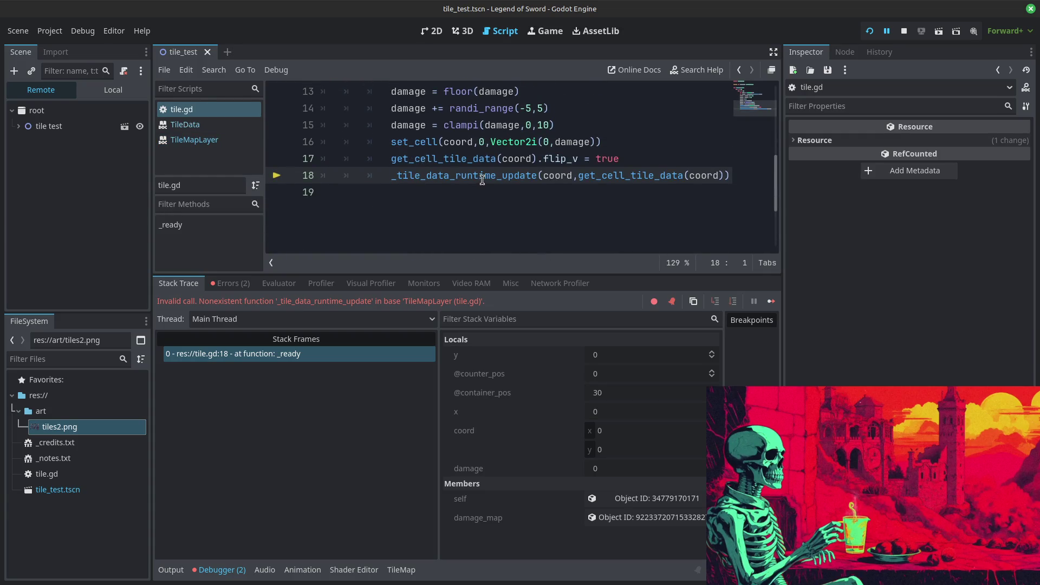
View the _tile_data_runtime_update tooltip and the TileMapLayer Methods table with its virtual methods.
mouse_move(479, 175)
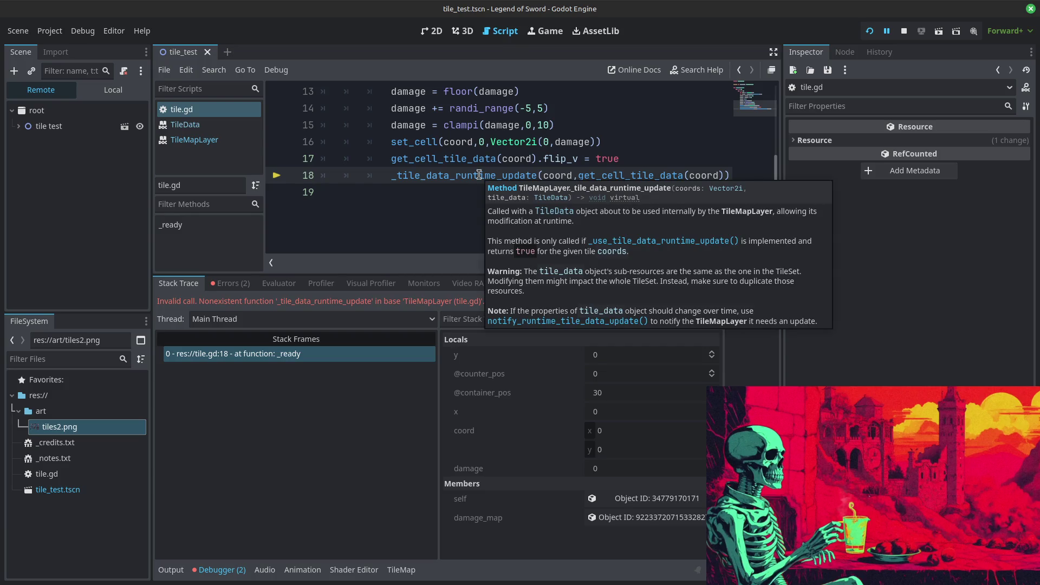
left_click(435, 208)
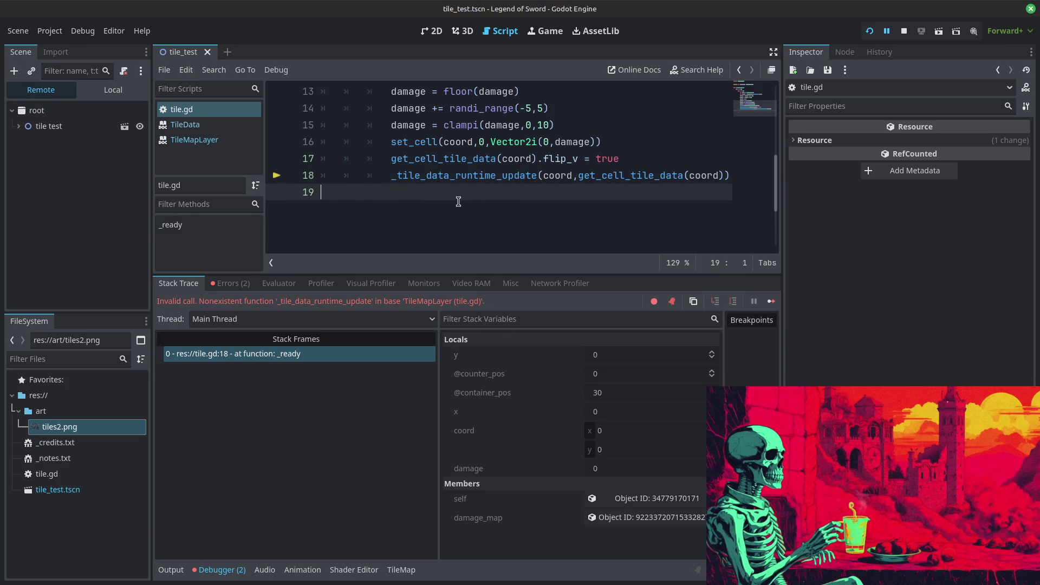
mouse_move(515, 180)
scroll(455, 168, "up", 5)
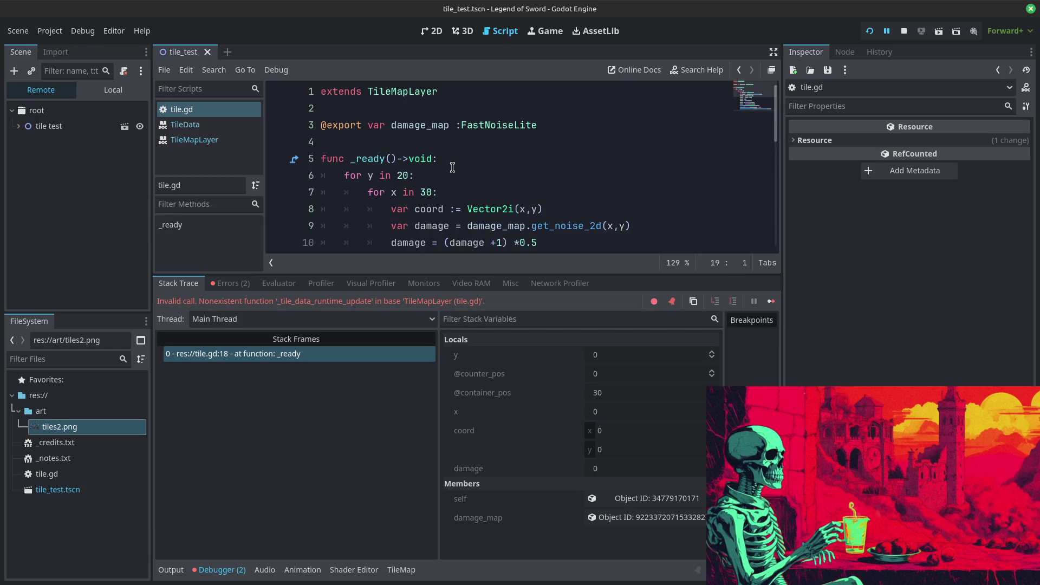
scroll(453, 166, "down", 6)
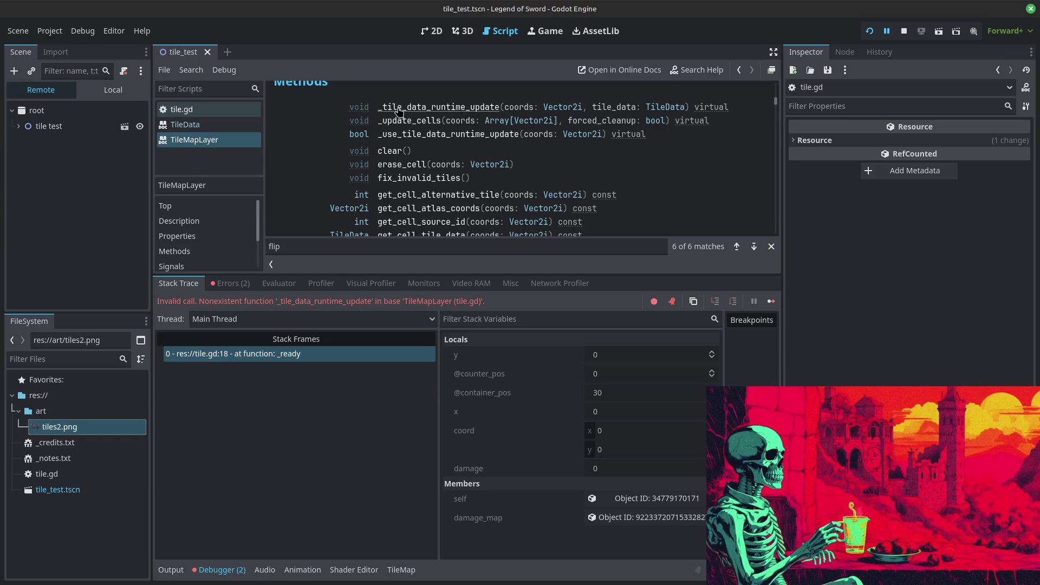
Prefix the line 18 call with self. and relaunch the game.
key("alt+Left")
left_click(567, 130)
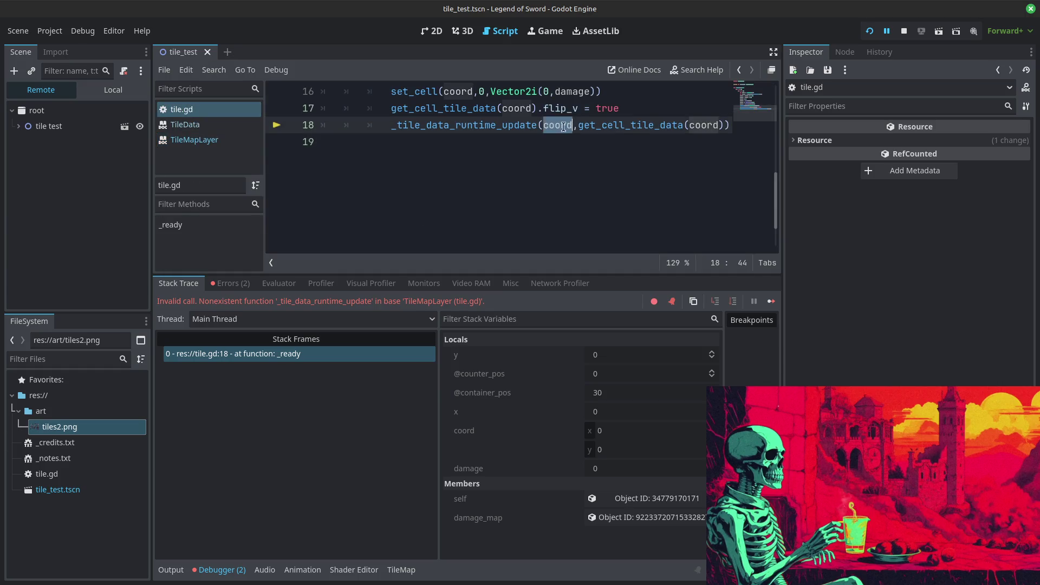
double_click(623, 128)
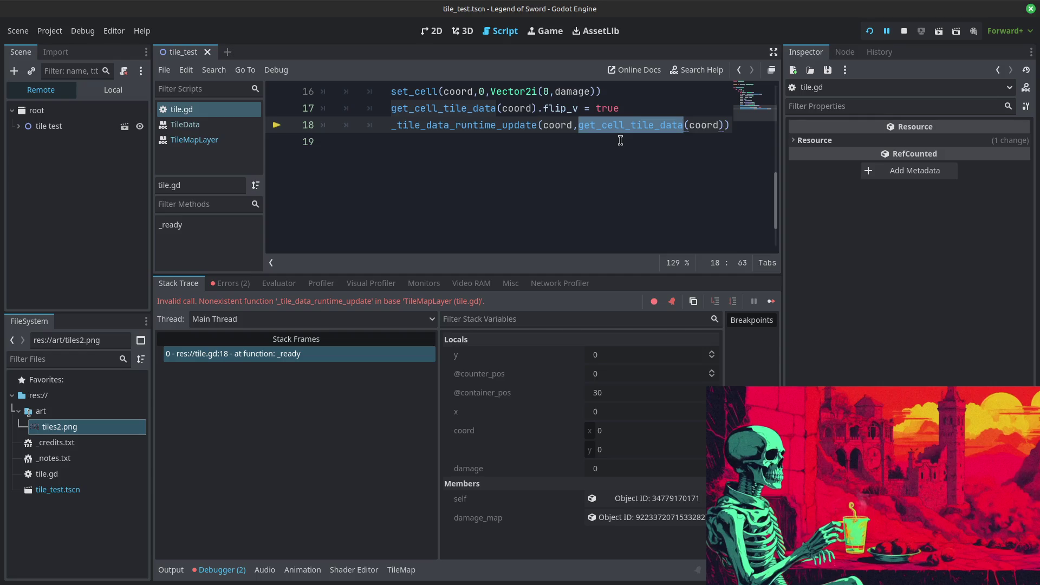
scroll(622, 139, "up", 1)
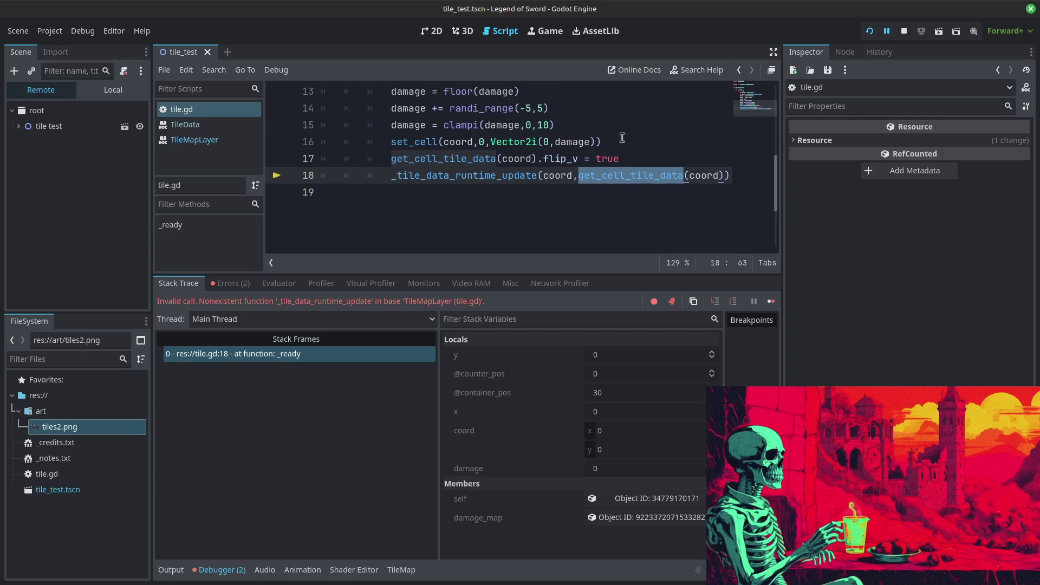
left_click(623, 138)
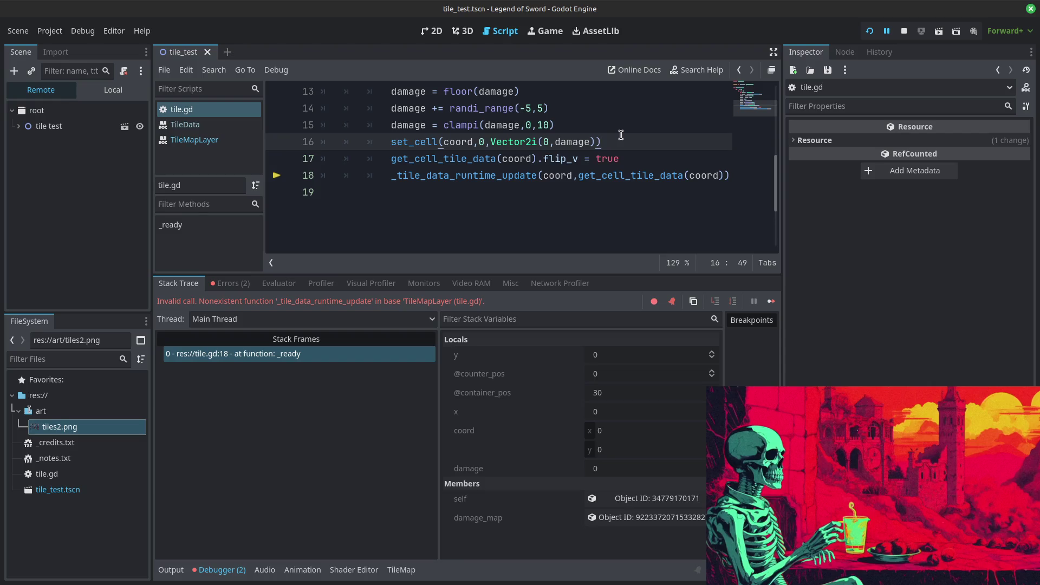
left_click(393, 176)
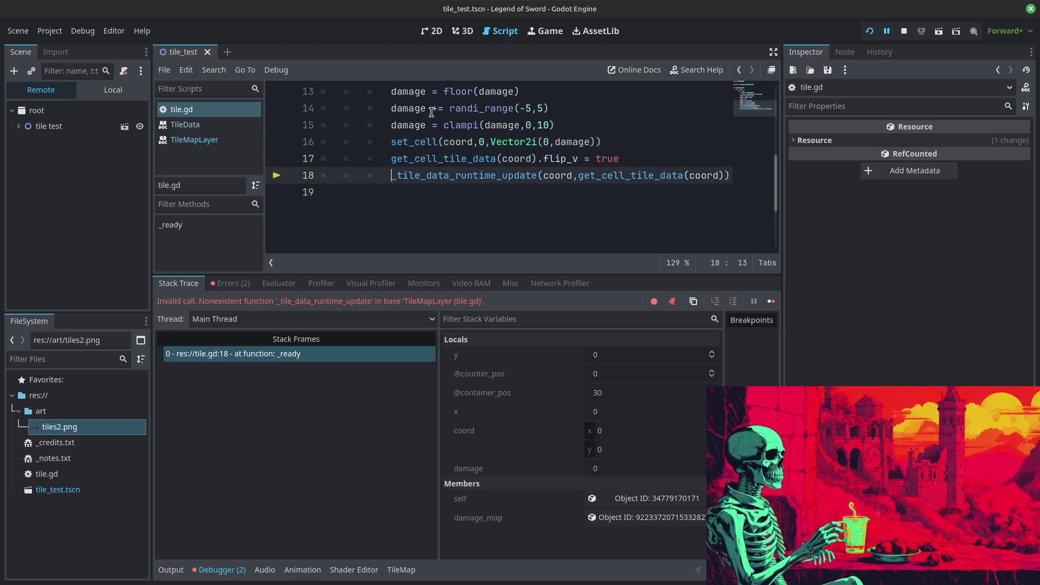
type("self.")
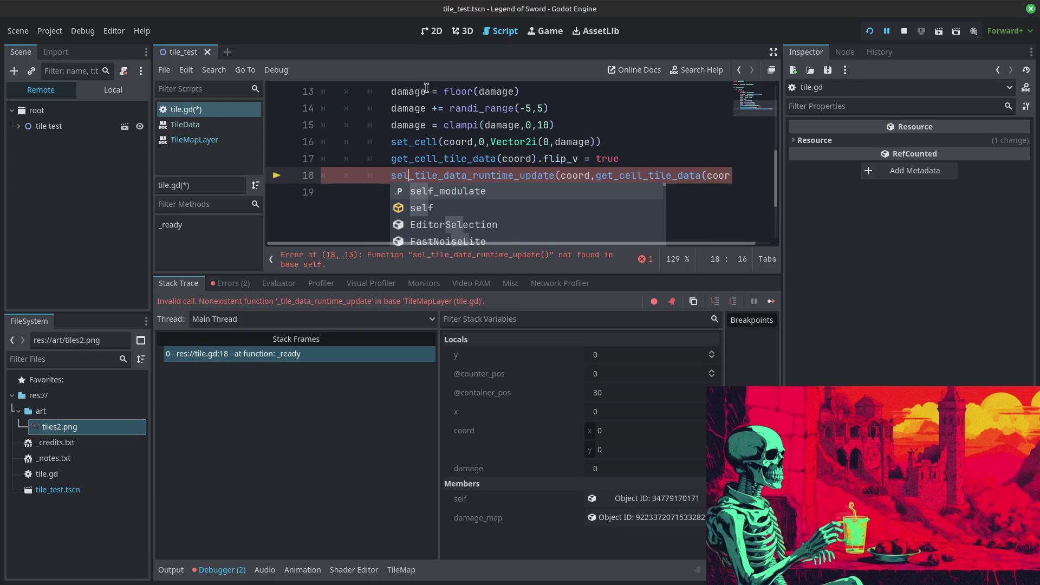
key("Escape")
left_click(870, 30)
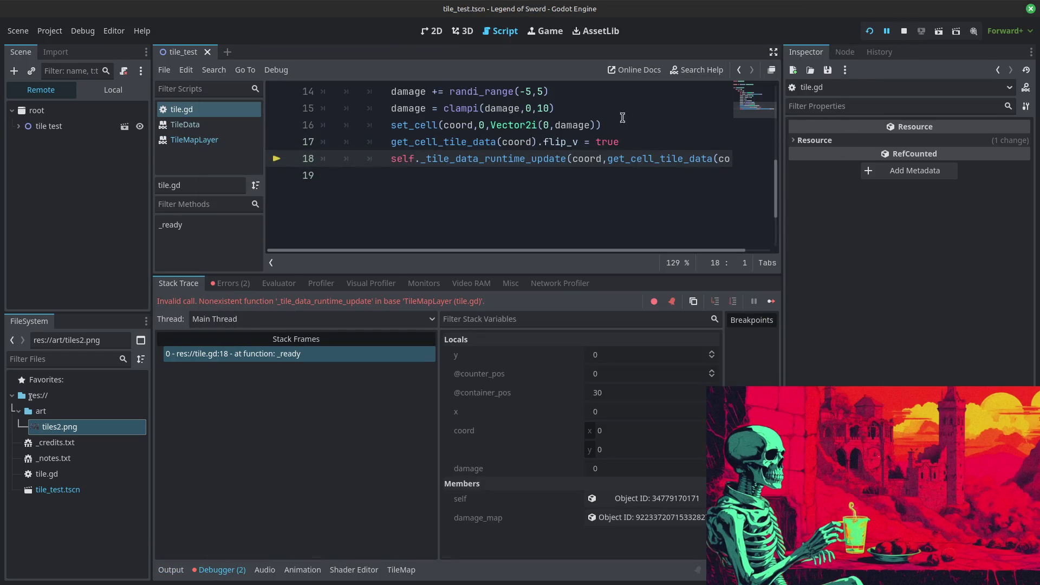
Strip the call's arguments to leave self._tile_data_runtime_update() and test-run the game.
left_click_drag(573, 158, 725, 162)
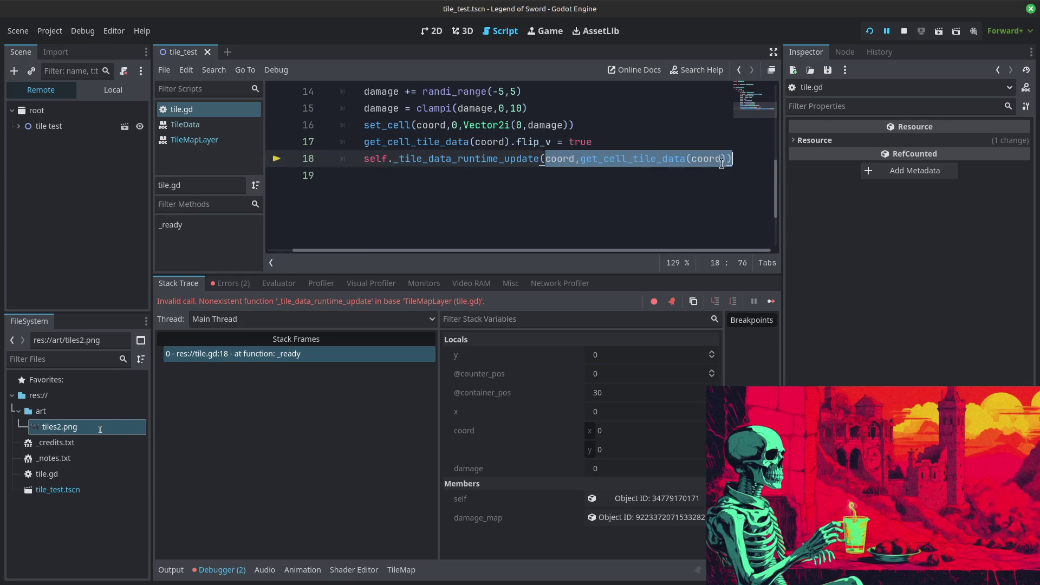
key("BackSpace")
left_click(869, 31)
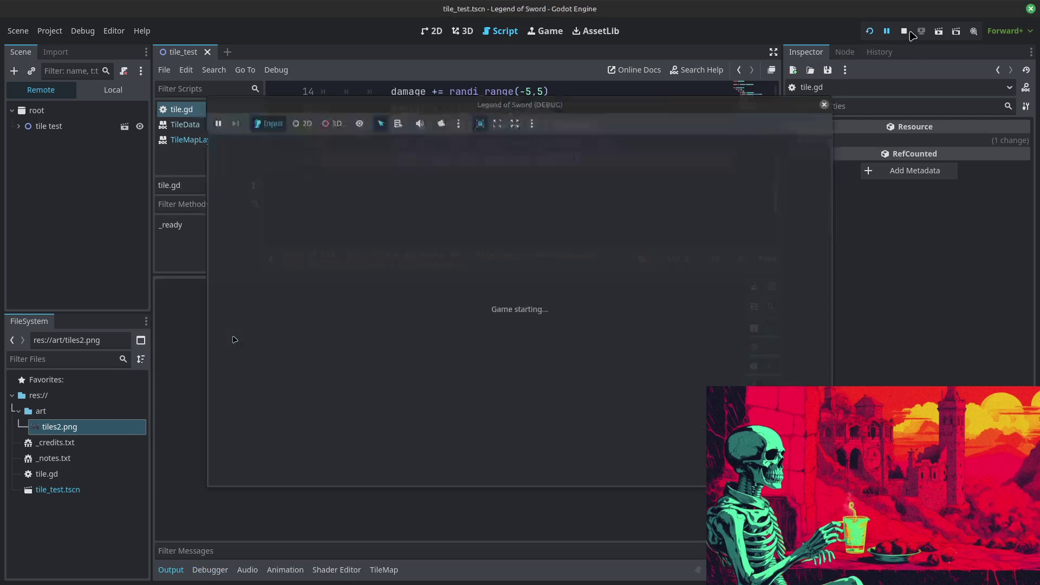
left_click(904, 31)
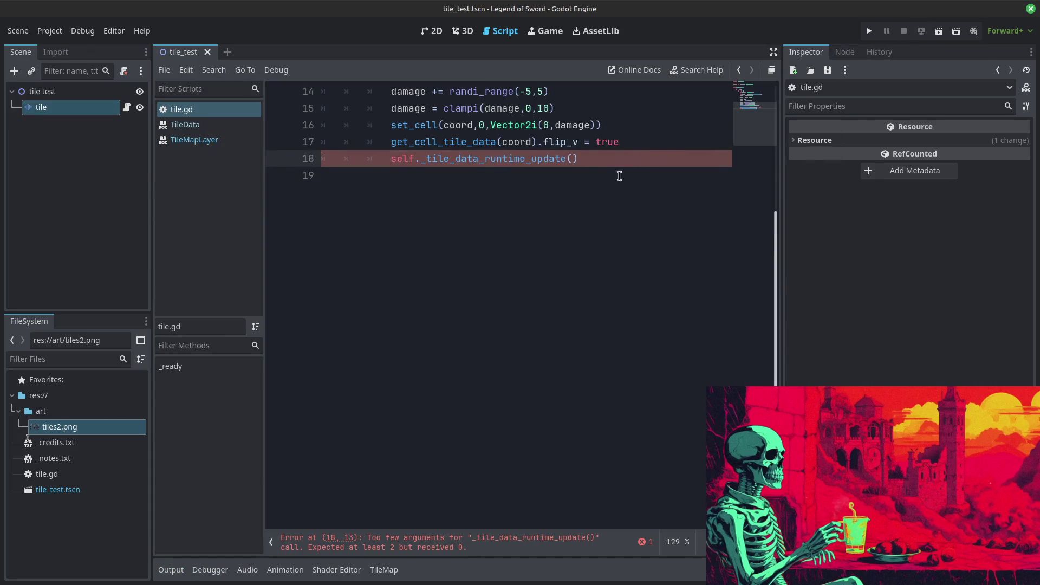
Put coord back as the first argument of self._tile_data_runtime_update, followed by a comma.
scroll(610, 185, "up", 1)
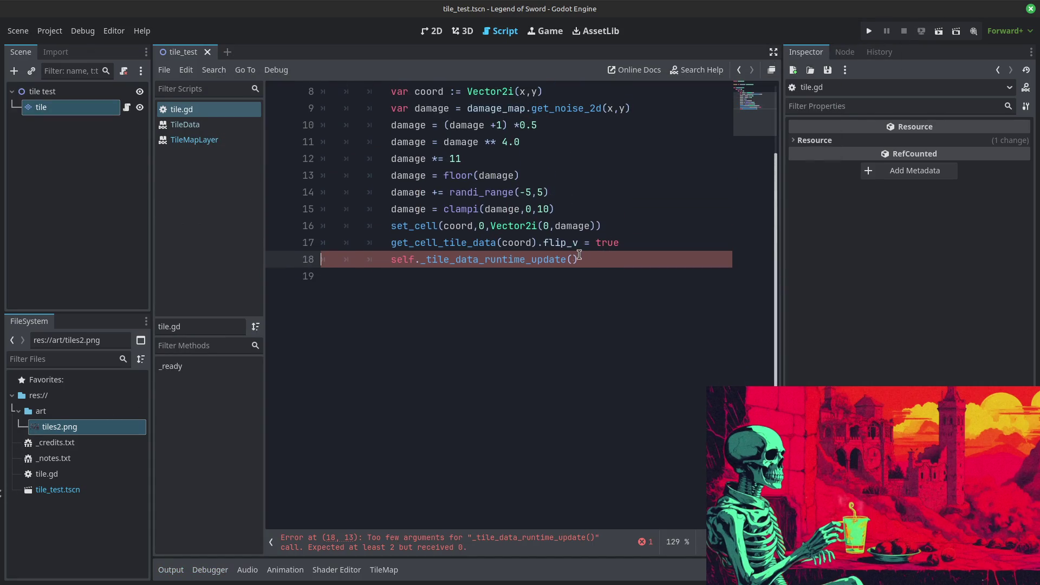
type("coord,")
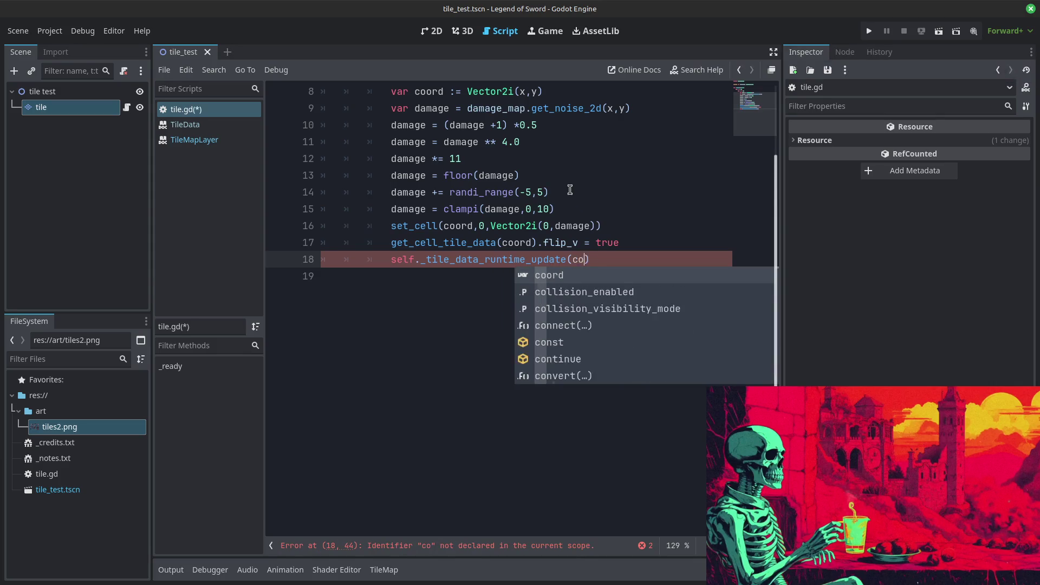
key("BackSpace")
left_click(616, 225)
triple_click(702, 226)
left_click(701, 225)
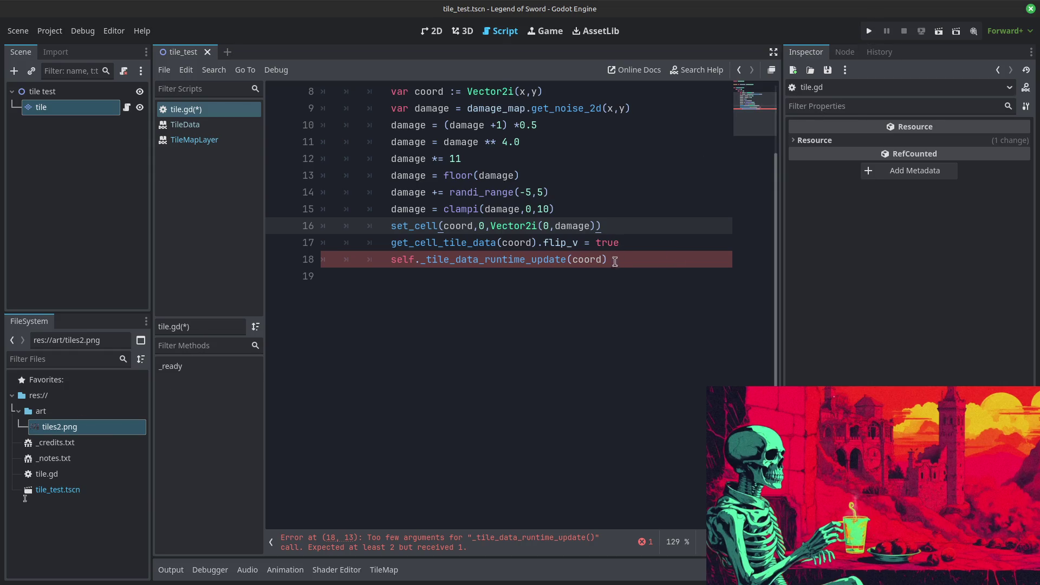
left_click(599, 259)
type(",")
Paste get_cell_tile_data(coord) from line 17 as the second argument, then save and test-run.
left_click_drag(446, 244, 538, 239)
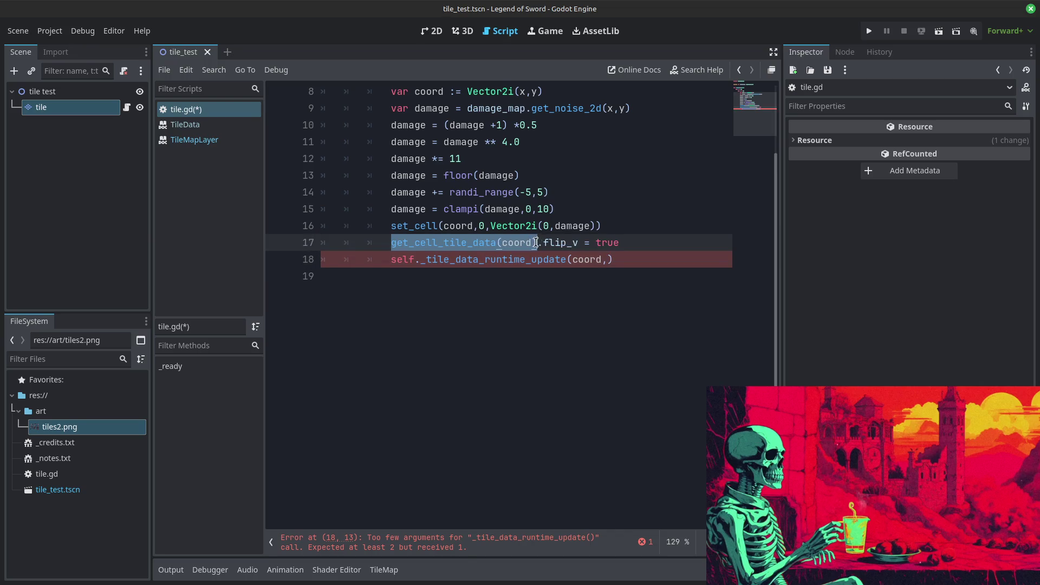
key("ctrl+c")
left_click(605, 260)
key("ctrl+v")
left_click(571, 317)
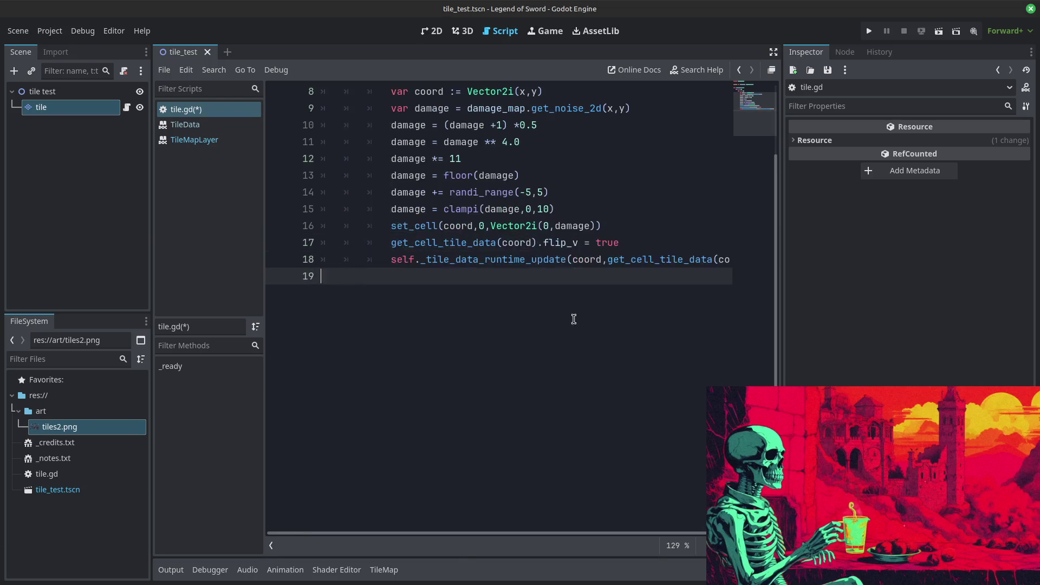
left_click(869, 31)
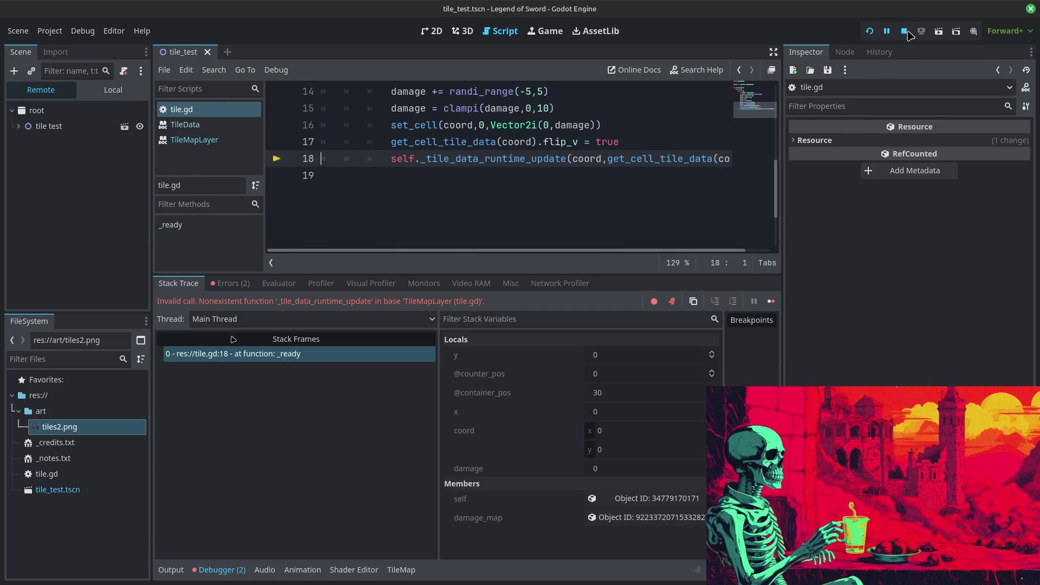
left_click(904, 30)
scroll(685, 216, "up", 3)
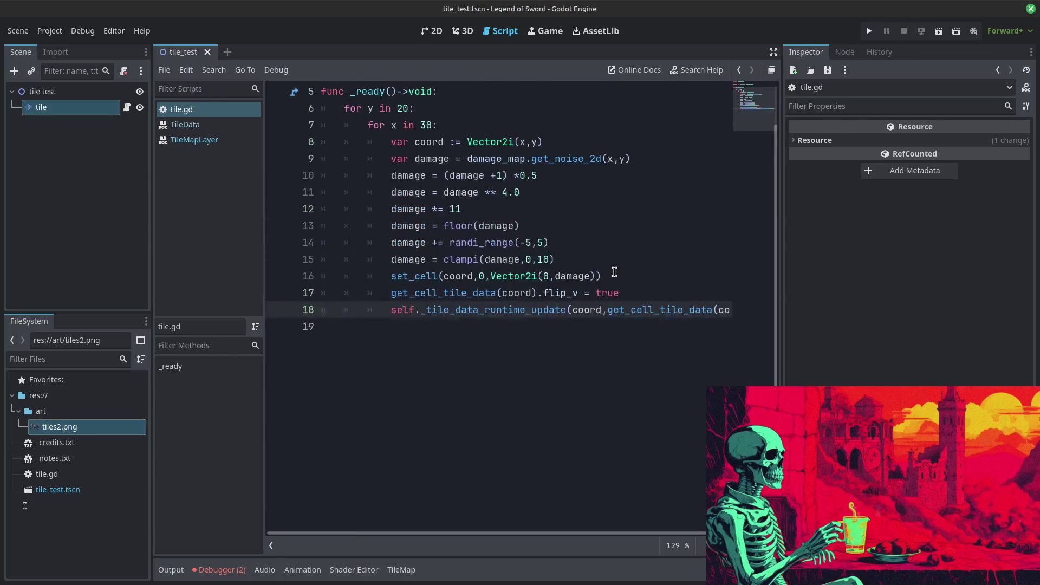
Remove the self. prefix from the line 18 call and save tile.gd.
left_click_drag(421, 310, 391, 310)
key("BackSpace")
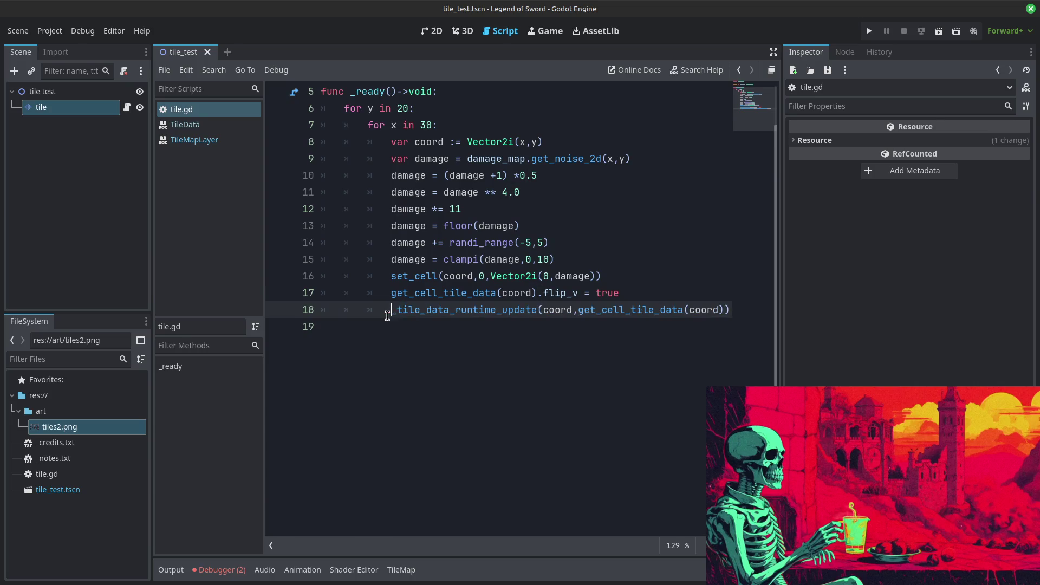
scroll(415, 339, "up", 3)
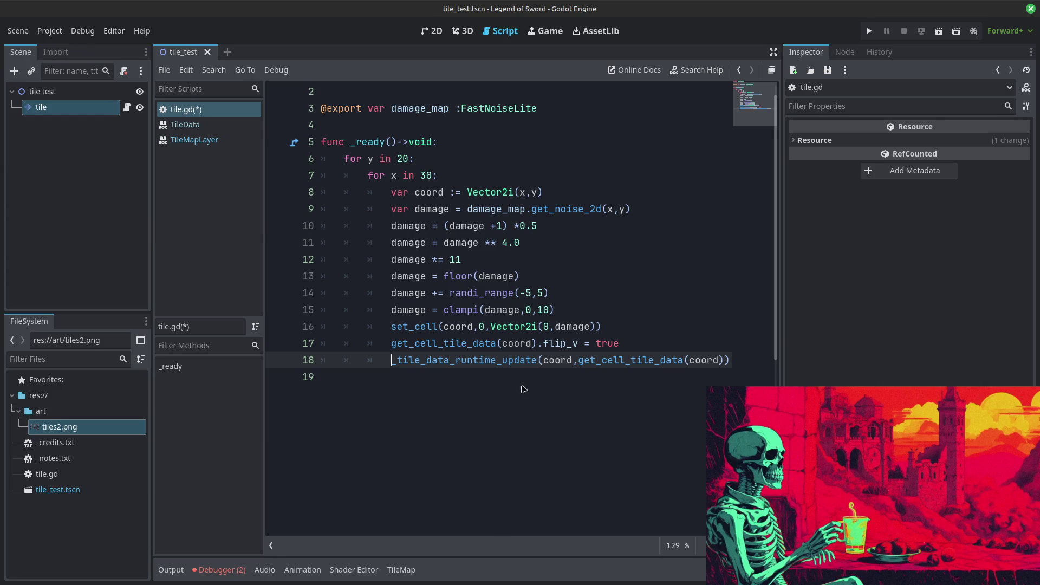
key("ctrl+s")
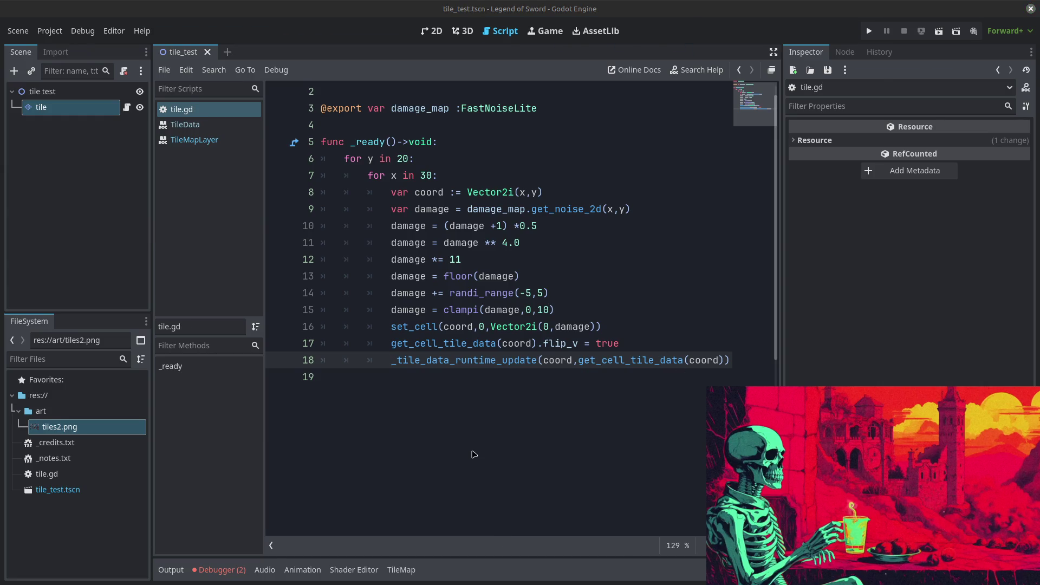
Inspect the entries in the bottom debugger panel.
mouse_move(887, 465)
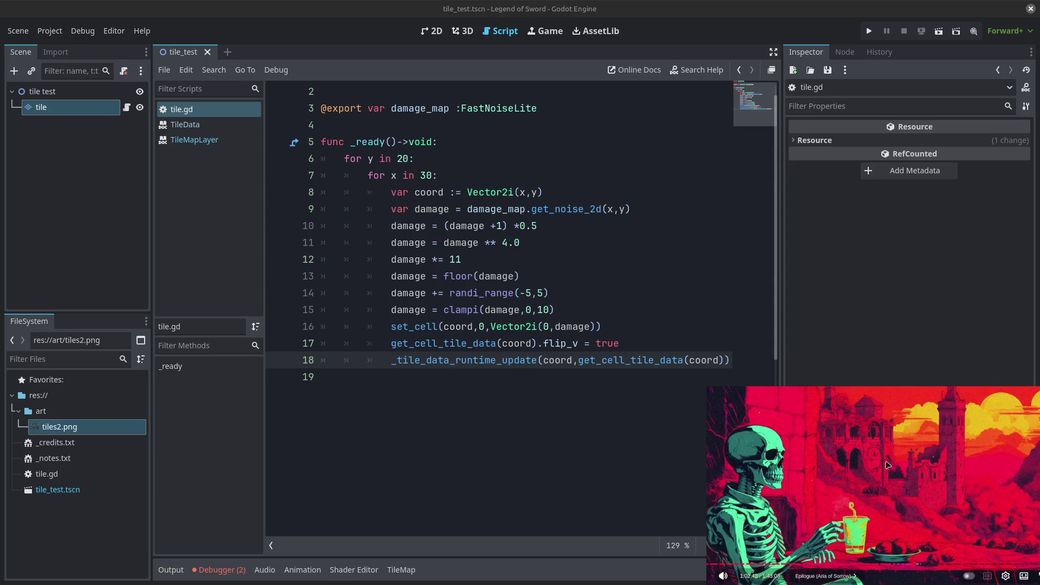
left_click(888, 464)
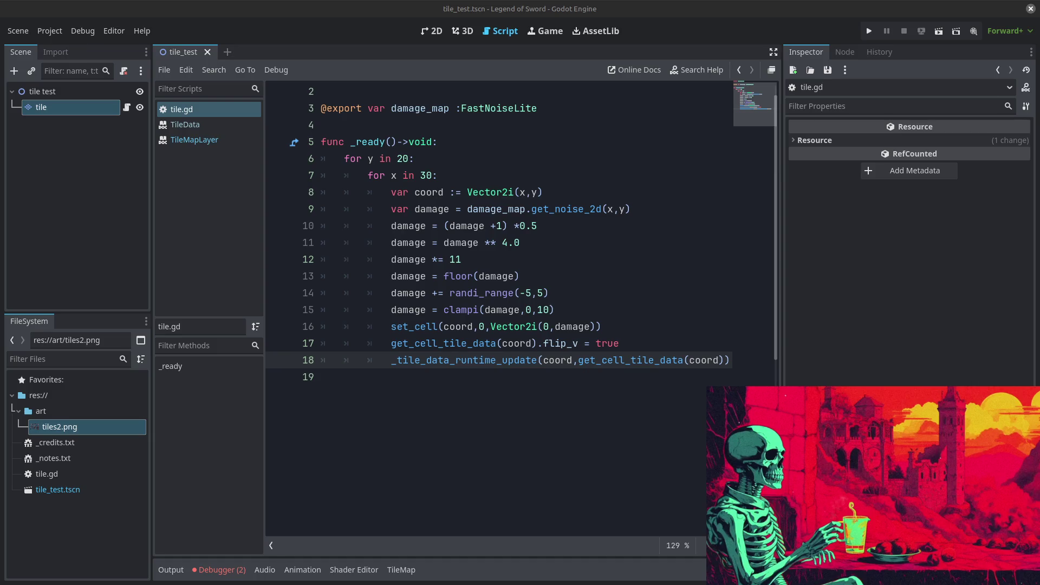
mouse_move(886, 466)
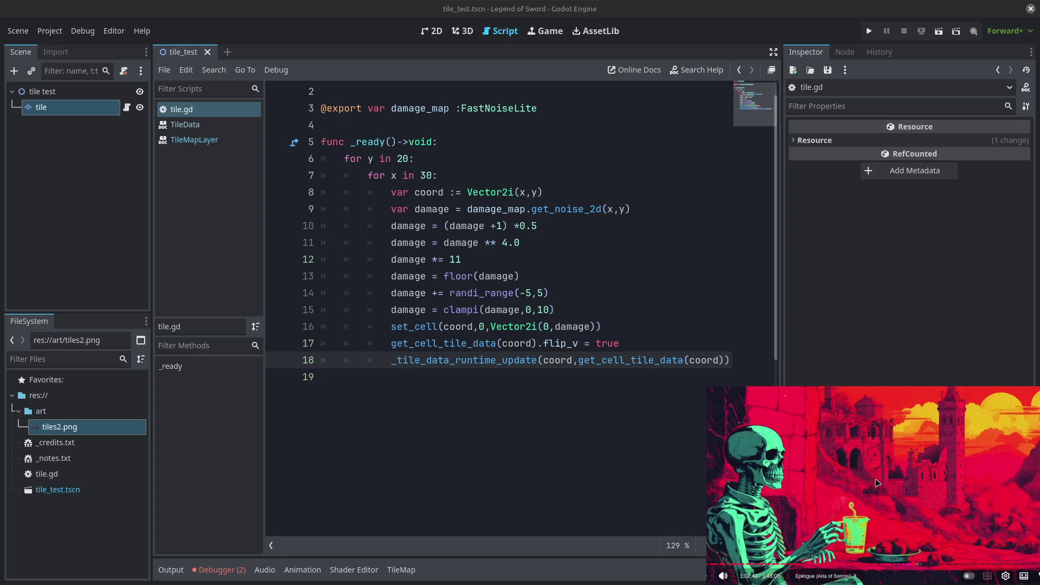
left_click(874, 478)
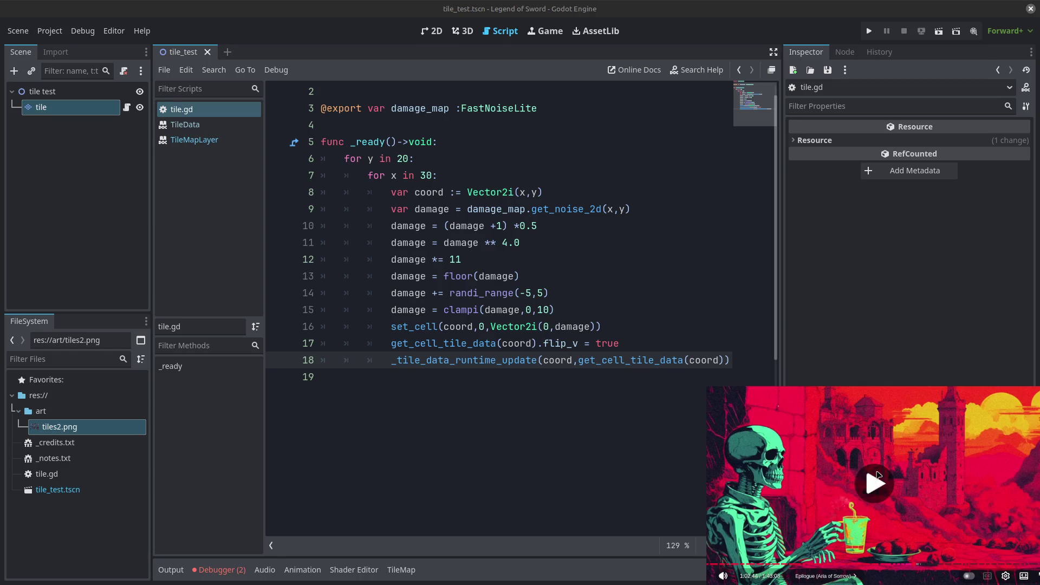
left_click(878, 476)
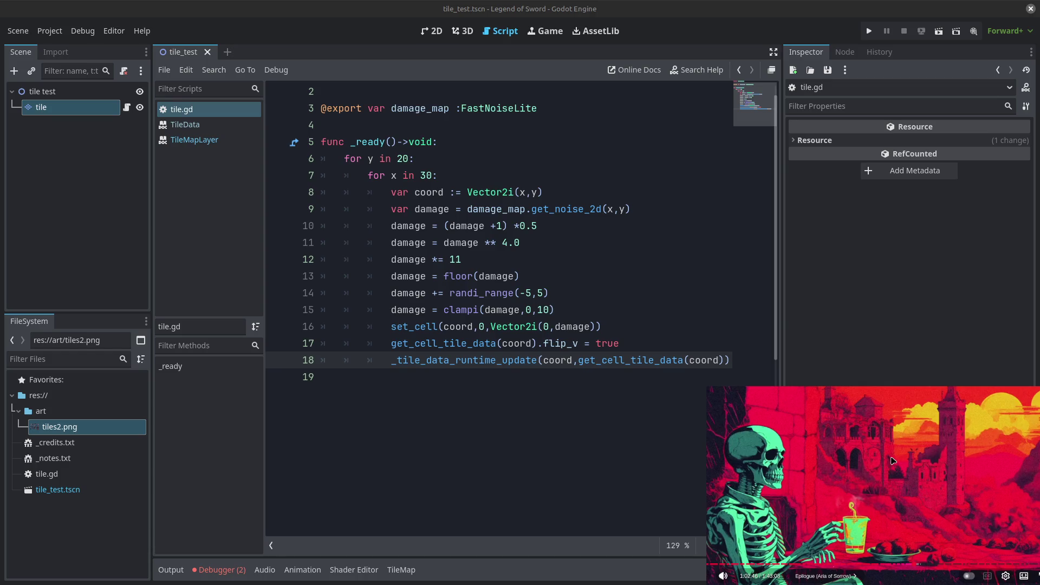